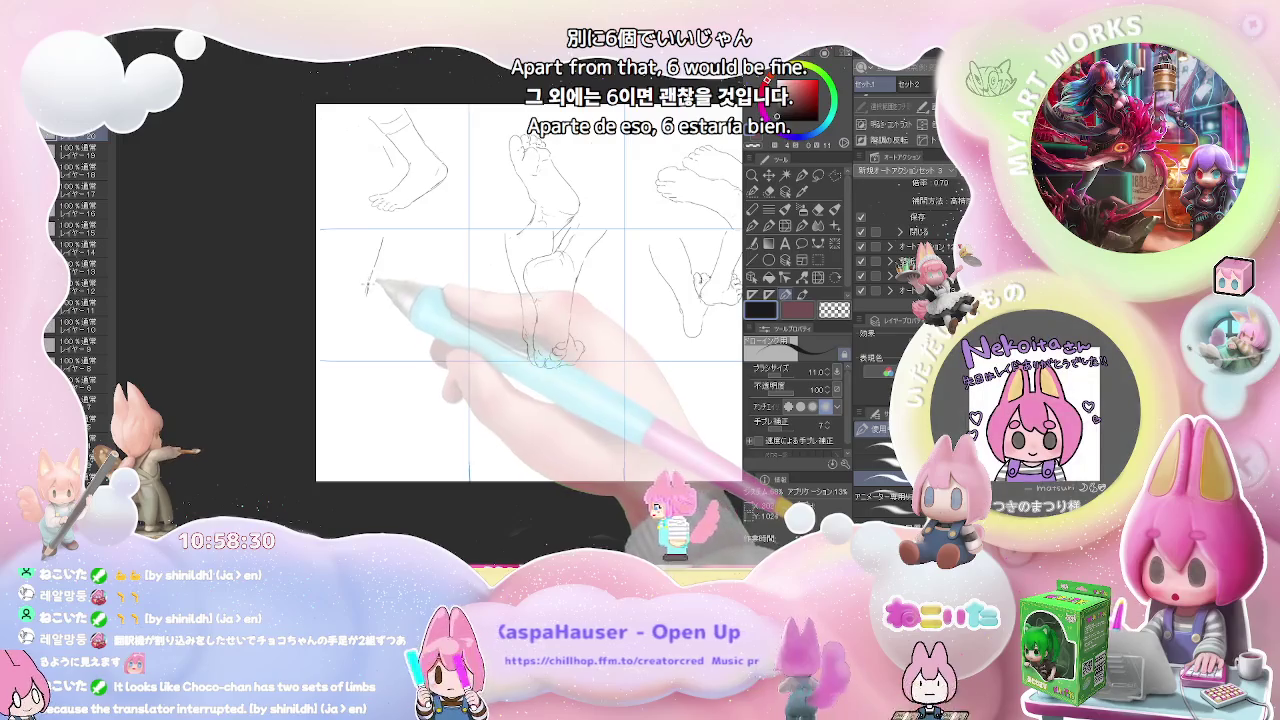
- Sketch the heel curve, ankle line, toe lines and toe tips on the lower-left foot
mouse_move(368, 306)
mouse_down()
mouse_move(372, 293)
mouse_move(410, 294)
mouse_move(415, 228)
mouse_up()
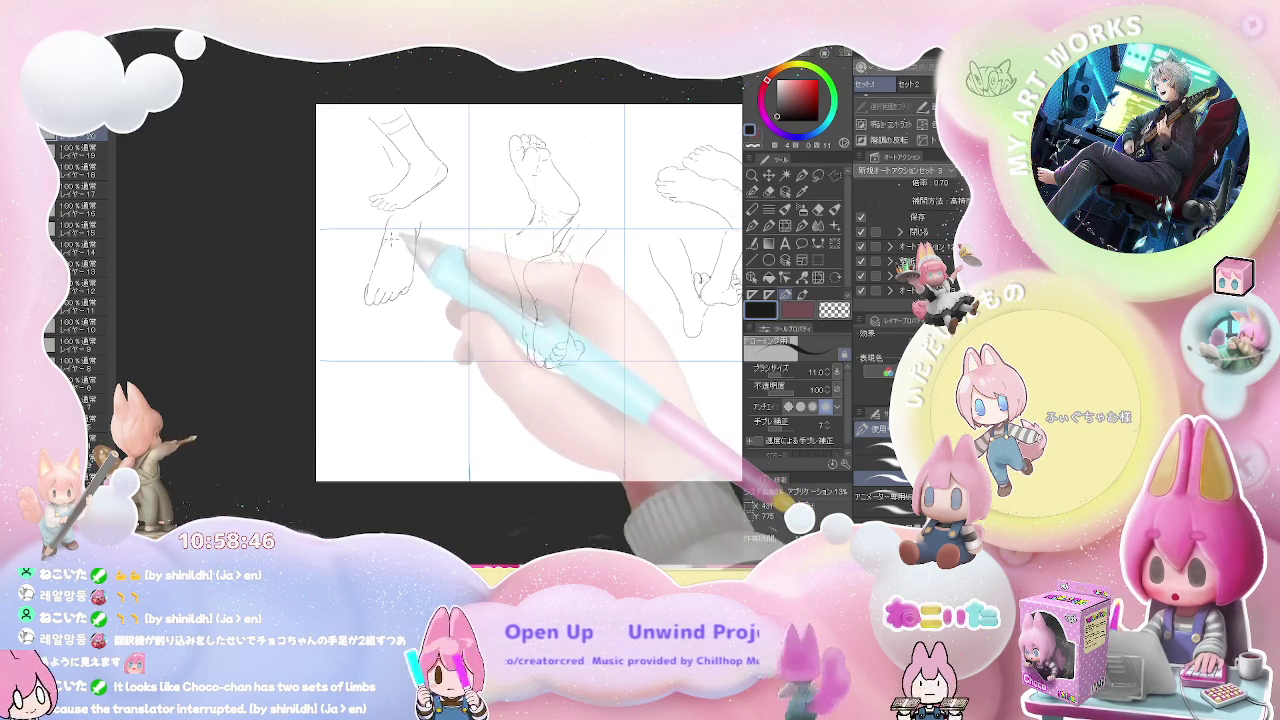
mouse_move(390, 239)
mouse_down()
mouse_move(405, 290)
mouse_move(360, 229)
mouse_up()
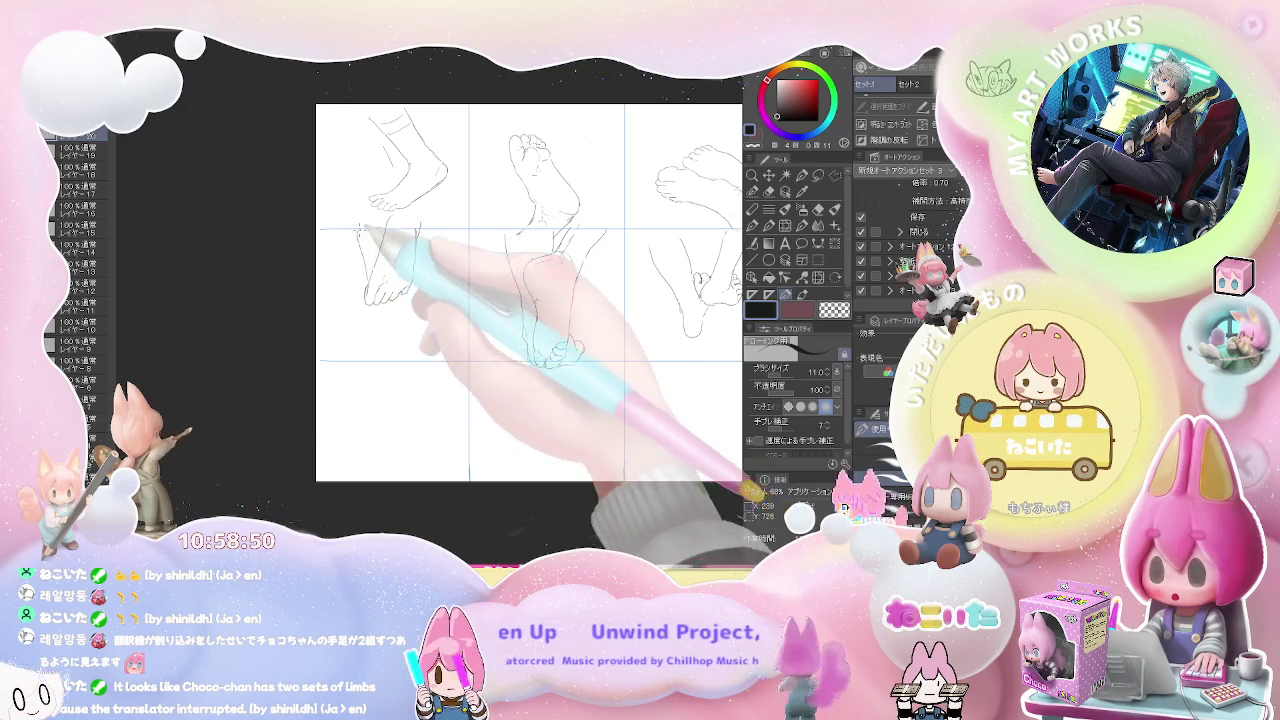
mouse_move(372, 300)
mouse_down()
mouse_move(366, 362)
mouse_move(400, 370)
mouse_up()
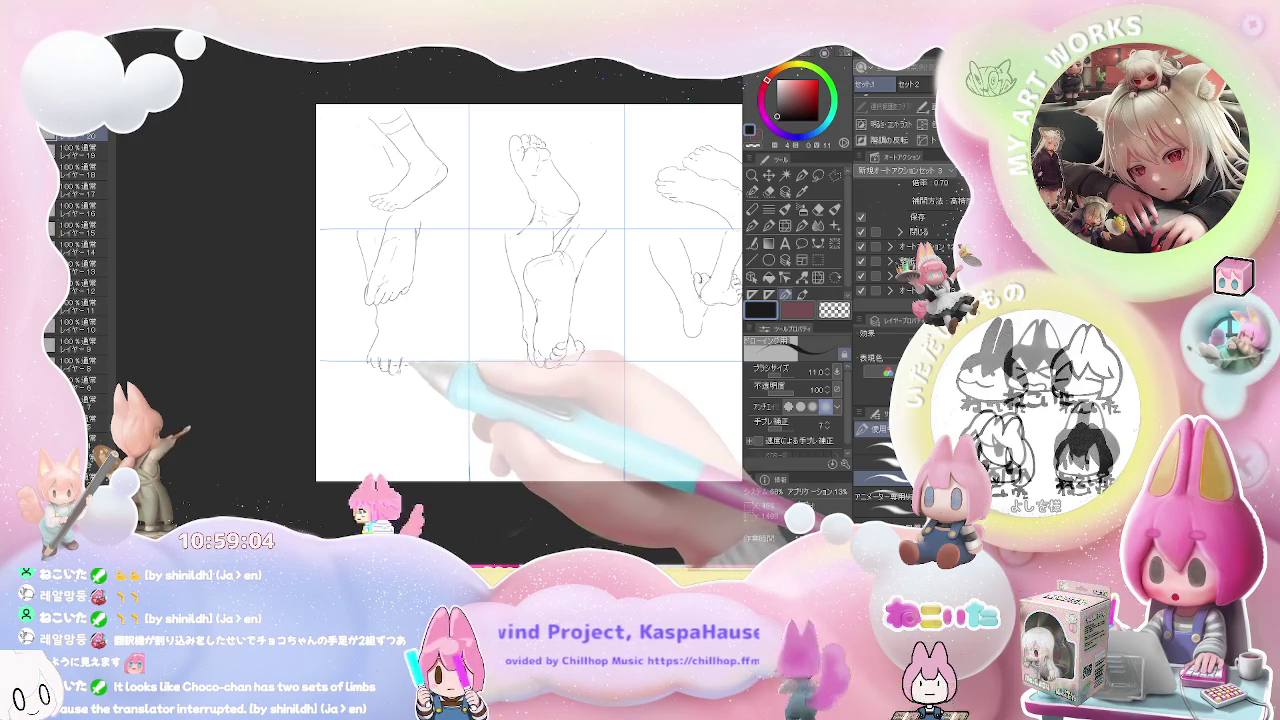
mouse_move(402, 368)
mouse_down()
mouse_move(414, 370)
mouse_move(418, 305)
mouse_up()
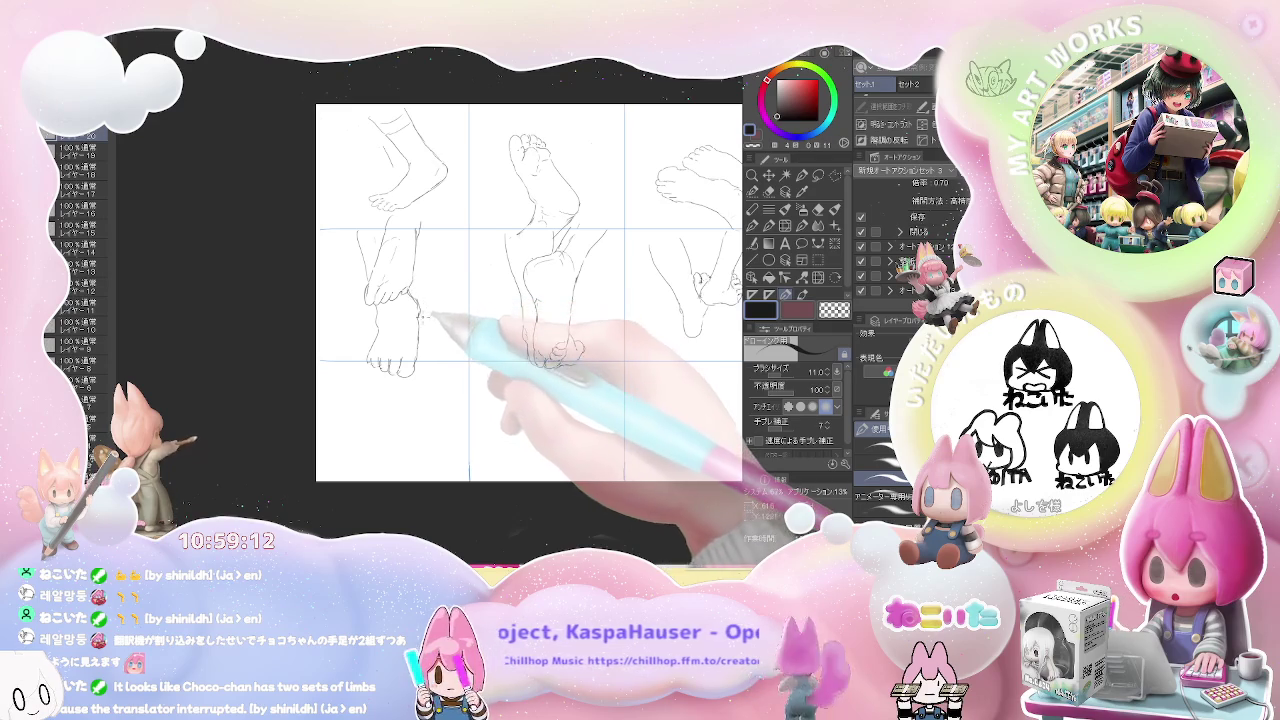
- Erase and redraw the lower-left foot's toes with darker, firmer lines, then zoom out to the whole page
key(e)
key(p)
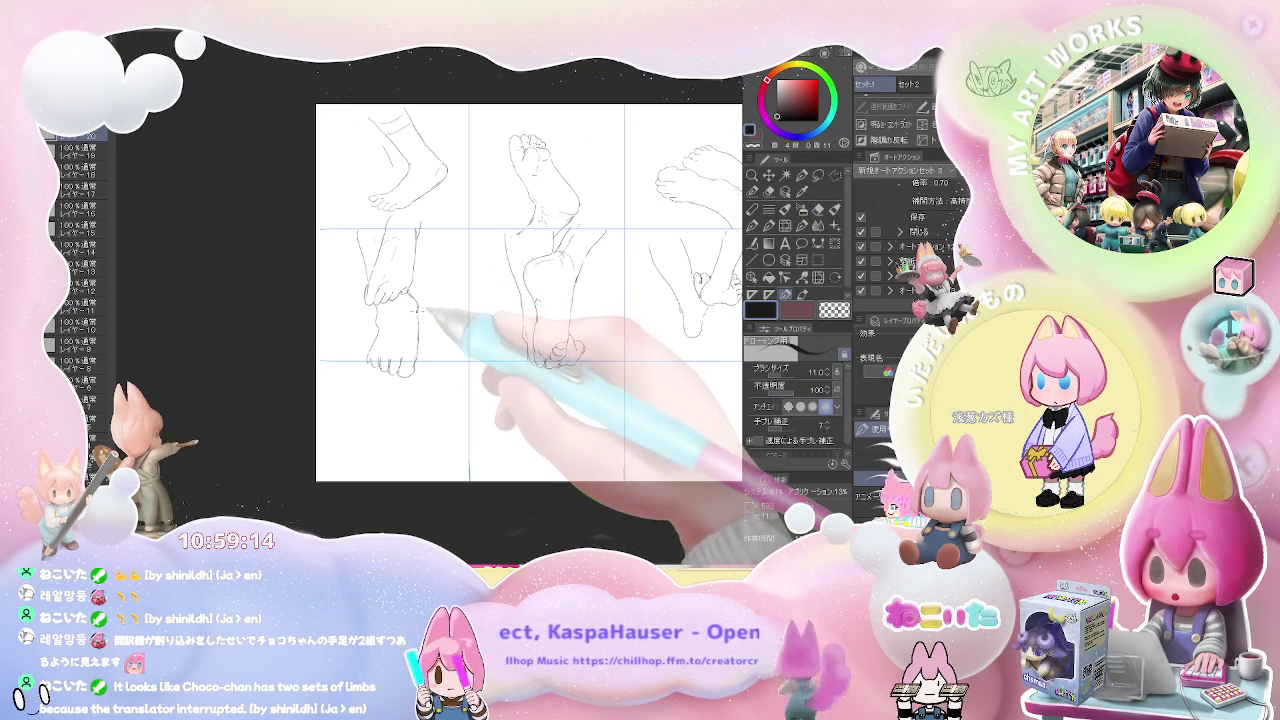
key(e)
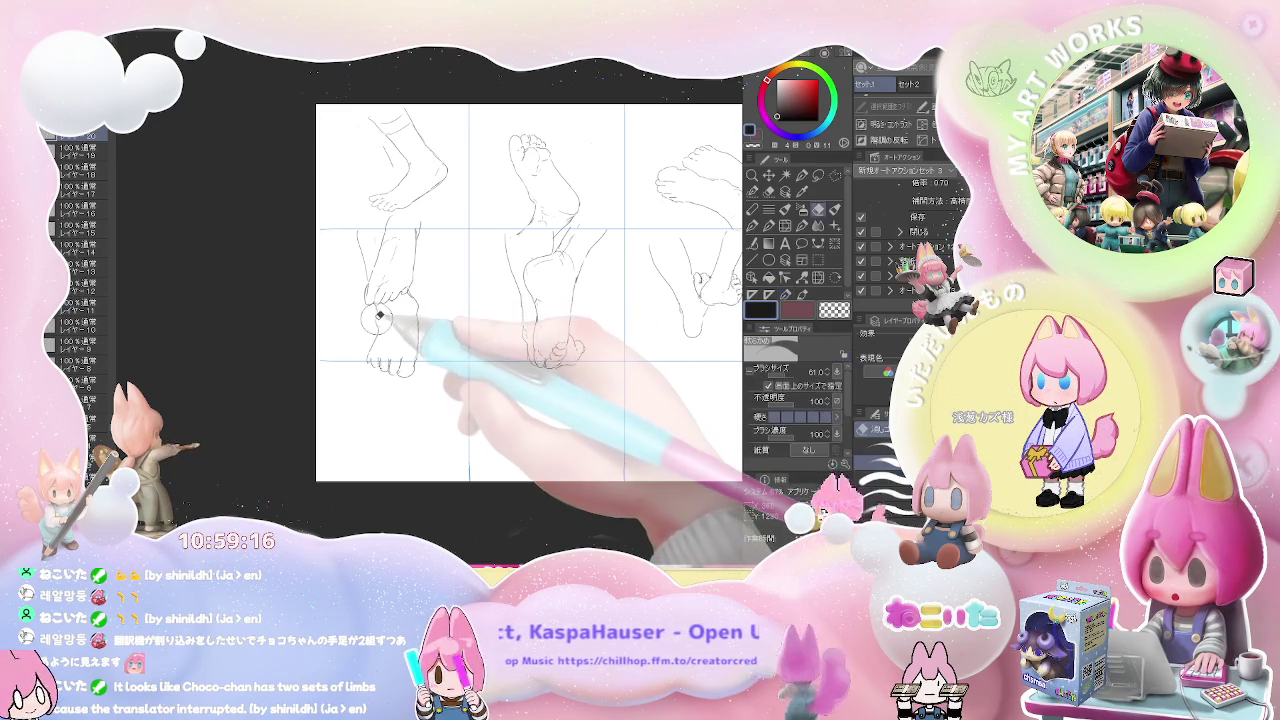
key(p)
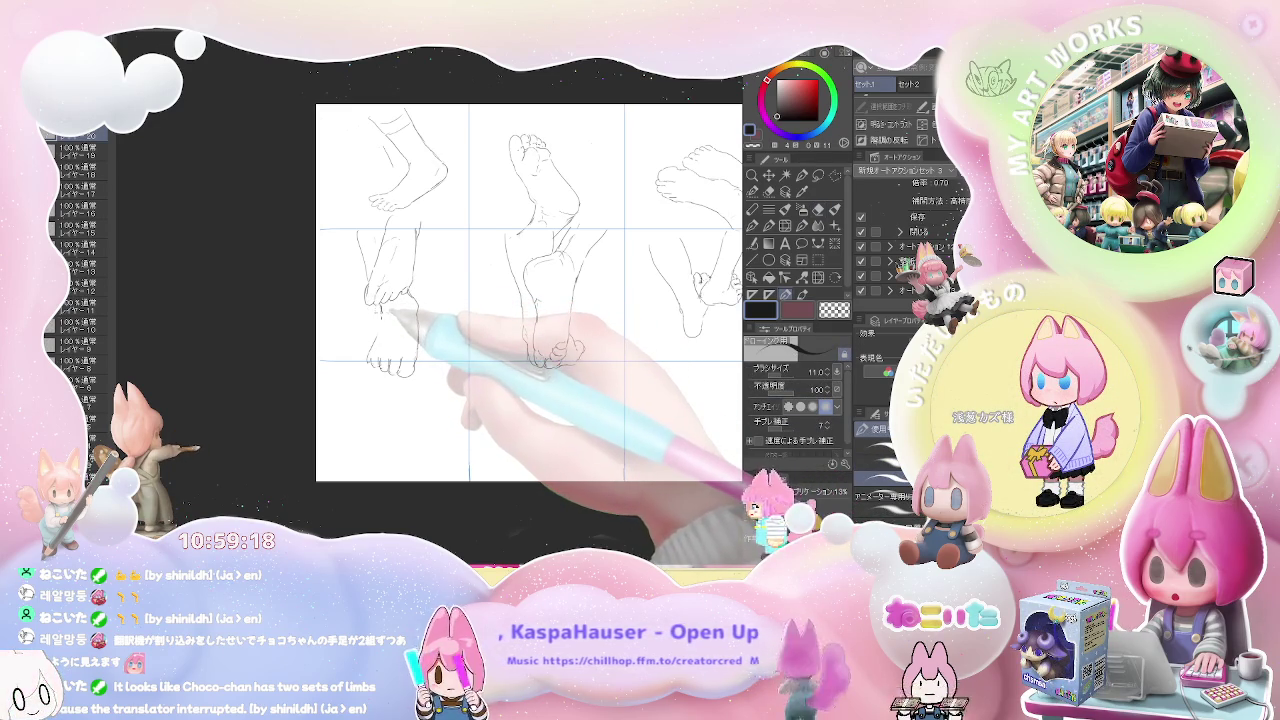
drag(386, 343, 372, 362)
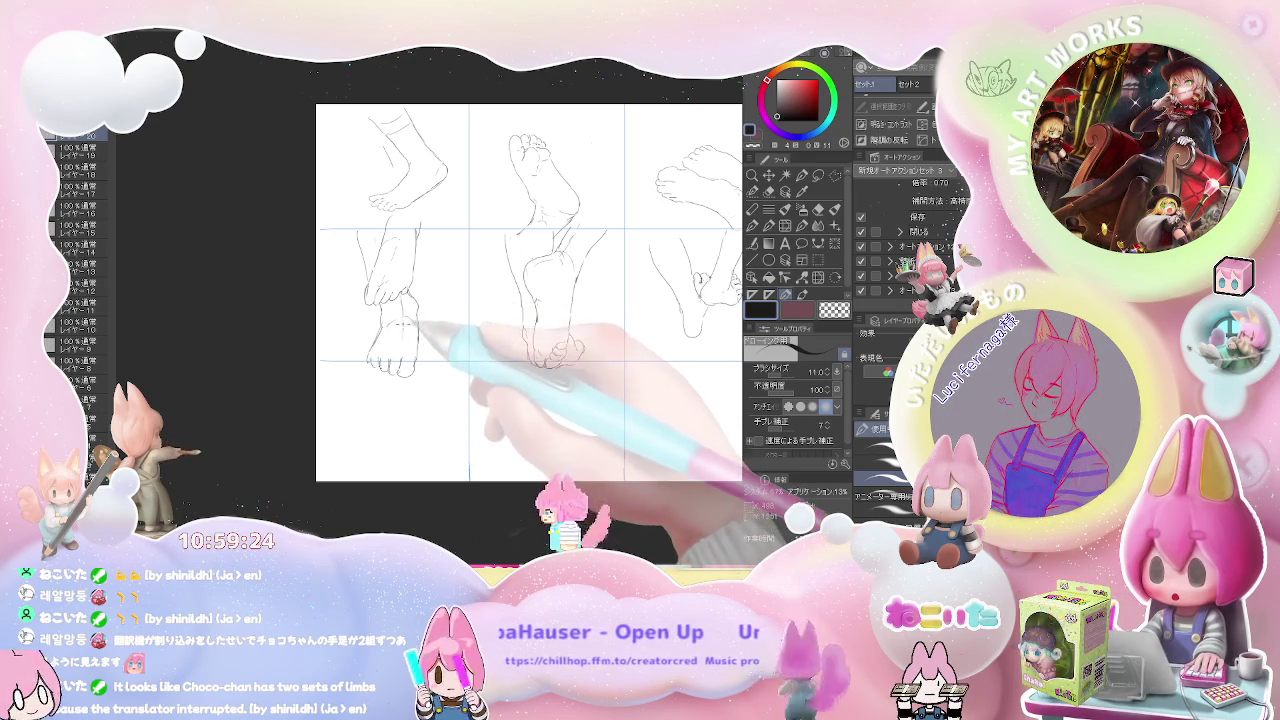
key(ctrl+minus)
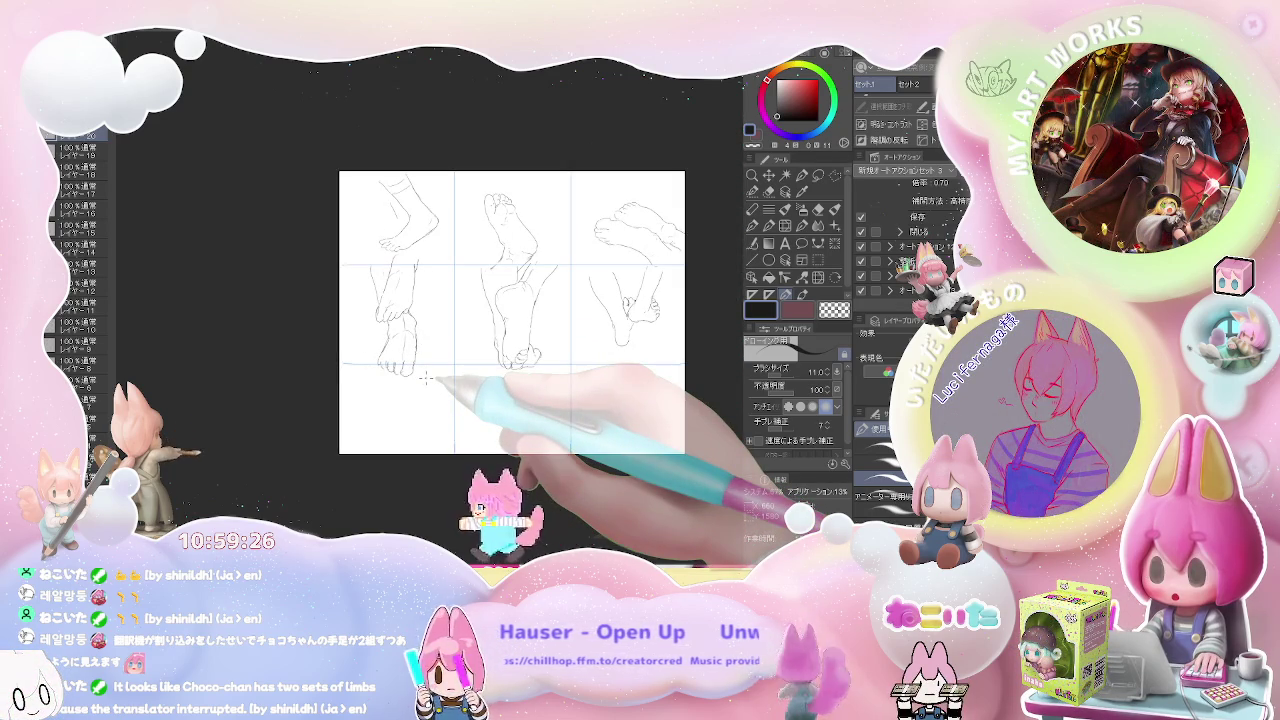
- Shift the page view up and to the left
drag(425, 378, 347, 364)
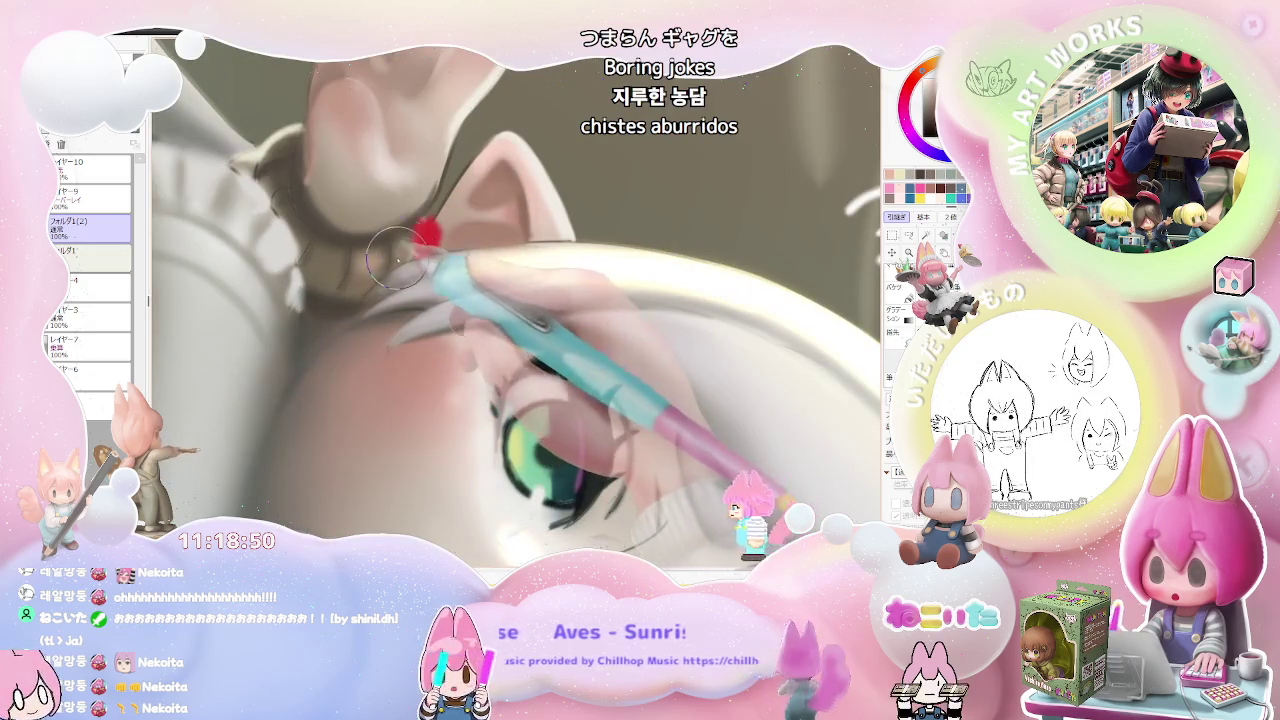
scroll(438, 178, down, 2)
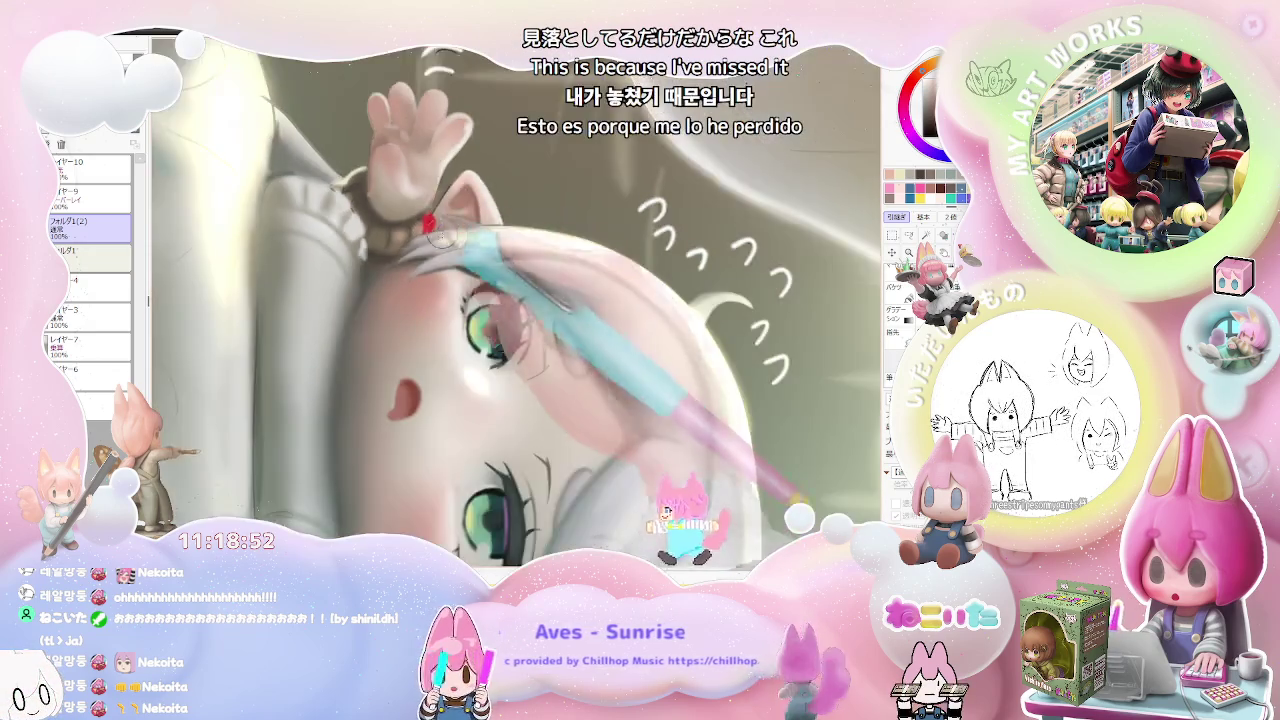
scroll(520, 260, down, 2)
scroll(600, 330, down, 2)
drag(678, 390, 536, 470)
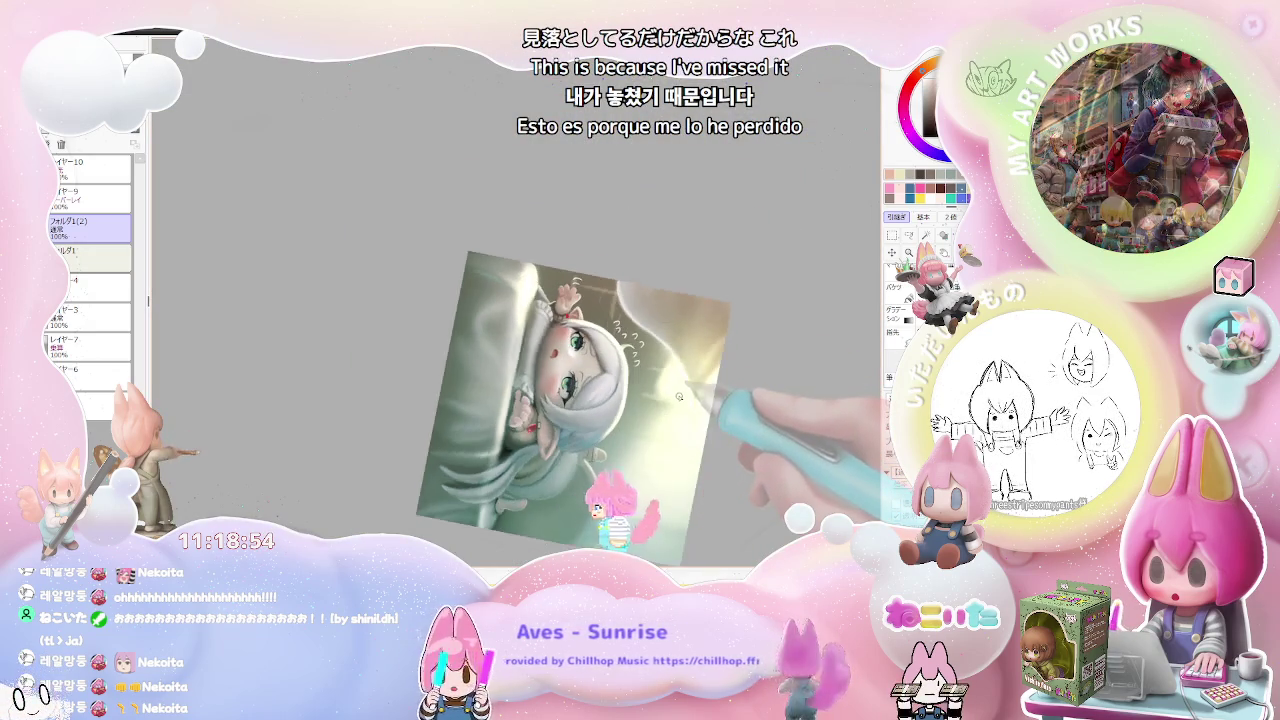
scroll(520, 440, up, 2)
scroll(490, 395, up, 2)
scroll(463, 350, up, 2)
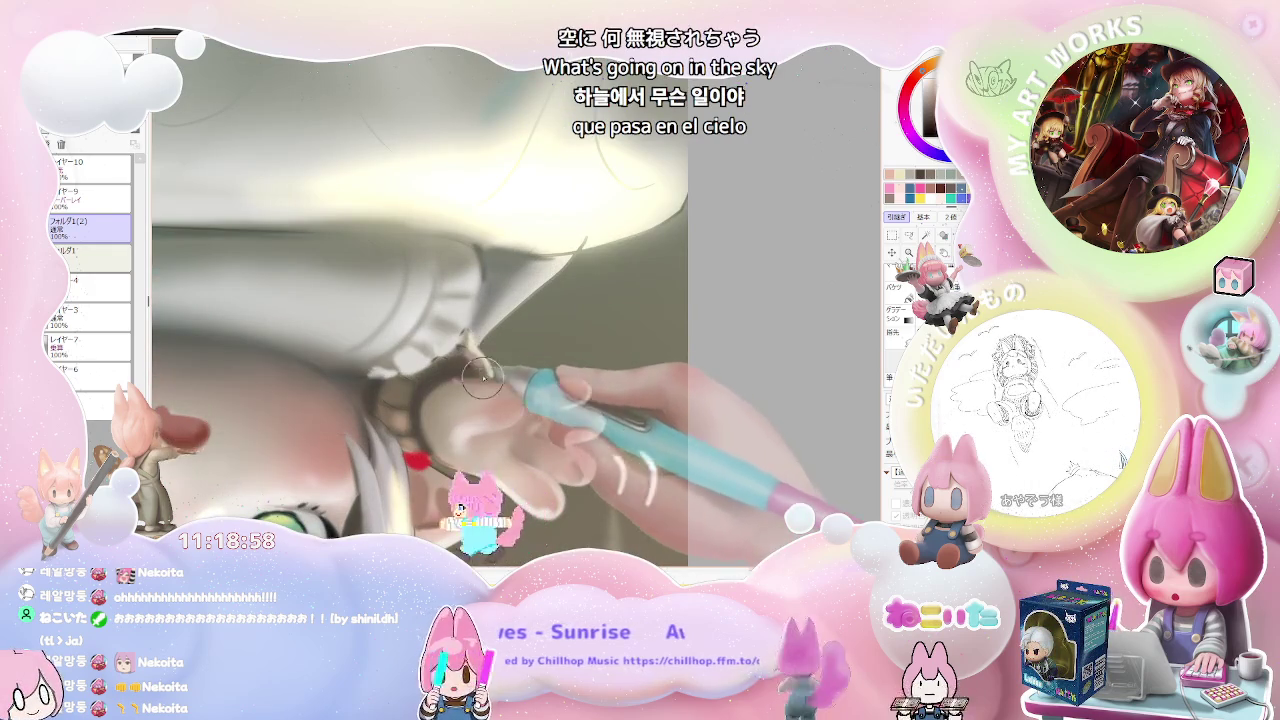
scroll(420, 405, down, 1)
scroll(500, 380, down, 1)
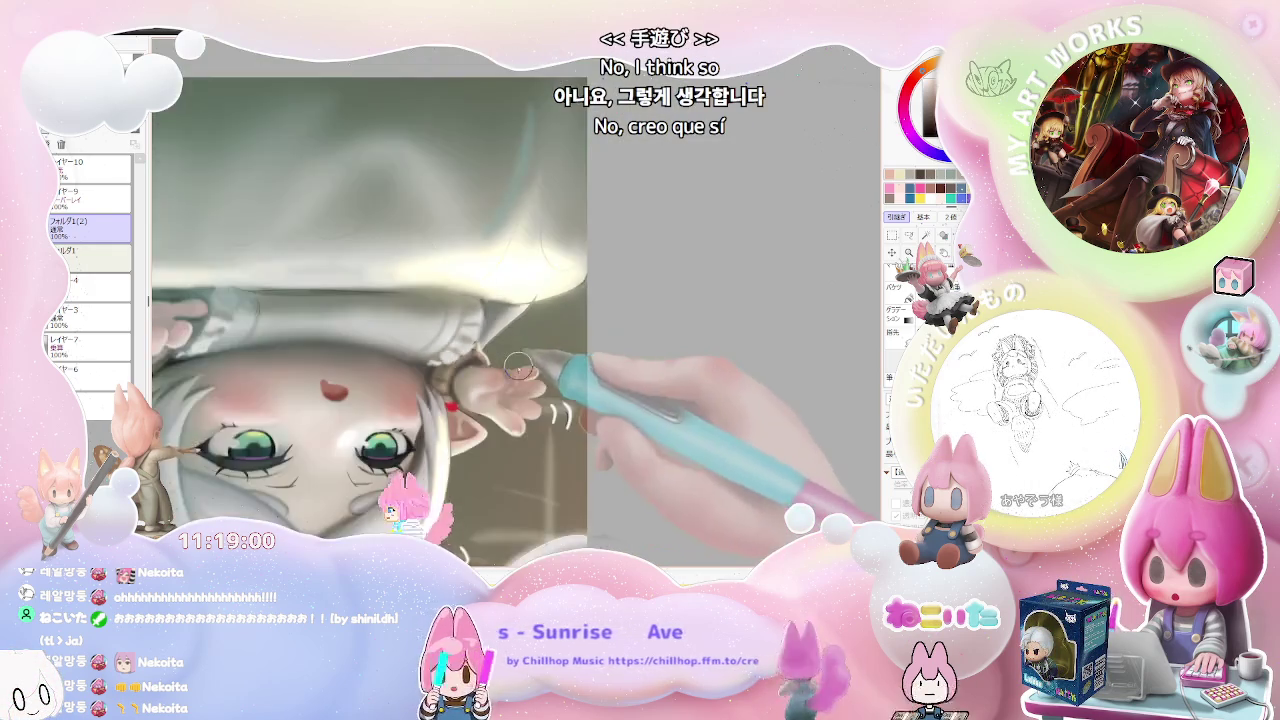
scroll(535, 385, down, 1)
scroll(545, 390, down, 1)
scroll(298, 362, up, 1)
scroll(298, 362, up, 2)
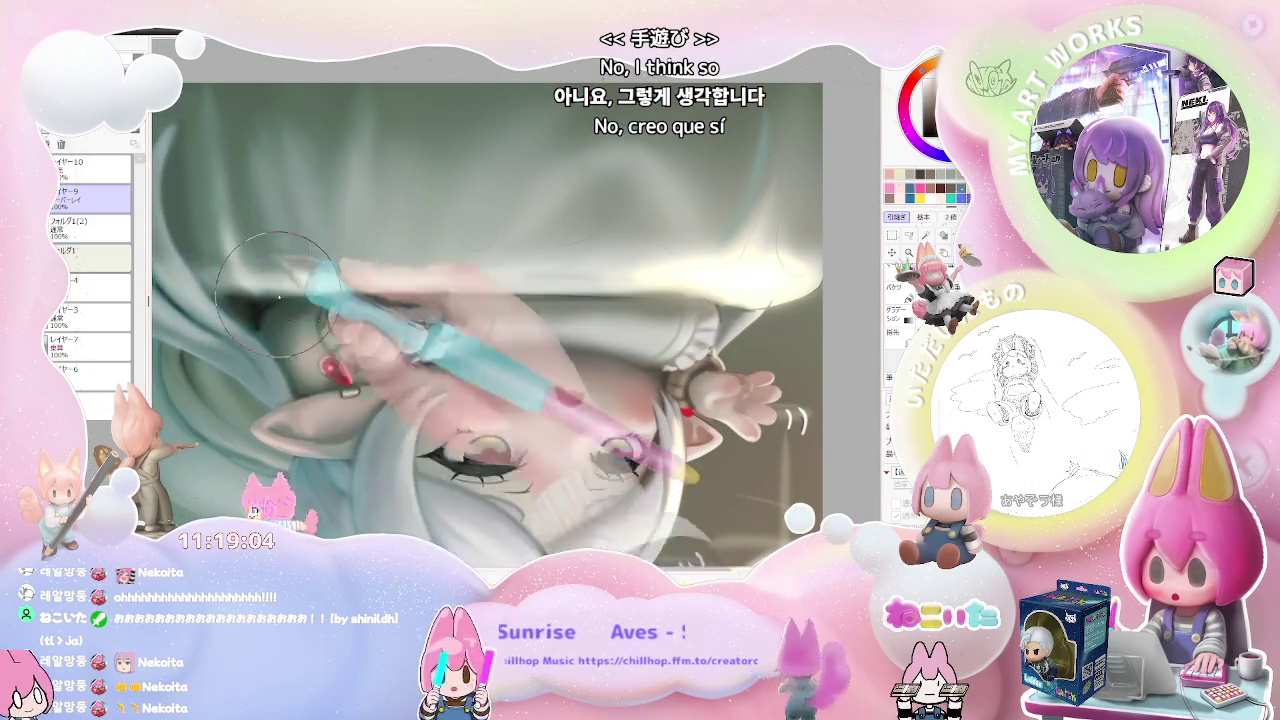
scroll(322, 373, down, 1)
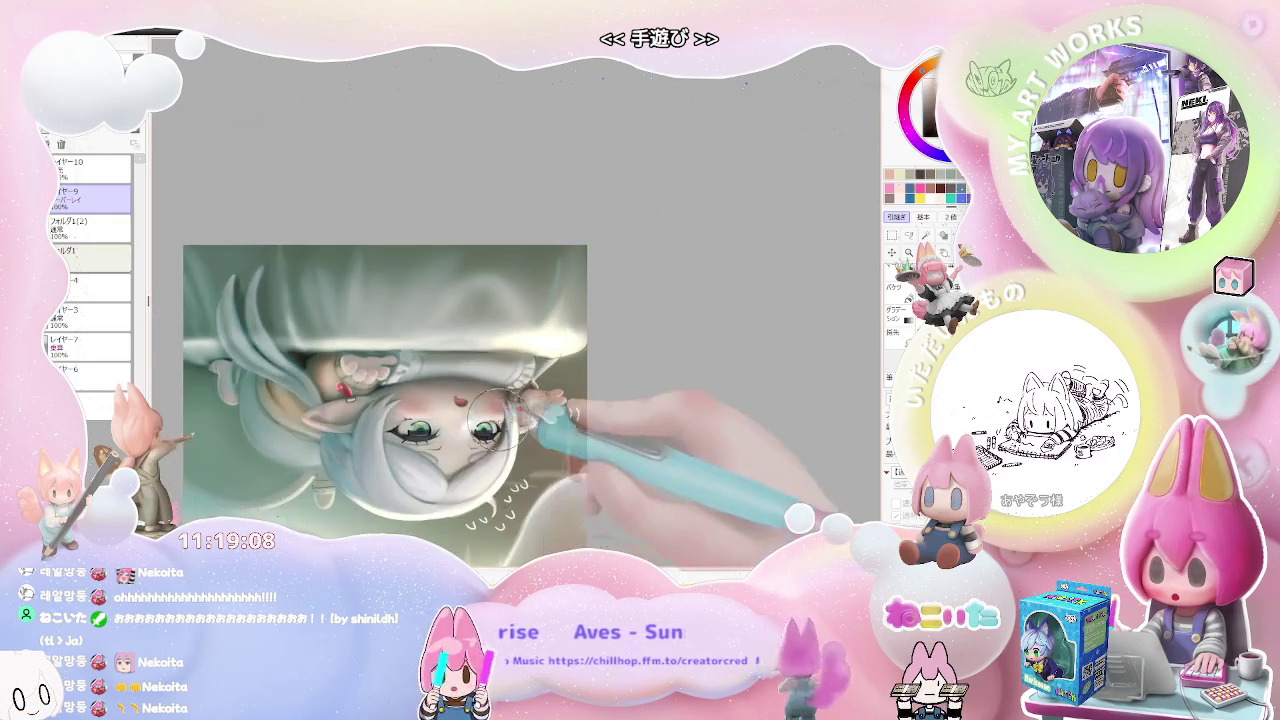
scroll(485, 454, down, 2)
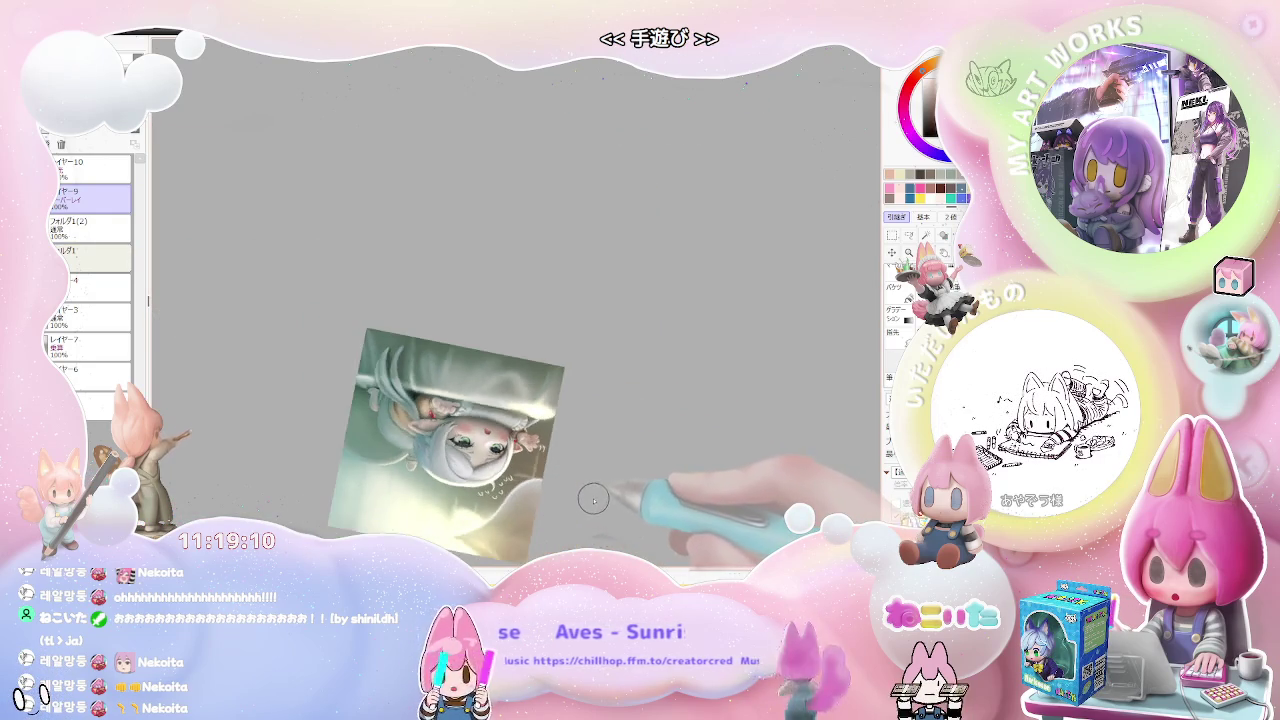
drag(593, 500, 357, 434)
scroll(420, 410, up, 3)
scroll(393, 391, up, 2)
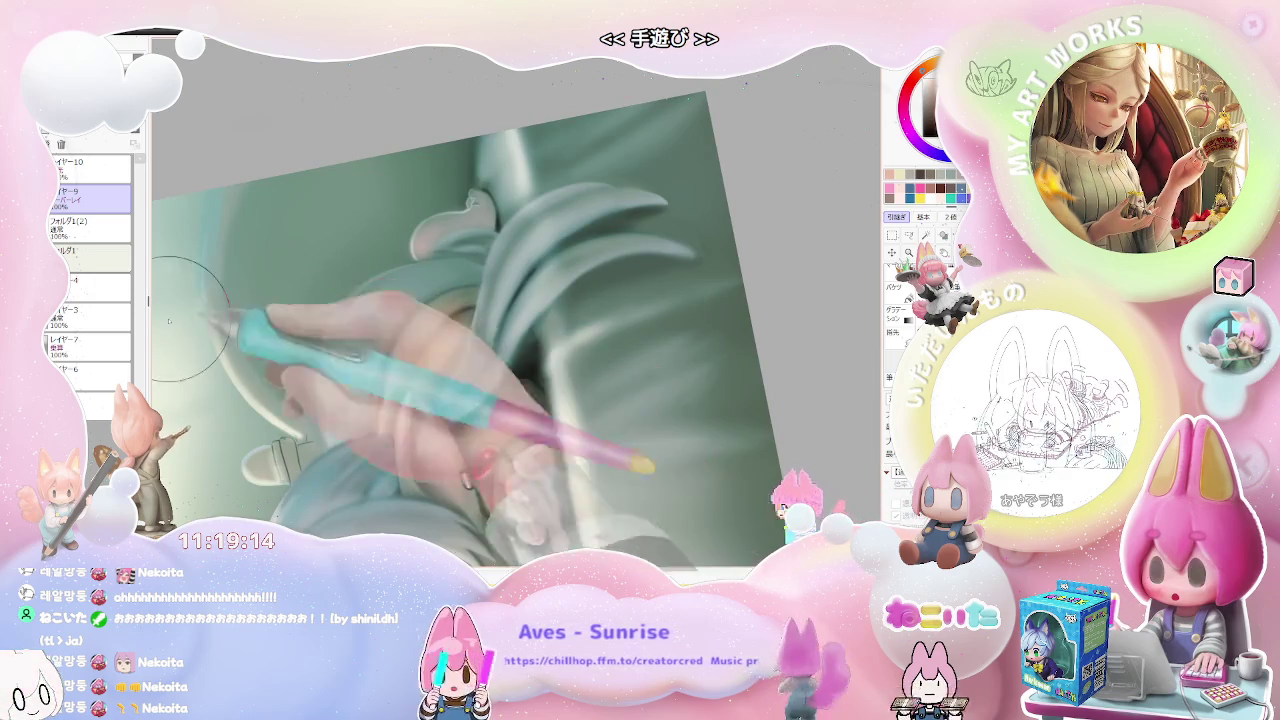
scroll(300, 330, up, 1)
scroll(378, 330, up, 1)
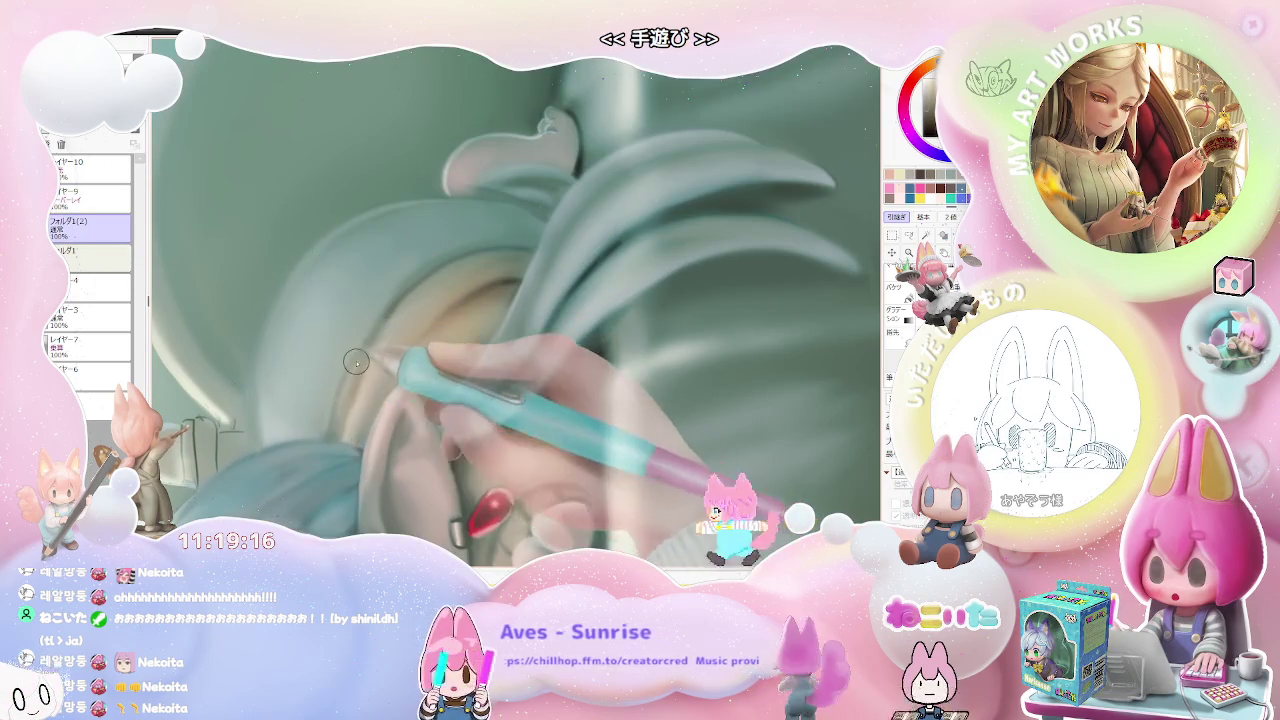
scroll(400, 355, down, 2)
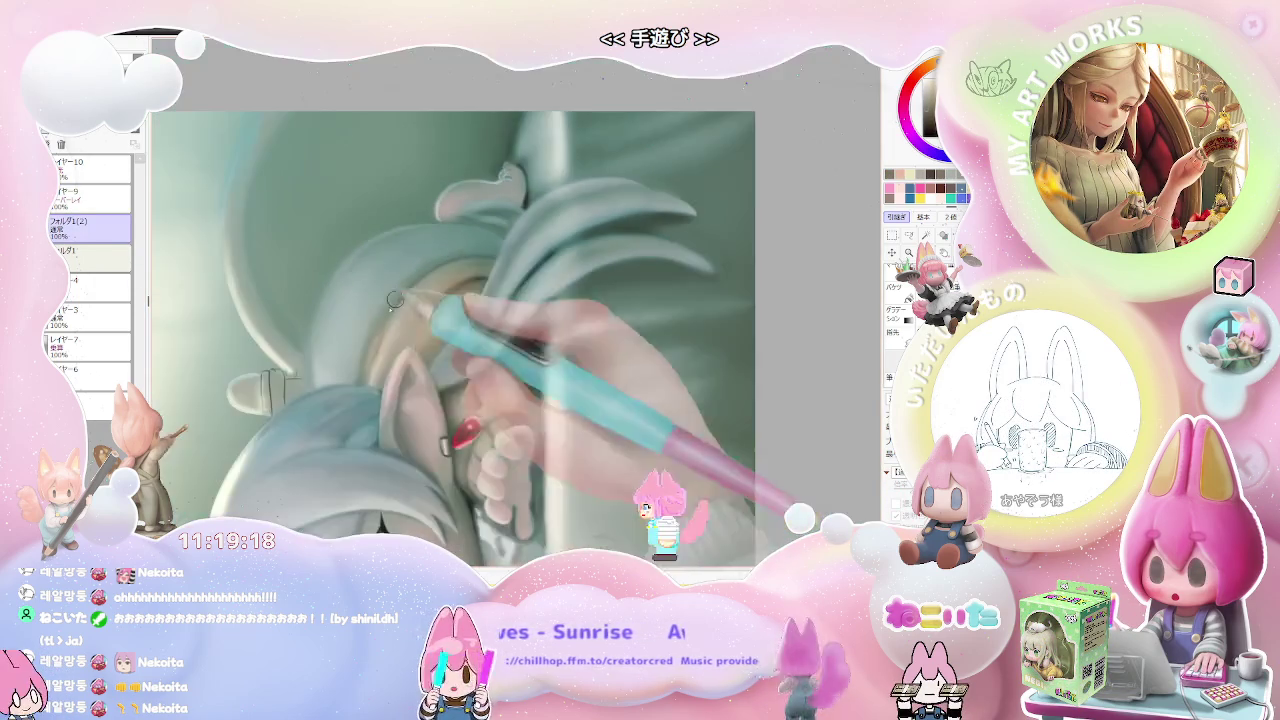
scroll(480, 365, down, 1)
scroll(560, 380, down, 1)
scroll(614, 389, down, 1)
scroll(560, 385, up, 1)
key(Delete)
scroll(433, 381, up, 2)
scroll(441, 389, up, 1)
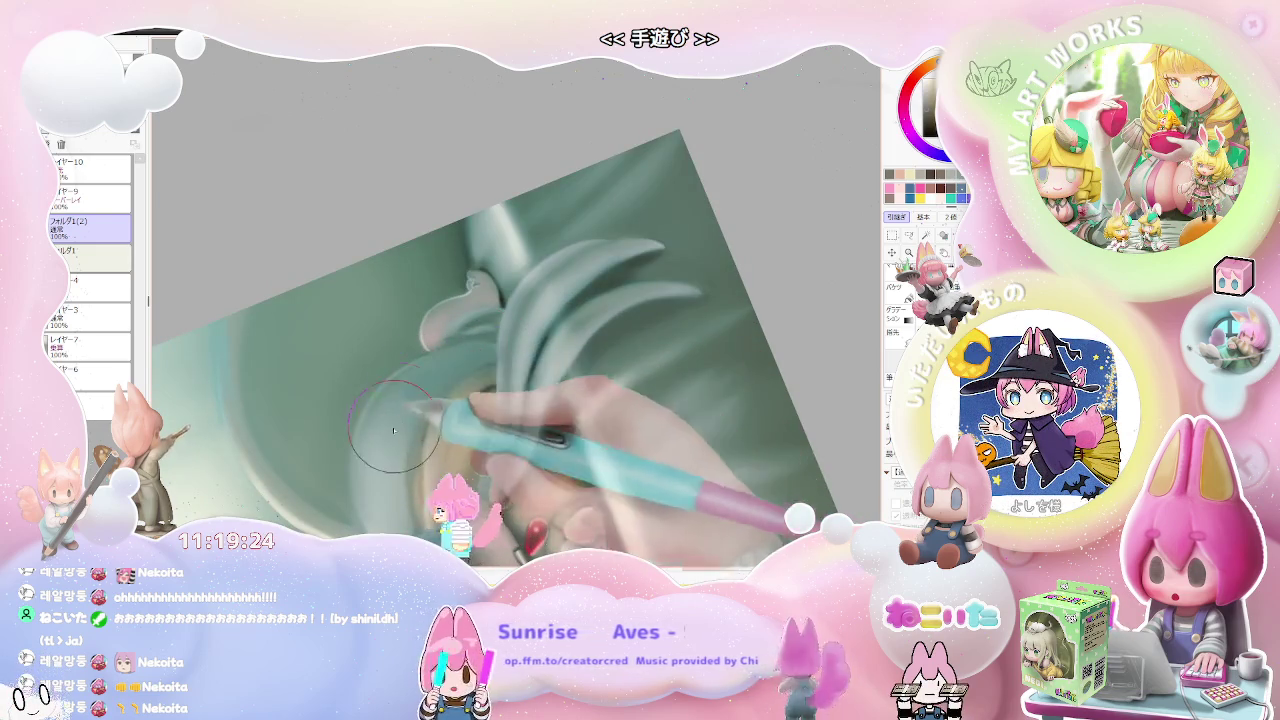
scroll(398, 420, down, 1)
scroll(500, 425, down, 1)
scroll(640, 432, down, 1)
mouse_move(665, 455)
mouse_down()
mouse_move(491, 366)
mouse_move(586, 366)
mouse_move(414, 423)
mouse_move(455, 384)
mouse_up()
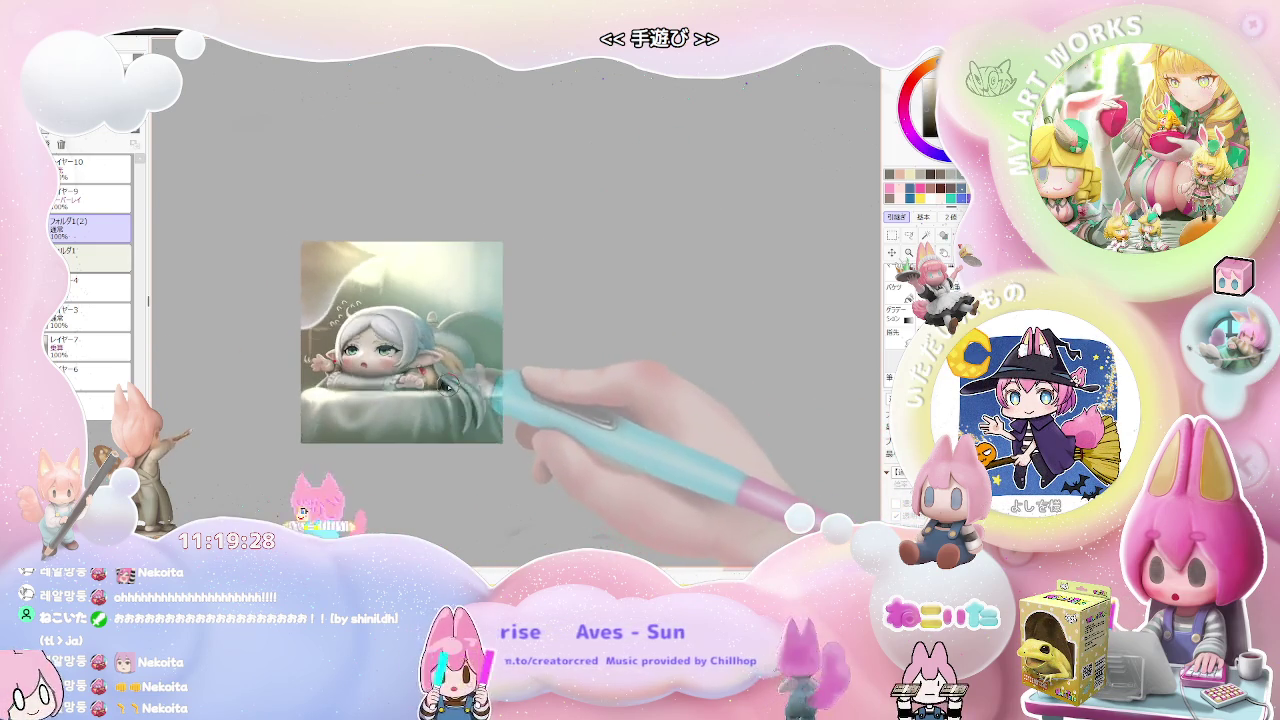
scroll(448, 385, up, 1)
mouse_move(325, 413)
mouse_down()
mouse_move(639, 413)
mouse_move(480, 489)
mouse_move(371, 443)
mouse_up()
scroll(300, 430, up, 1)
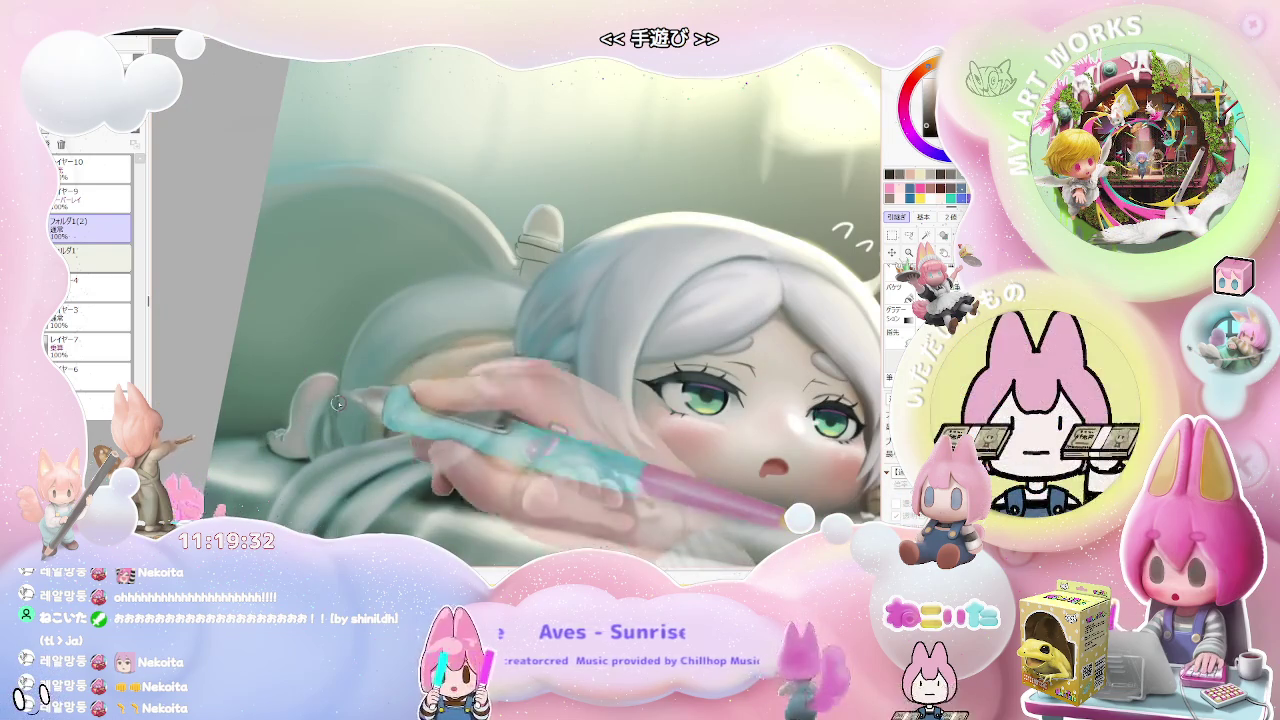
drag(355, 338, 430, 380)
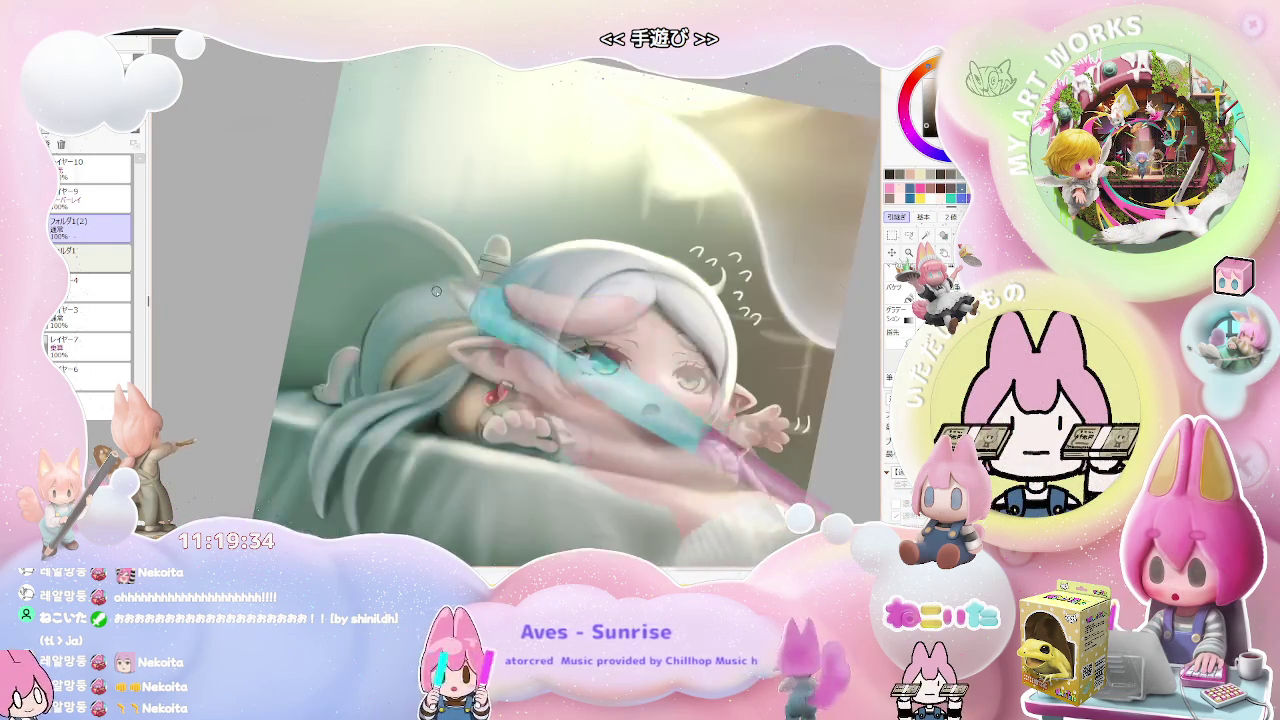
scroll(430, 380, down, 2)
drag(520, 400, 600, 430)
scroll(671, 463, down, 1)
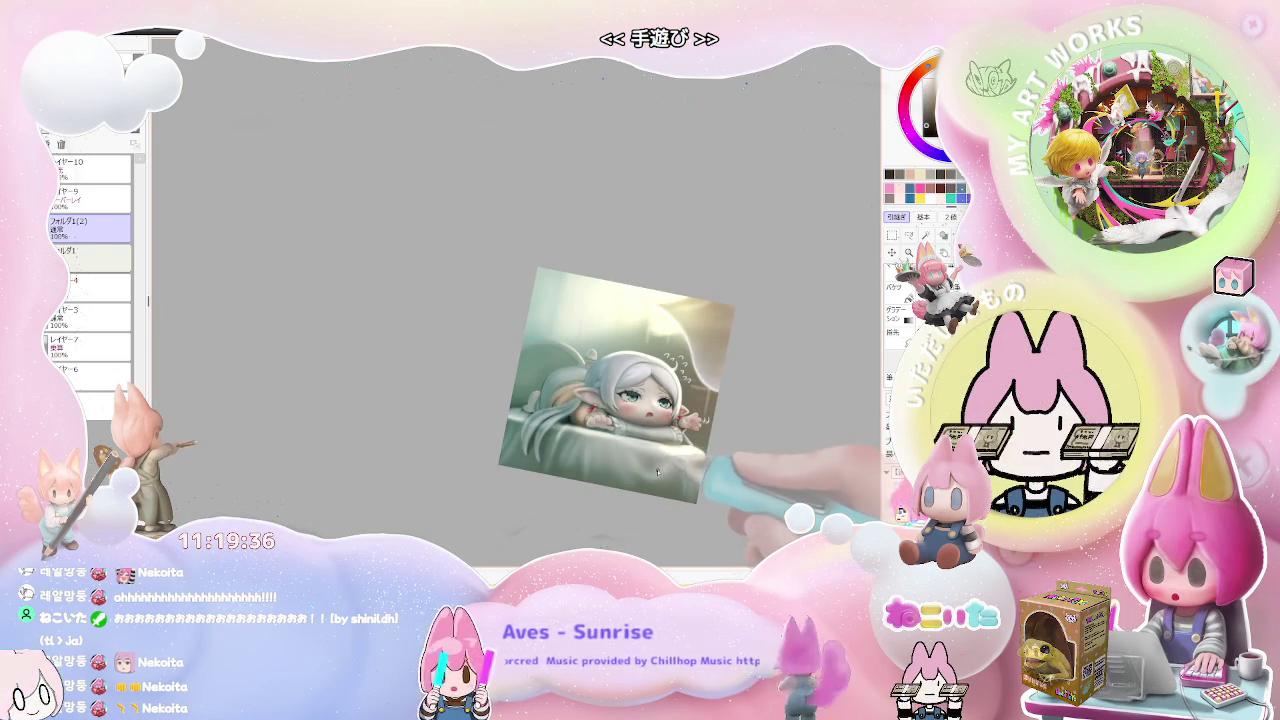
mouse_move(676, 468)
mouse_down()
mouse_move(620, 440)
mouse_move(501, 452)
mouse_up()
scroll(600, 400, up, 1)
scroll(600, 400, up, 1)
scroll(501, 452, up, 1)
scroll(490, 440, up, 1)
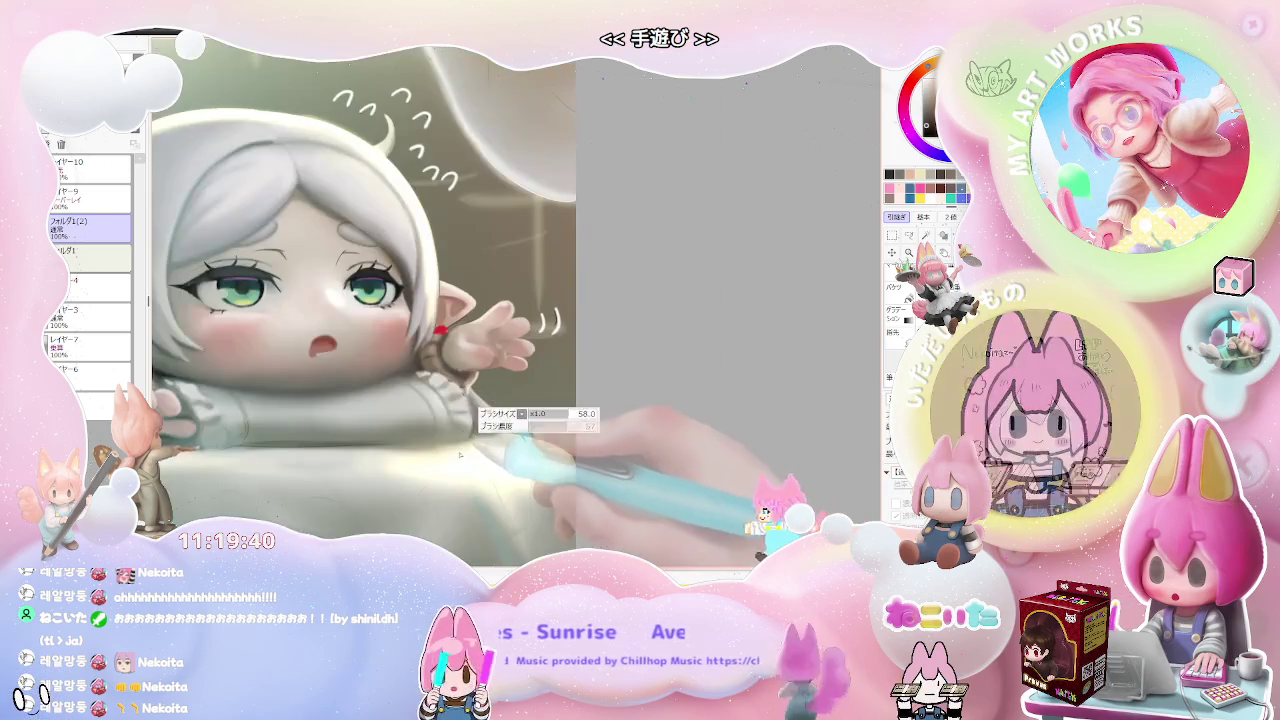
scroll(474, 430, up, 1)
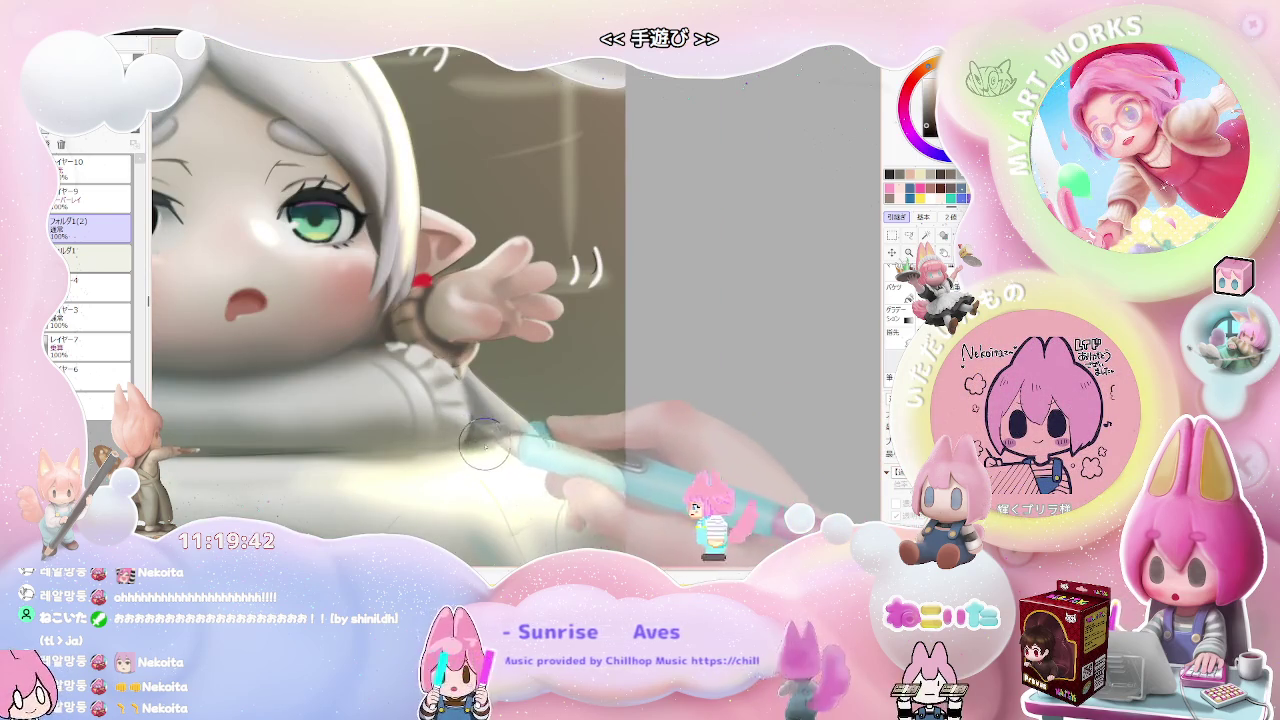
scroll(515, 444, down, 2)
scroll(525, 446, down, 1)
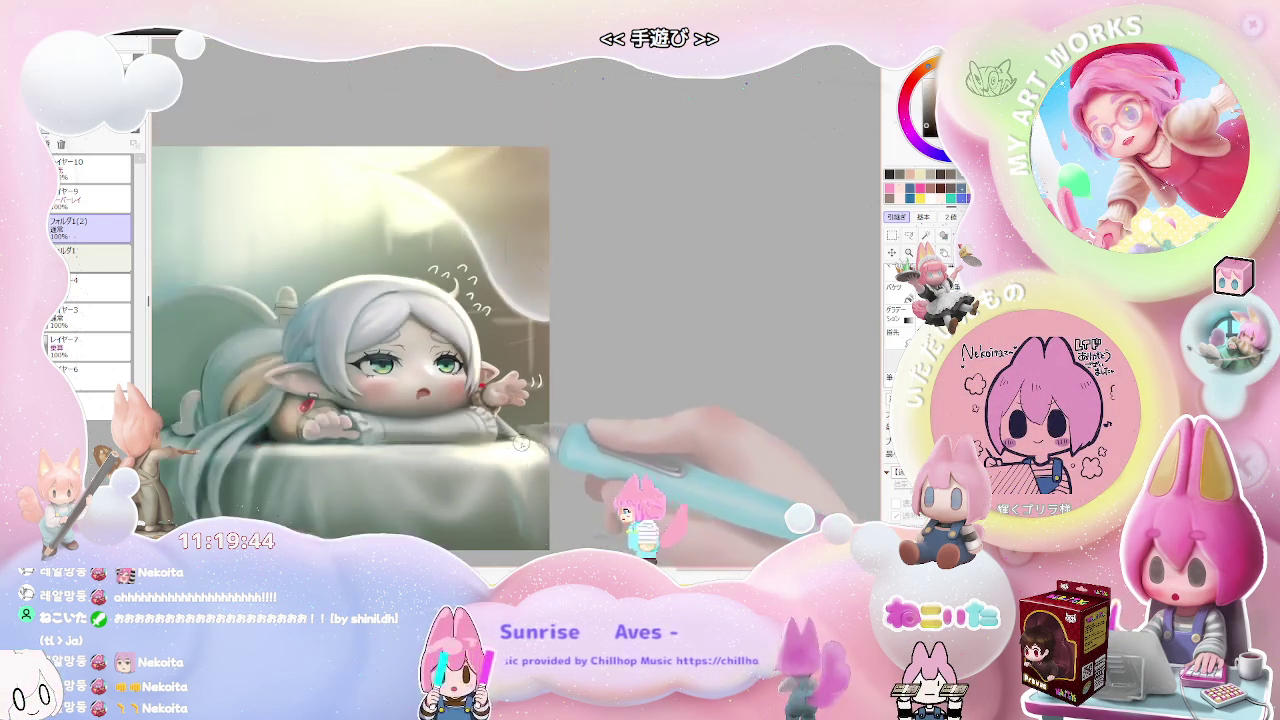
scroll(535, 448, down, 1)
scroll(545, 451, down, 1)
drag(543, 450, 500, 440)
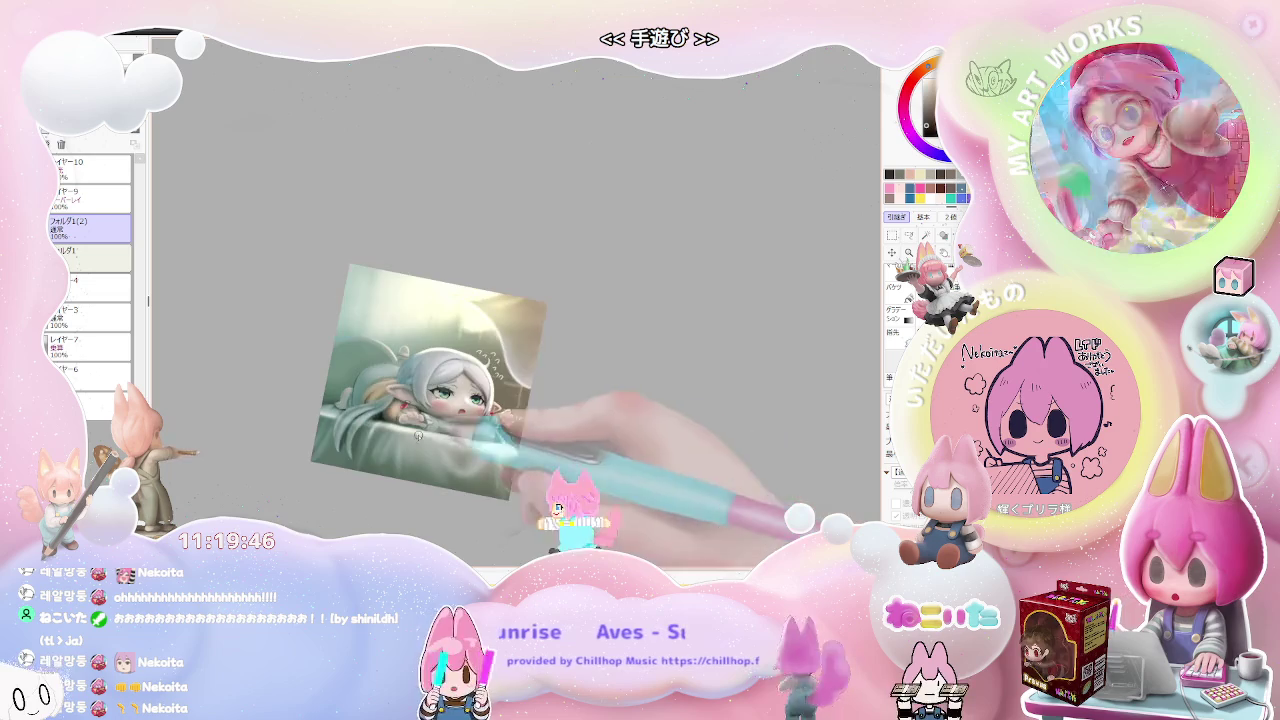
scroll(480, 440, up, 1)
scroll(420, 435, up, 2)
scroll(316, 424, up, 1)
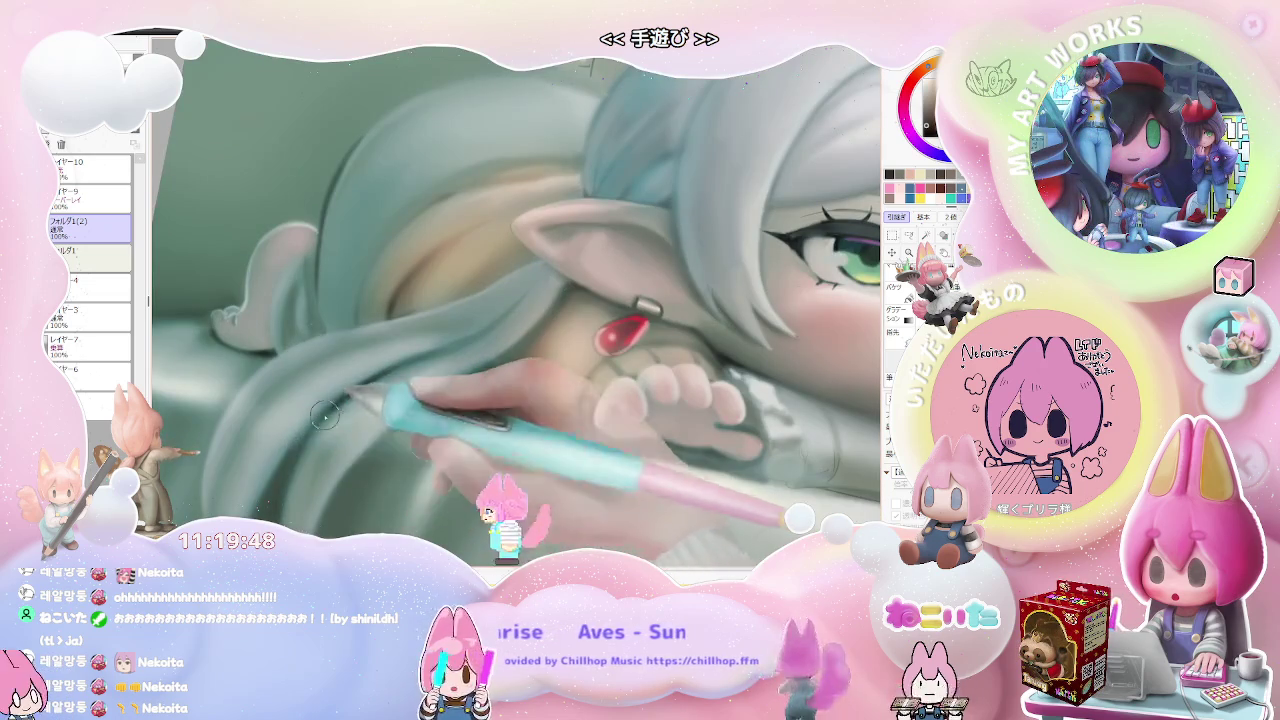
scroll(543, 298, down, 1)
scroll(550, 320, down, 2)
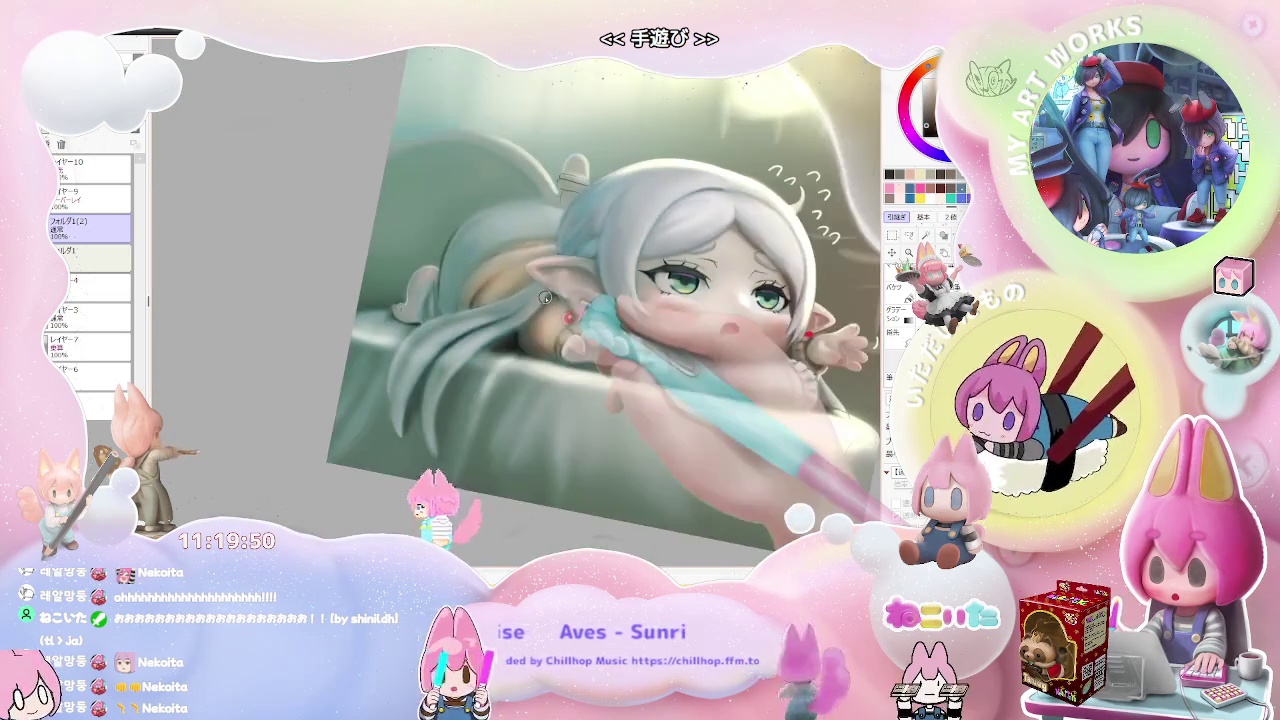
scroll(600, 400, down, 1)
scroll(640, 450, down, 2)
drag(648, 474, 610, 501)
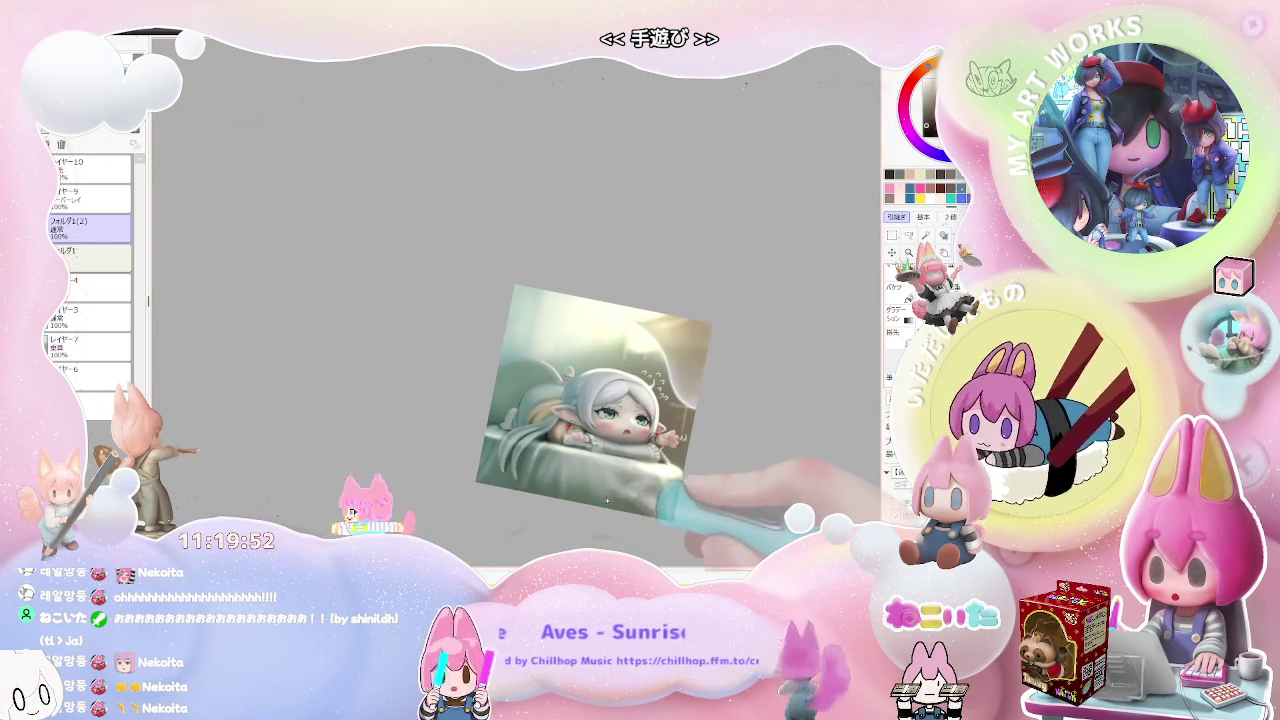
scroll(519, 474, up, 1)
scroll(490, 478, up, 2)
scroll(446, 486, up, 2)
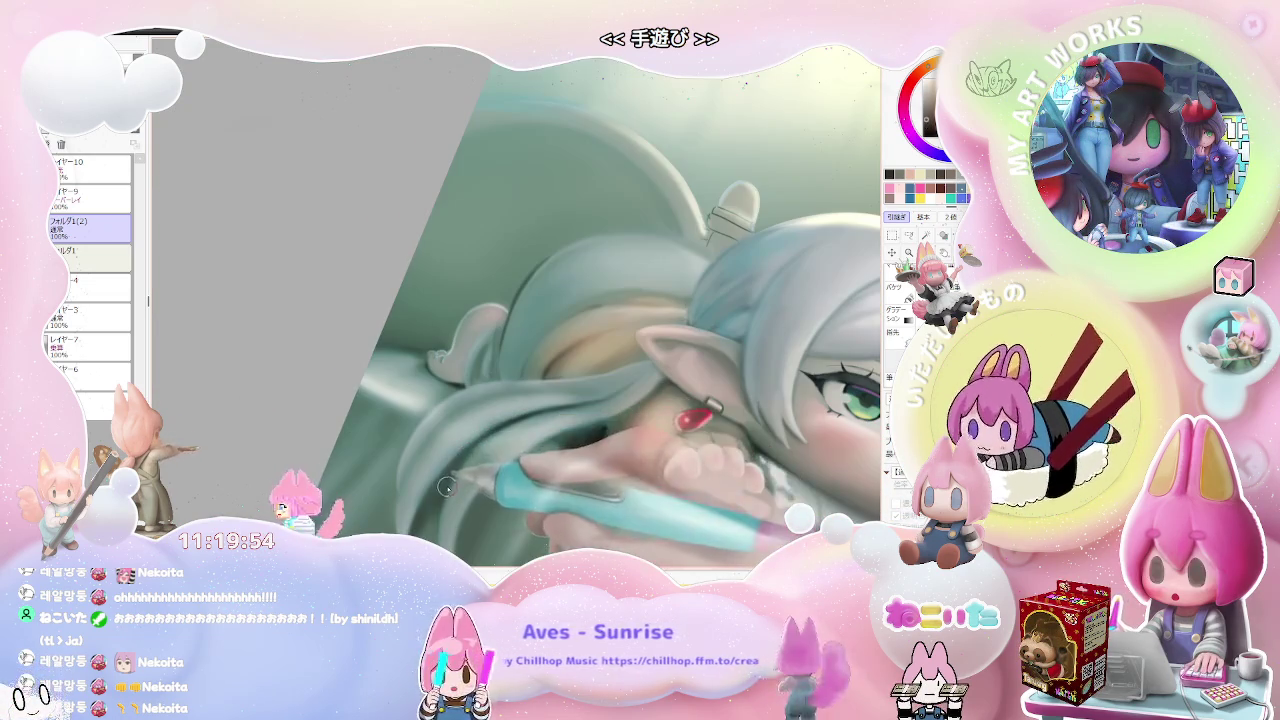
drag(437, 476, 480, 430)
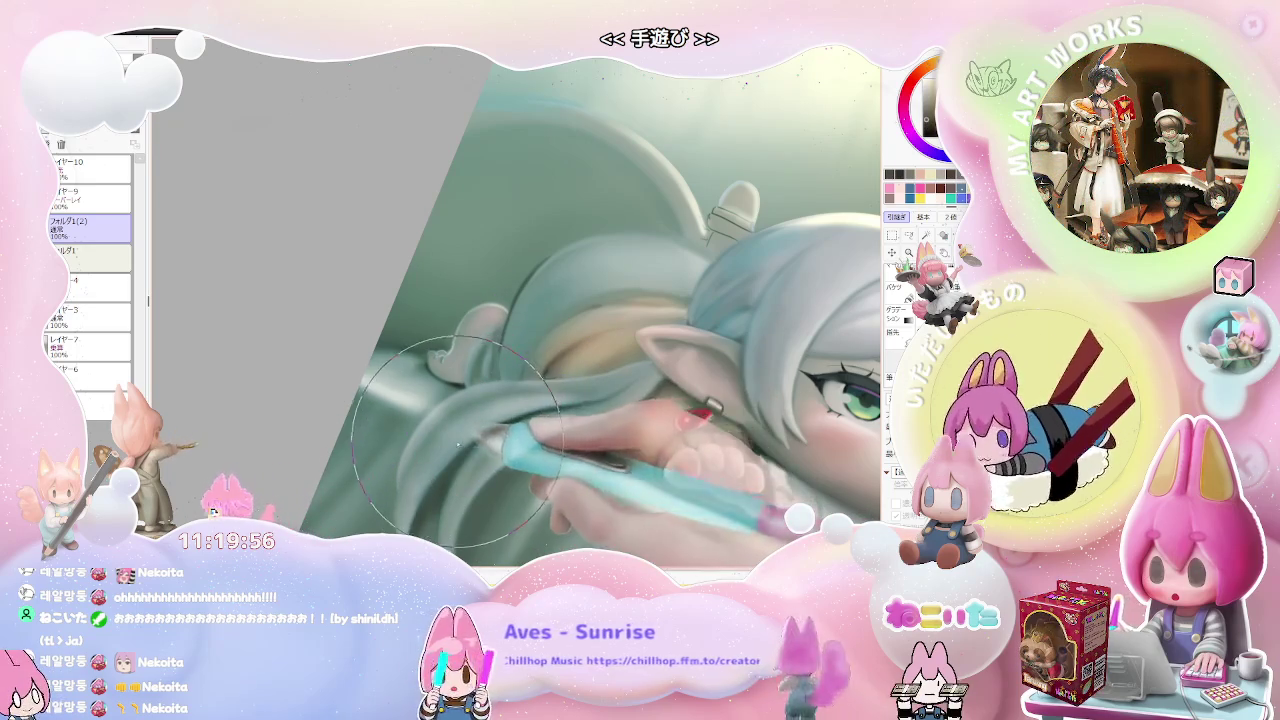
key(Up)
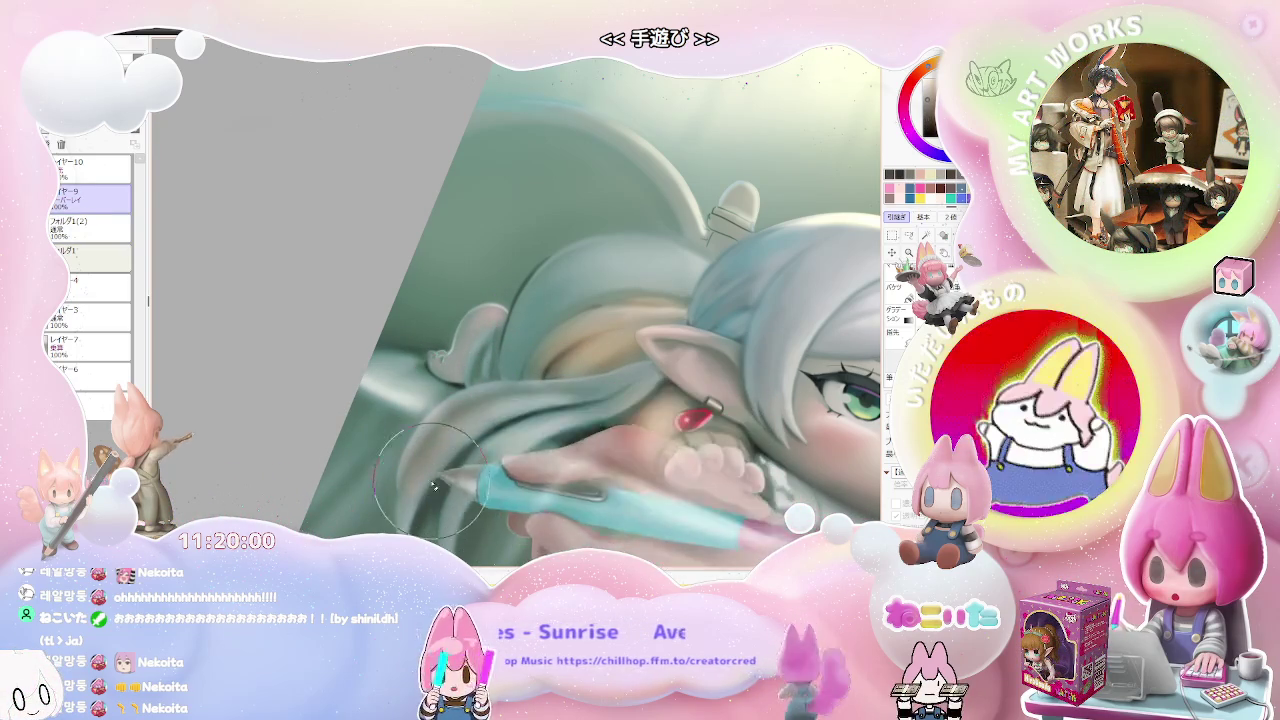
drag(386, 508, 485, 452)
scroll(485, 452, down, 2)
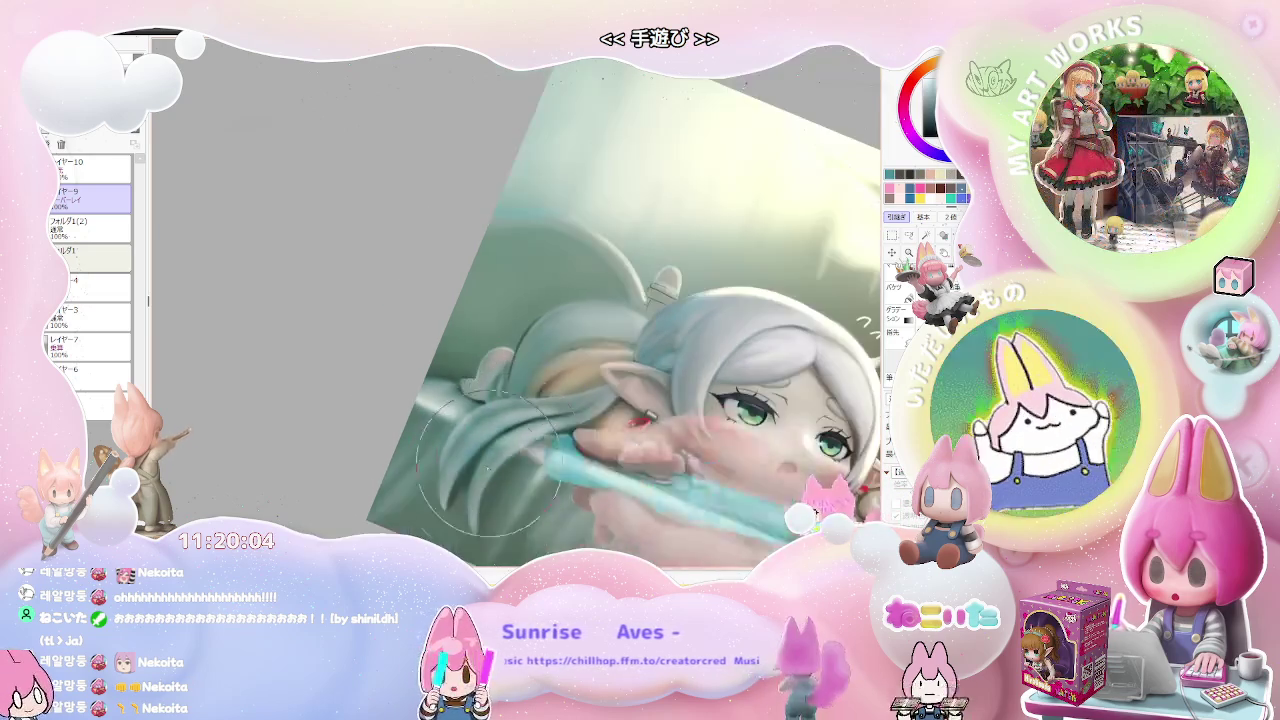
scroll(550, 450, down, 2)
scroll(620, 450, down, 2)
scroll(708, 447, down, 1)
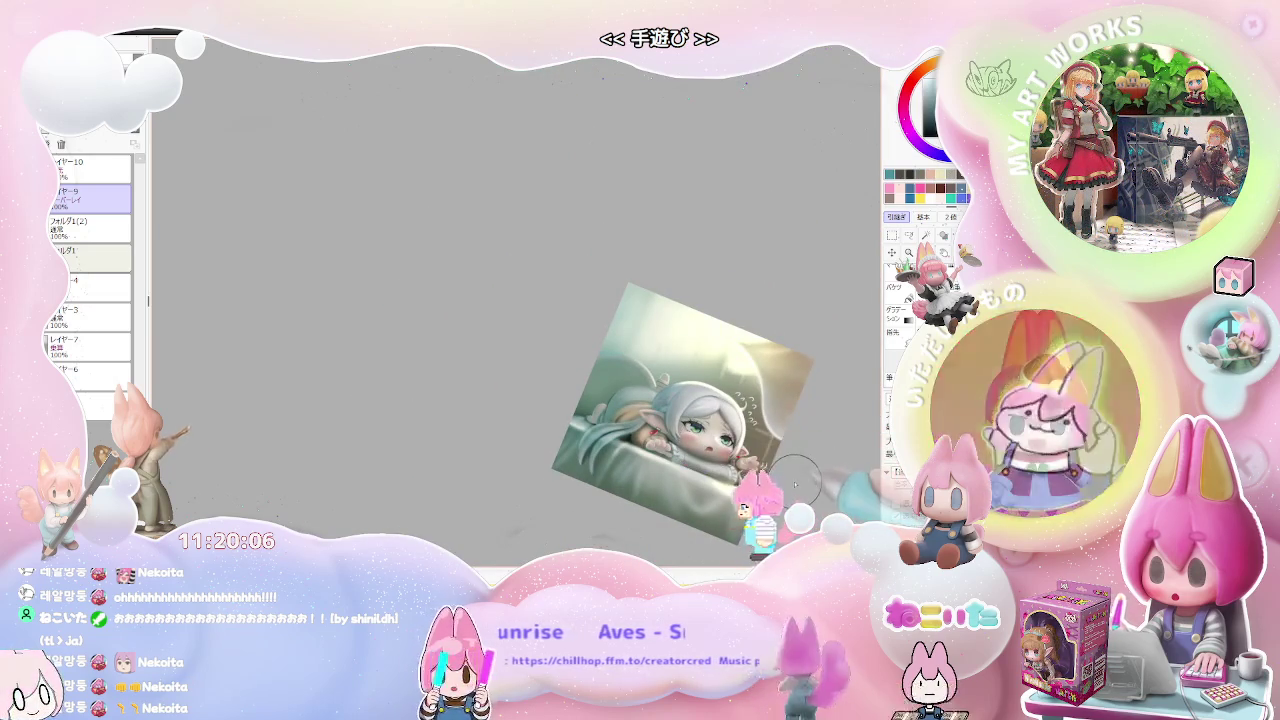
key(Home)
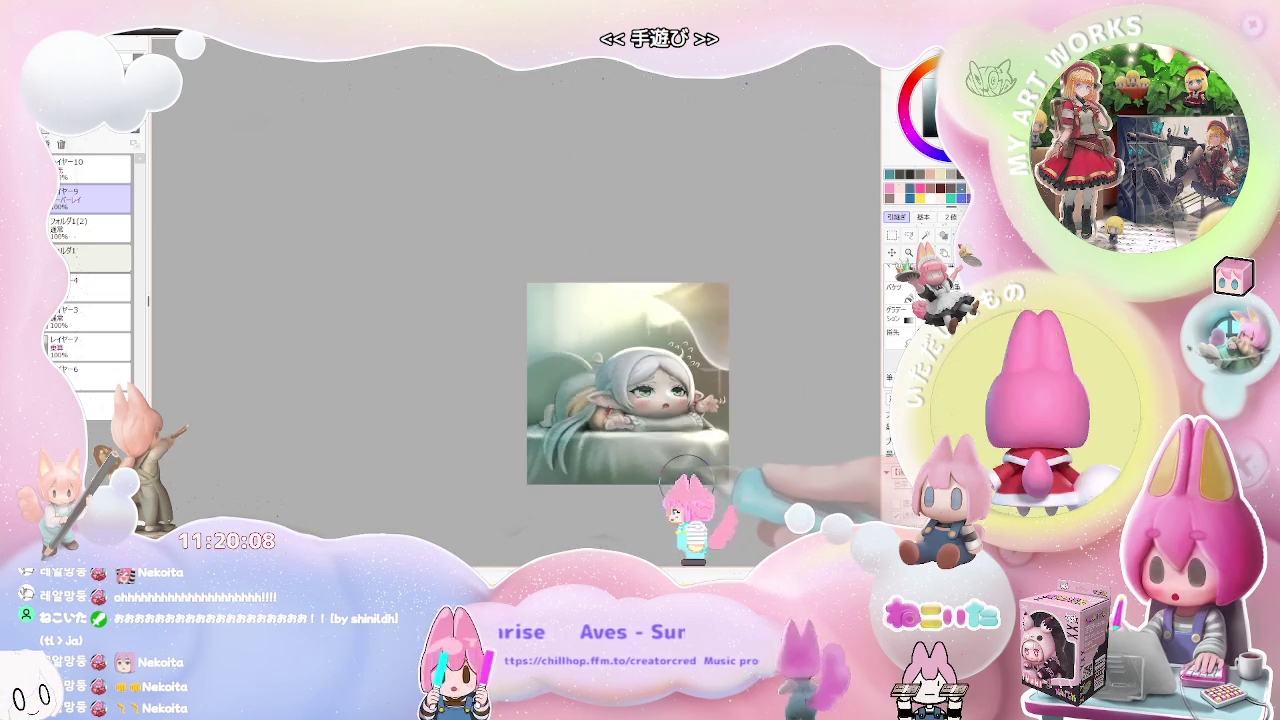
scroll(710, 470, up, 2)
scroll(445, 435, up, 2)
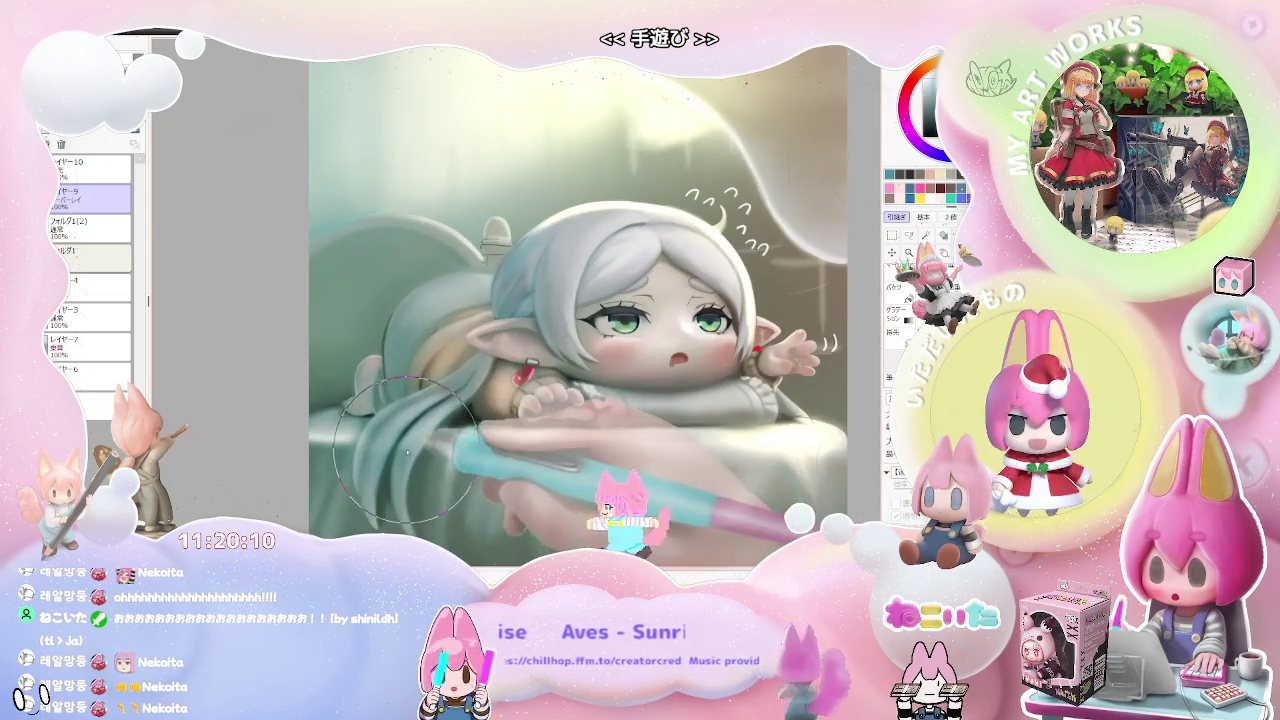
scroll(406, 450, up, 1)
scroll(432, 418, down, 1)
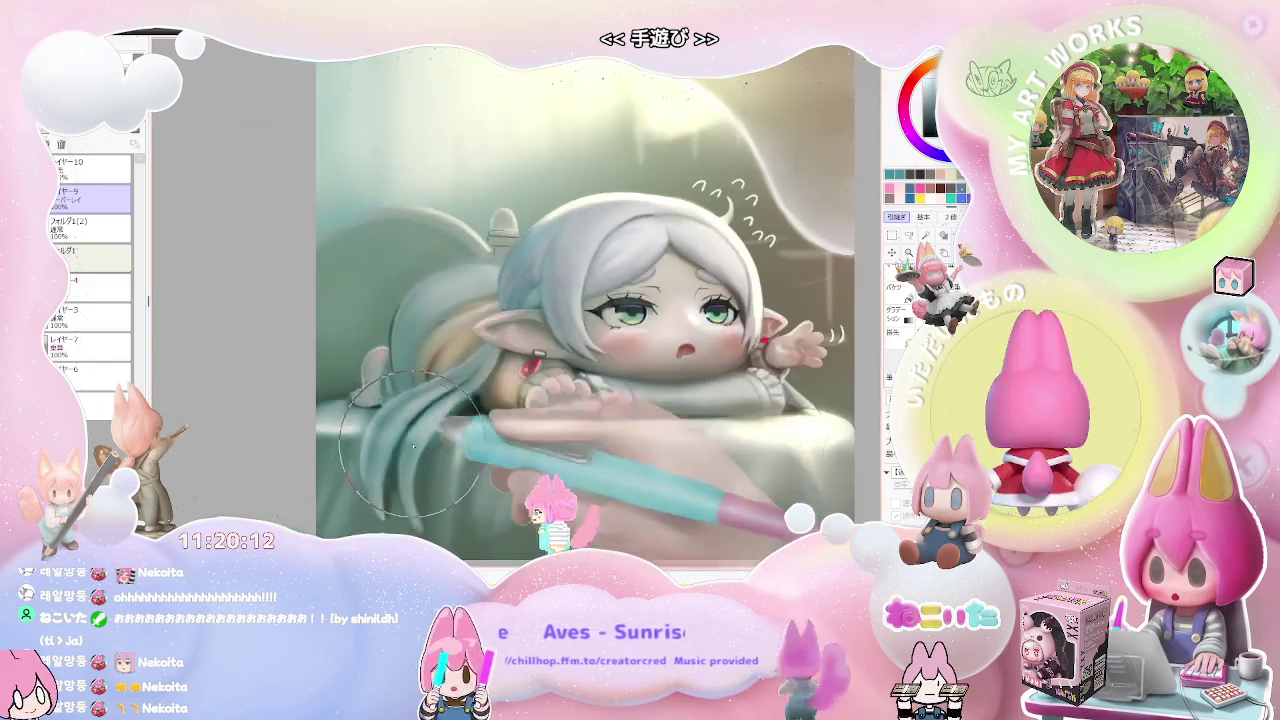
scroll(520, 440, down, 2)
scroll(630, 457, down, 1)
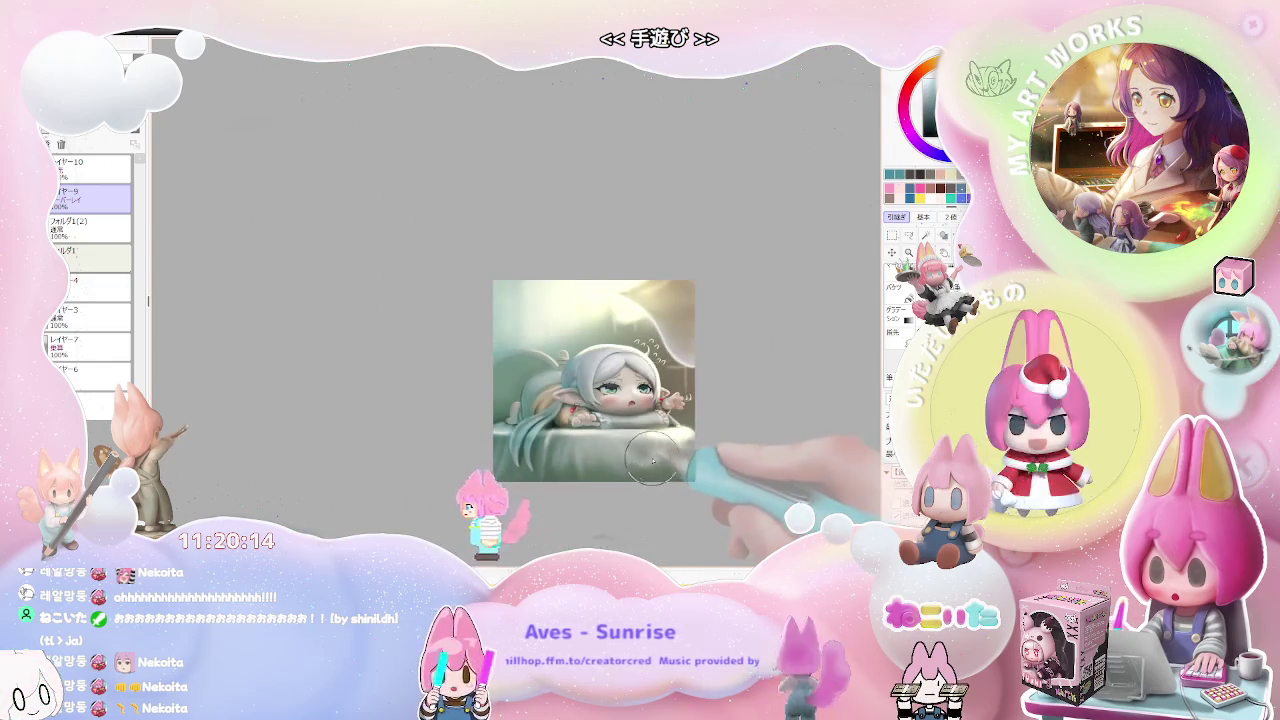
key(End)
key(End)
scroll(488, 446, up, 3)
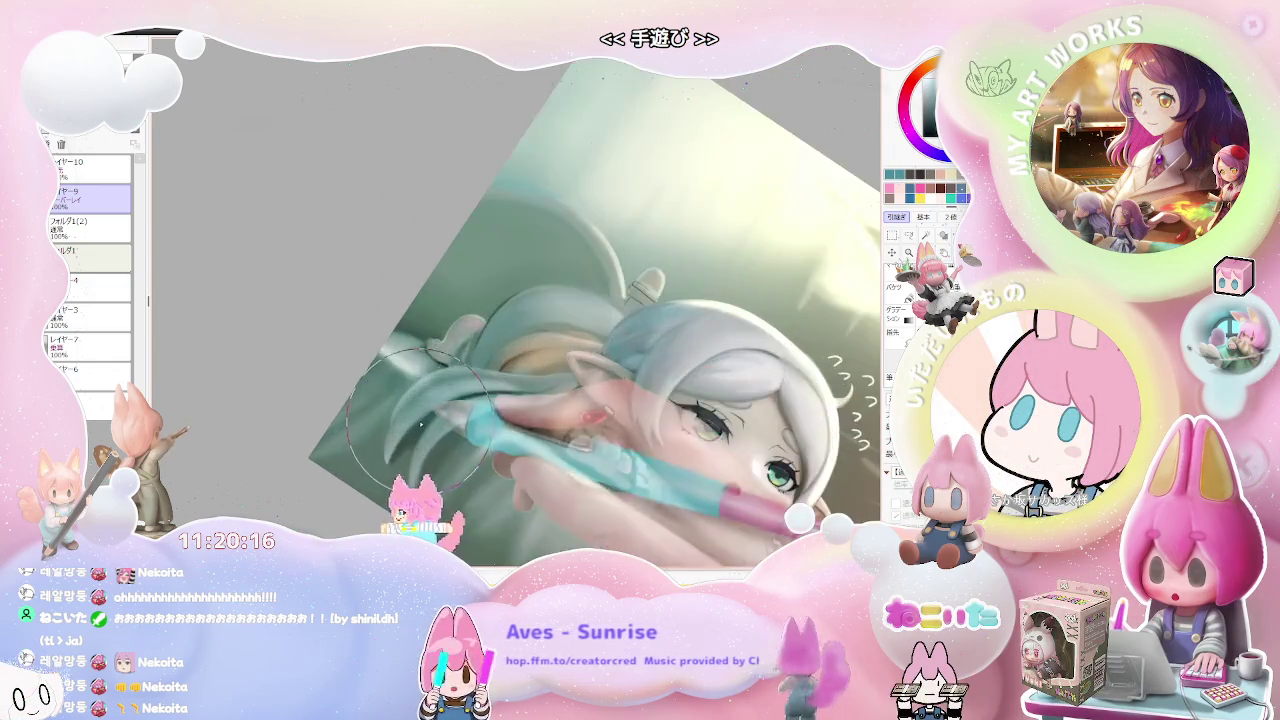
scroll(413, 437, up, 2)
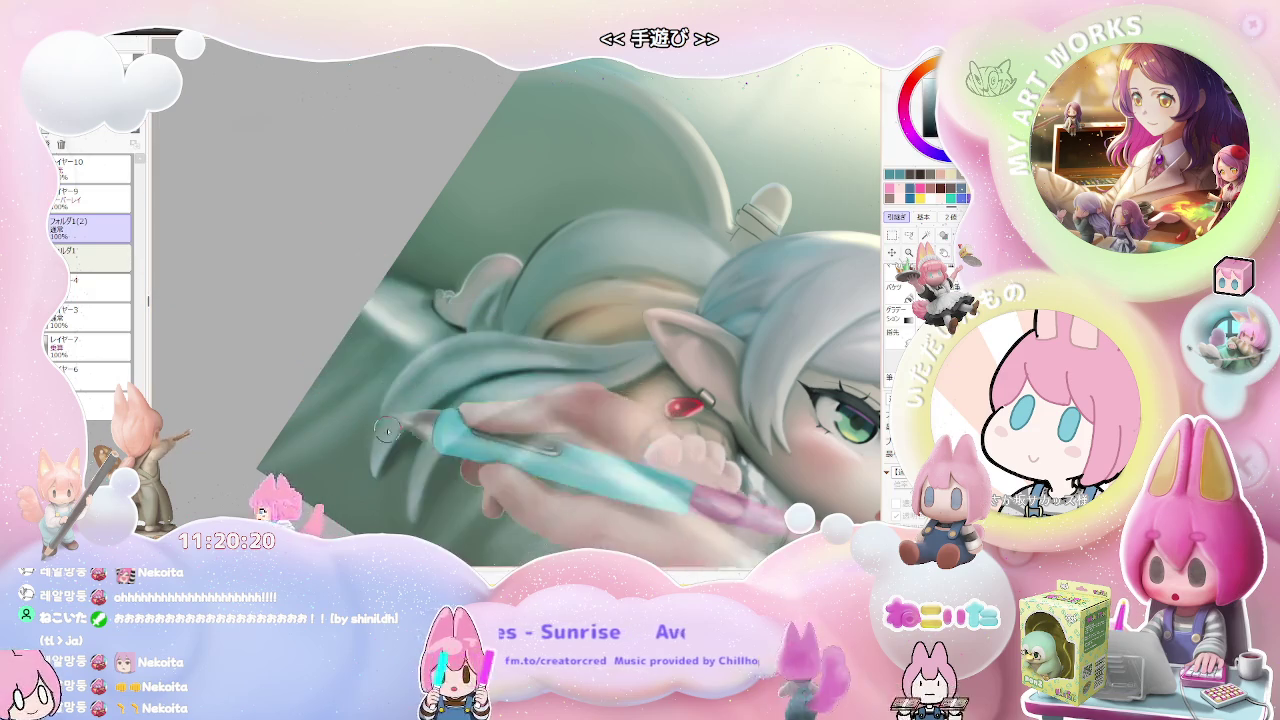
scroll(398, 437, up, 1)
key(bracketright)
key(bracketright)
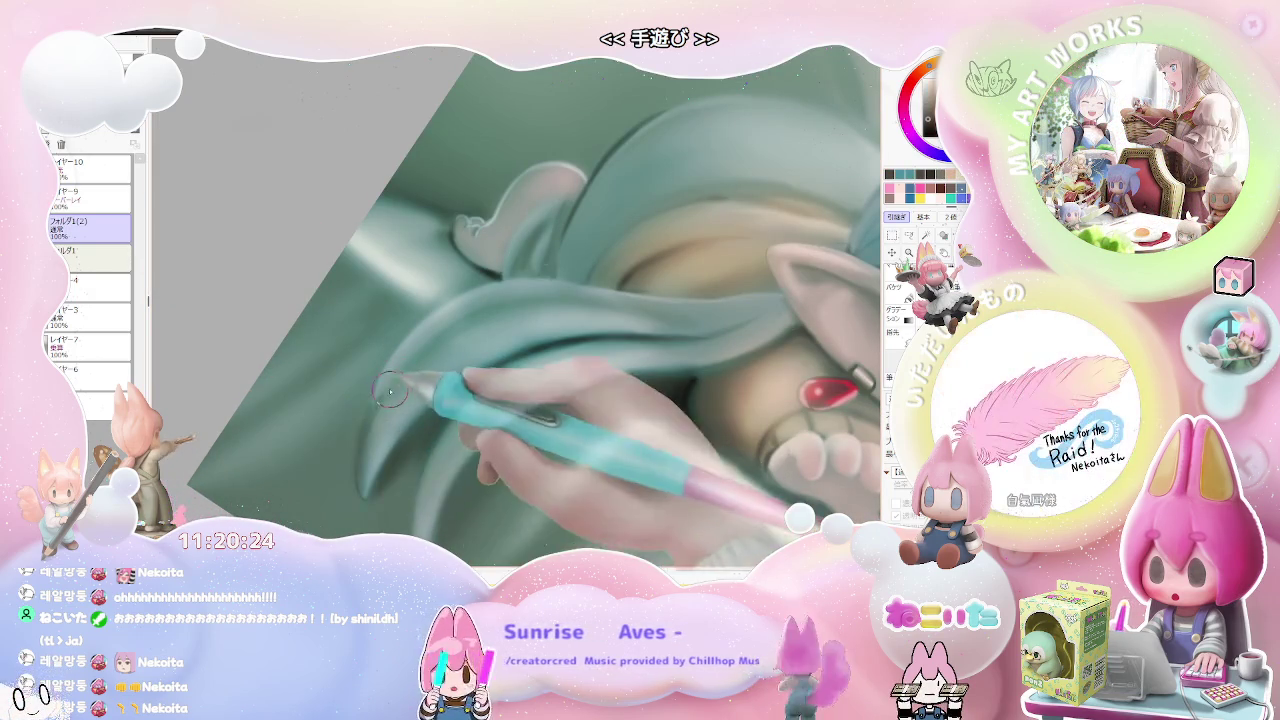
scroll(457, 336, down, 1)
scroll(457, 336, down, 2)
scroll(457, 336, down, 1)
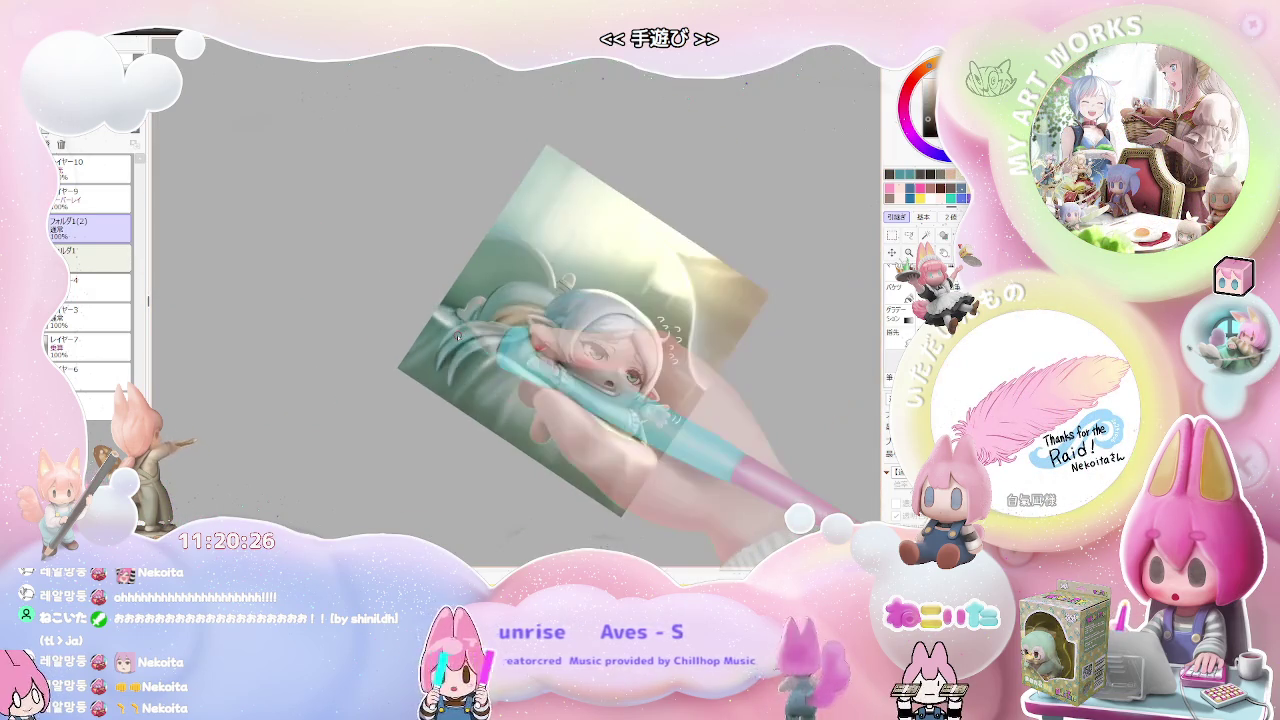
scroll(457, 336, down, 1)
scroll(457, 336, up, 1)
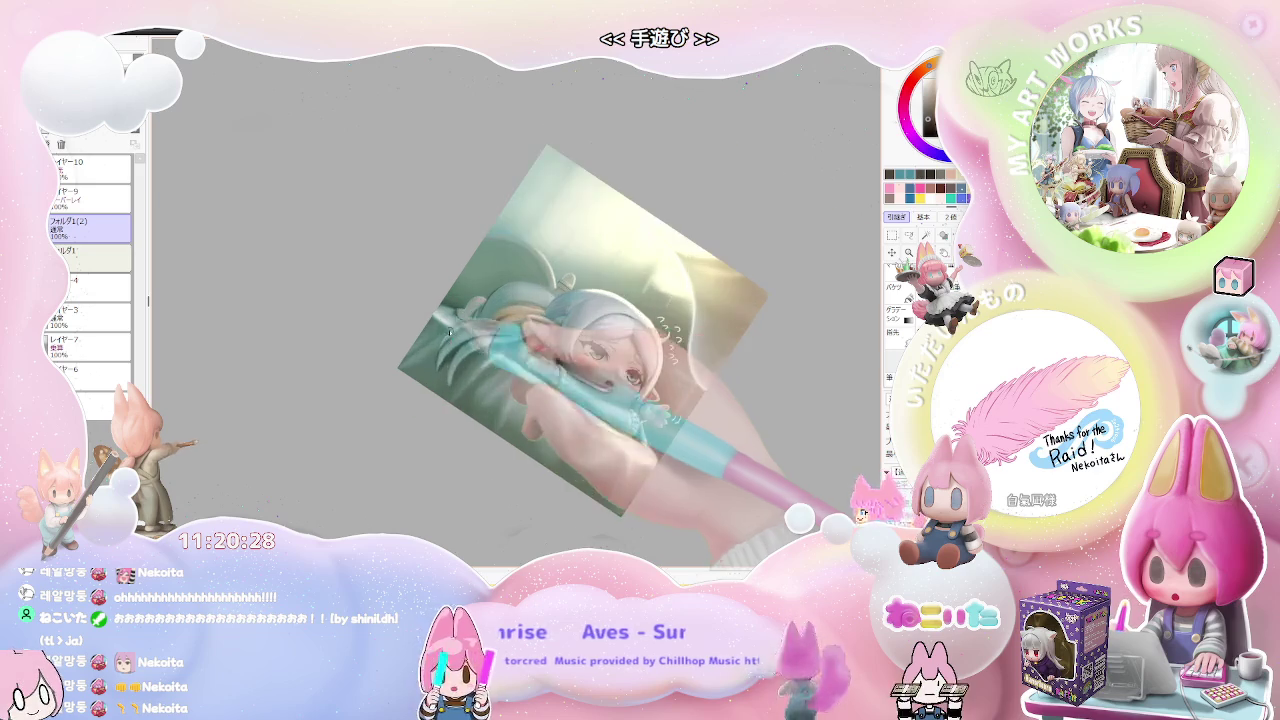
scroll(457, 336, up, 2)
scroll(450, 345, up, 2)
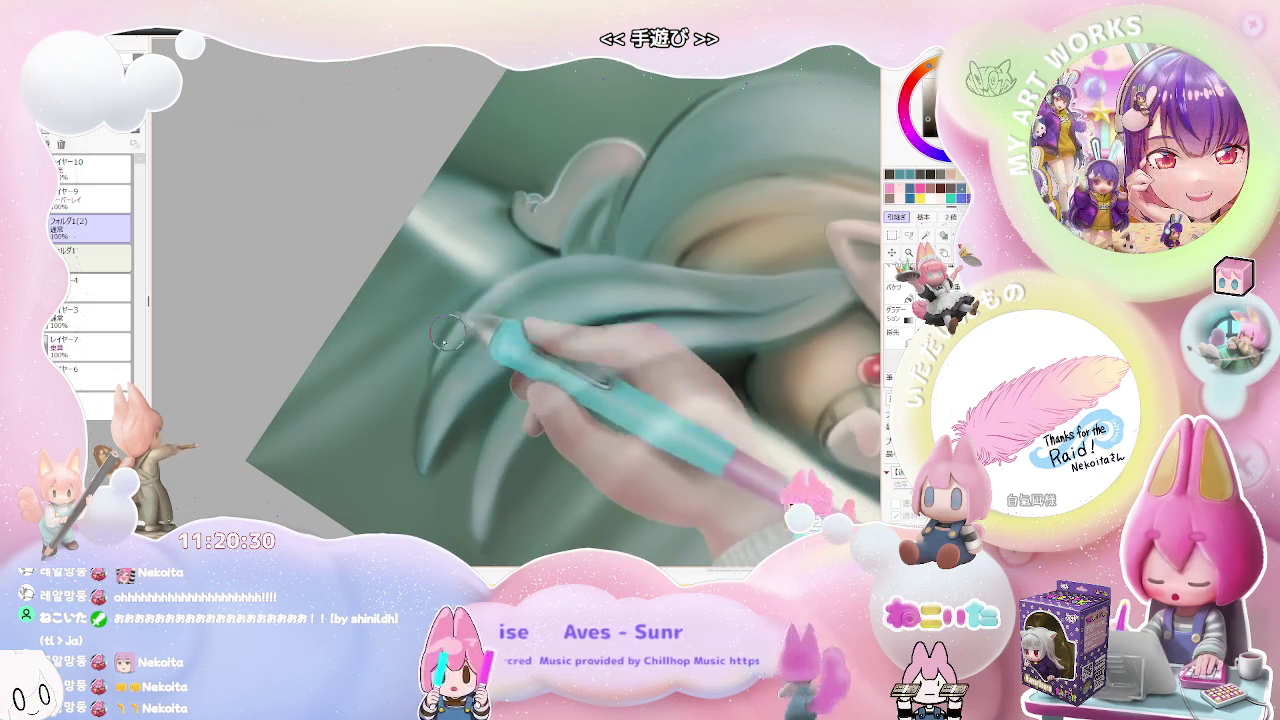
scroll(433, 368, down, 1)
scroll(433, 368, down, 1)
scroll(433, 368, down, 1)
scroll(582, 260, down, 2)
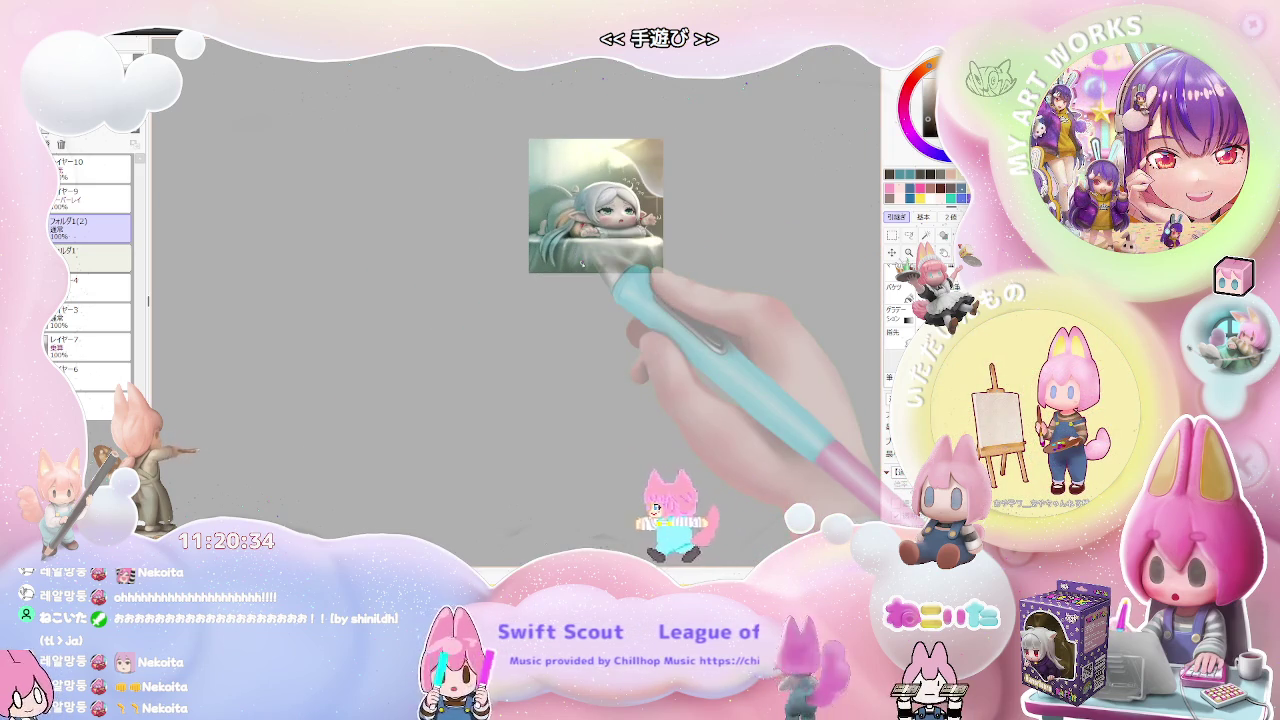
scroll(582, 261, up, 1)
scroll(570, 240, up, 1)
scroll(550, 210, up, 1)
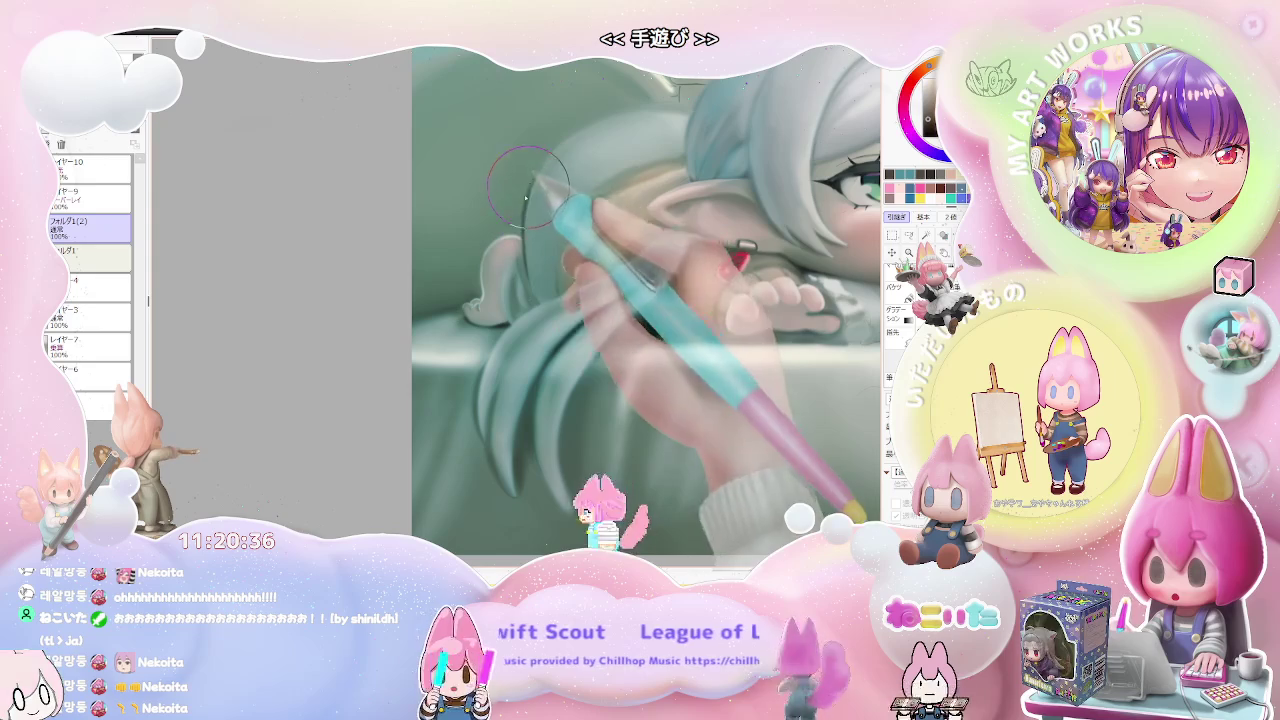
scroll(580, 230, down, 1)
scroll(630, 290, down, 1)
scroll(683, 349, down, 2)
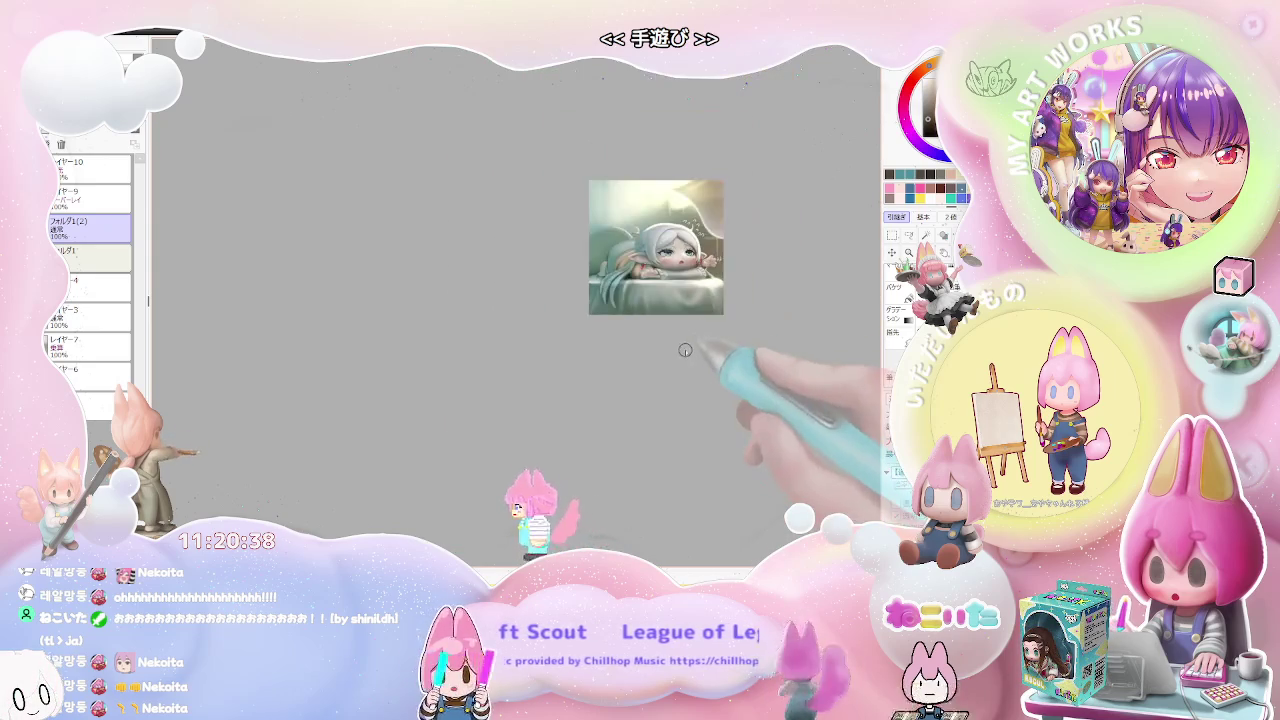
drag(683, 349, 403, 349)
scroll(442, 232, up, 1)
scroll(442, 232, up, 2)
scroll(412, 244, up, 1)
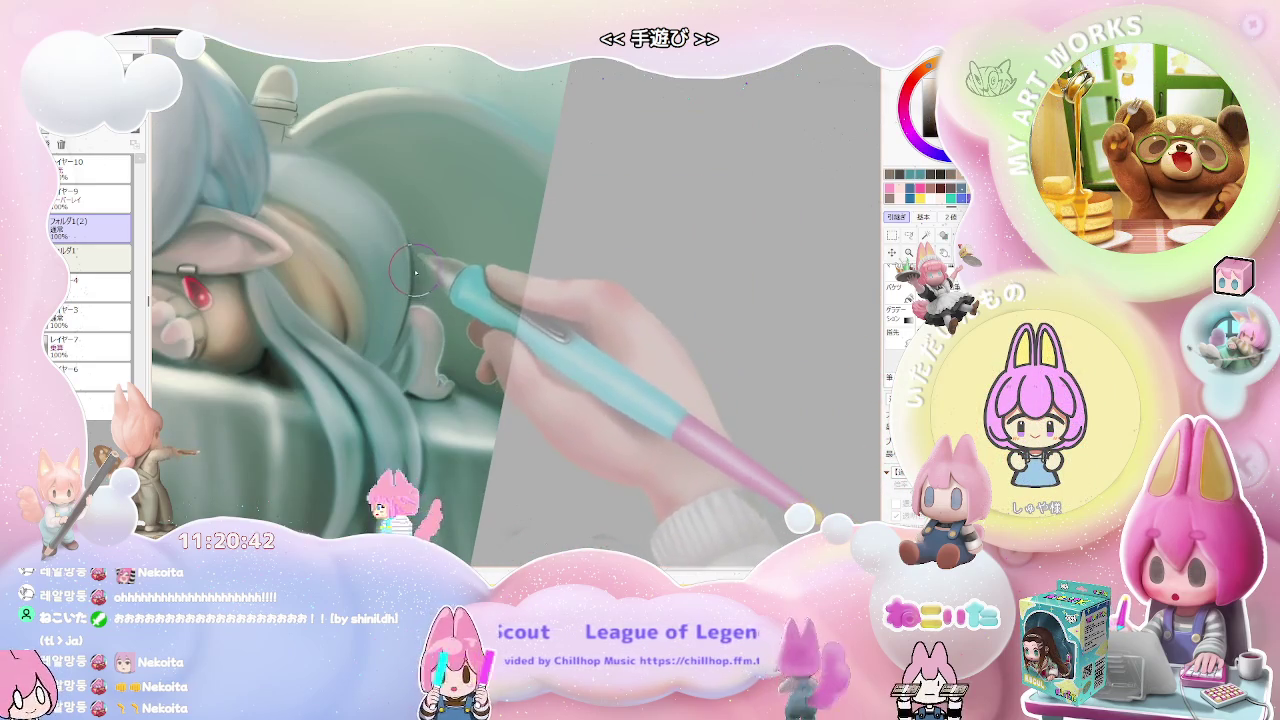
scroll(405, 226, down, 1)
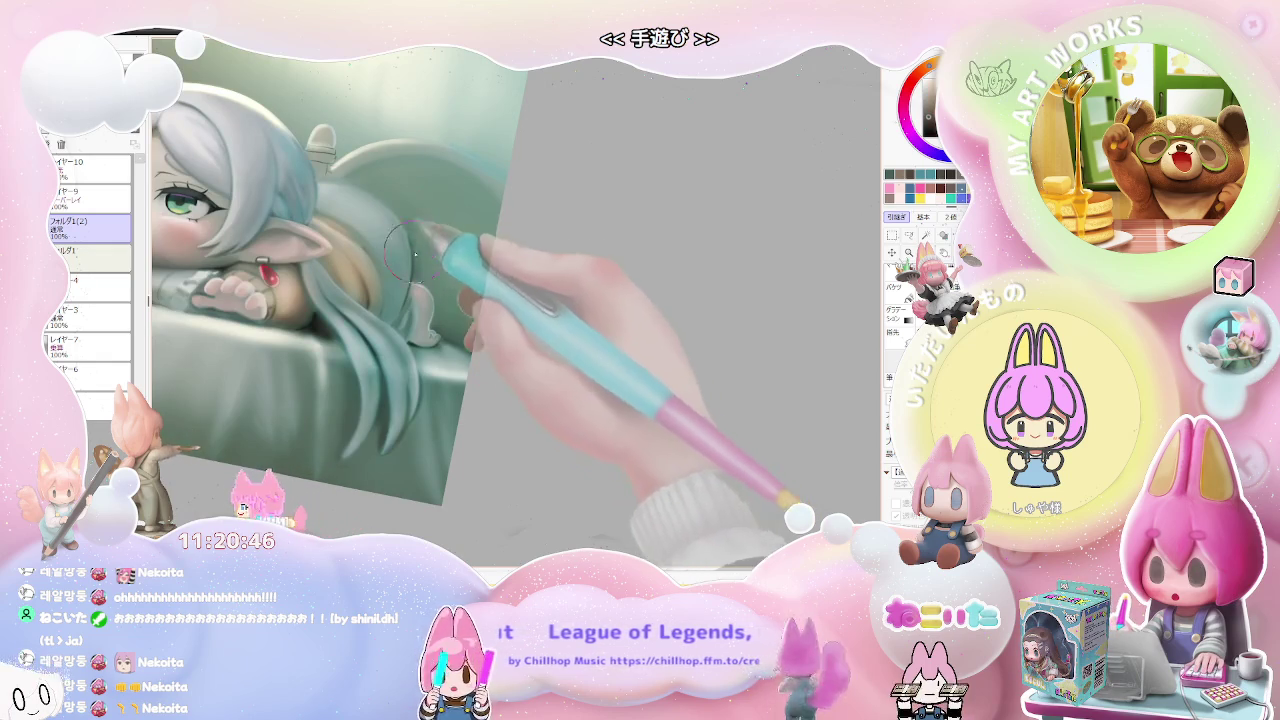
scroll(430, 295, down, 2)
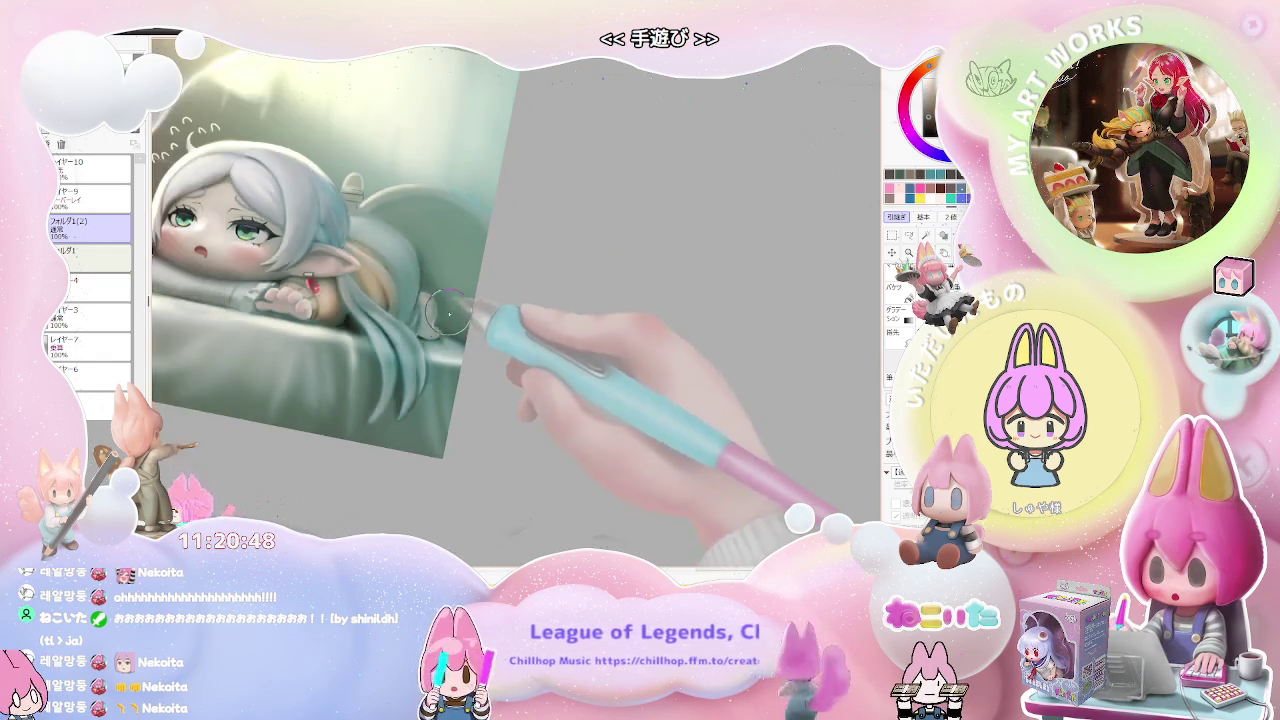
mouse_move(471, 306)
mouse_down()
mouse_move(486, 300)
mouse_move(423, 294)
mouse_move(466, 355)
mouse_move(440, 360)
mouse_up()
scroll(422, 363, up, 2)
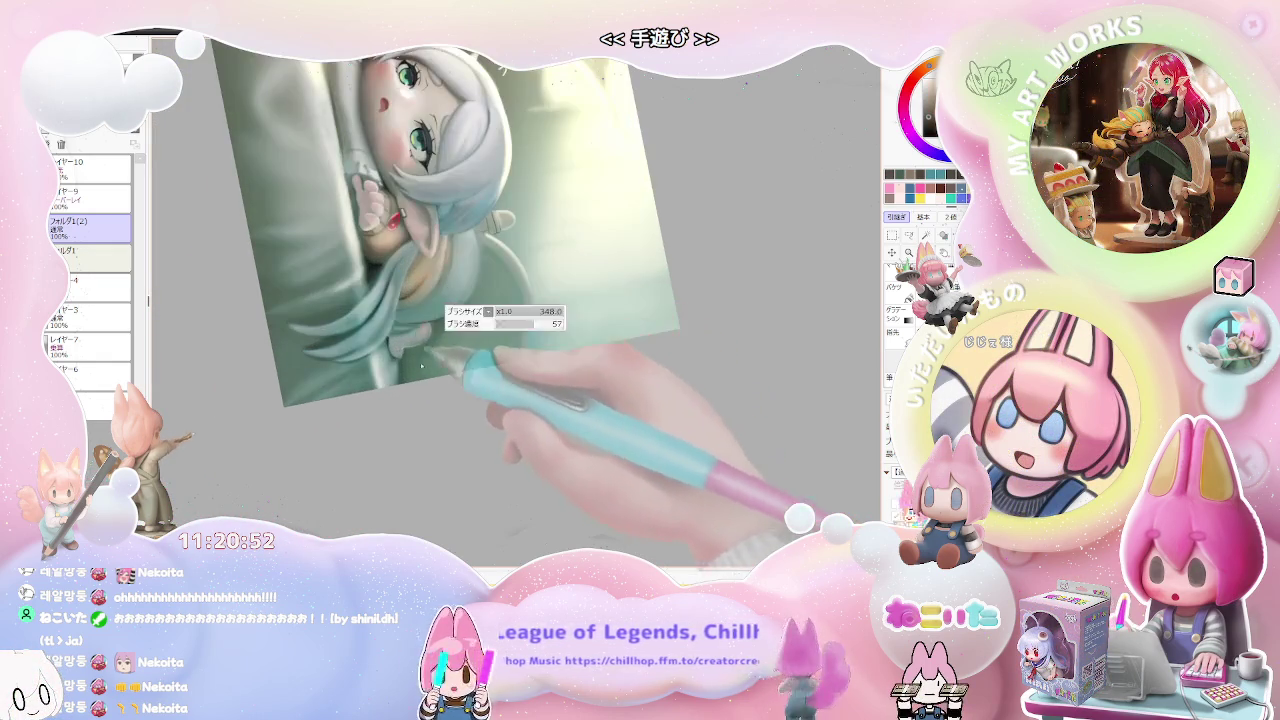
scroll(437, 354, down, 1)
mouse_move(437, 354)
mouse_down()
mouse_move(470, 380)
mouse_move(567, 390)
mouse_up()
scroll(568, 391, up, 2)
scroll(540, 392, up, 2)
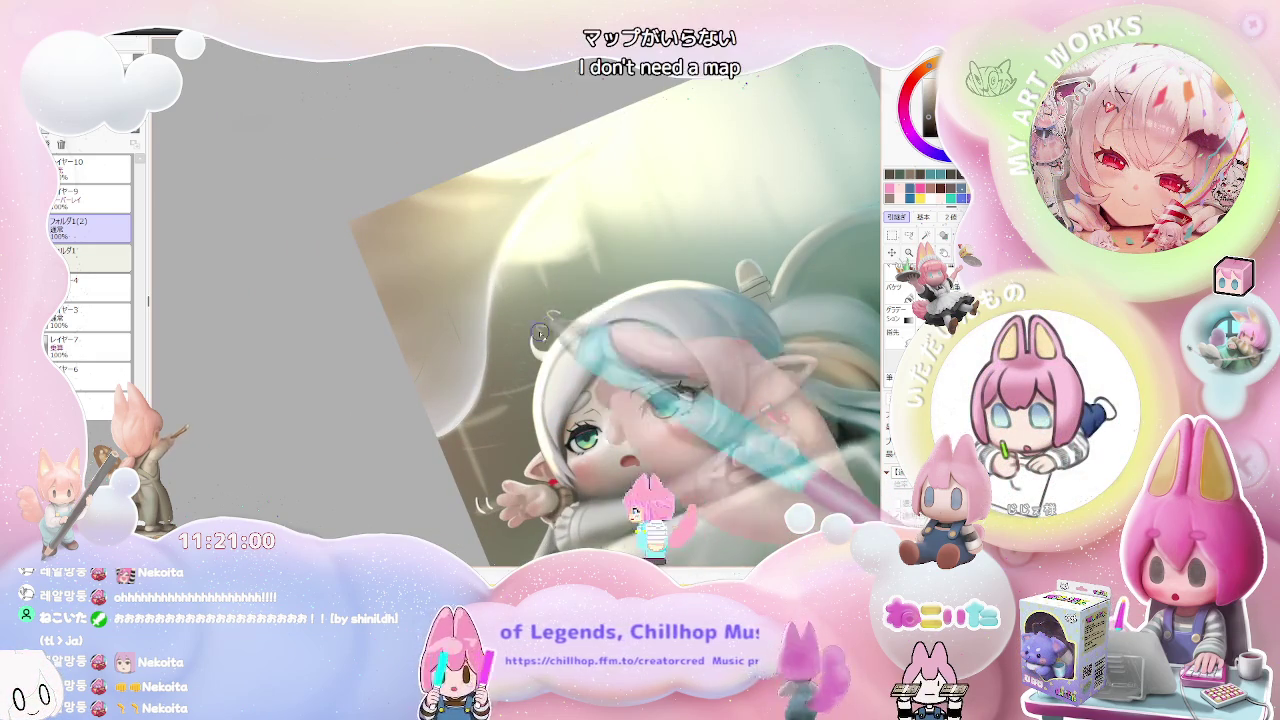
scroll(517, 413, down, 2)
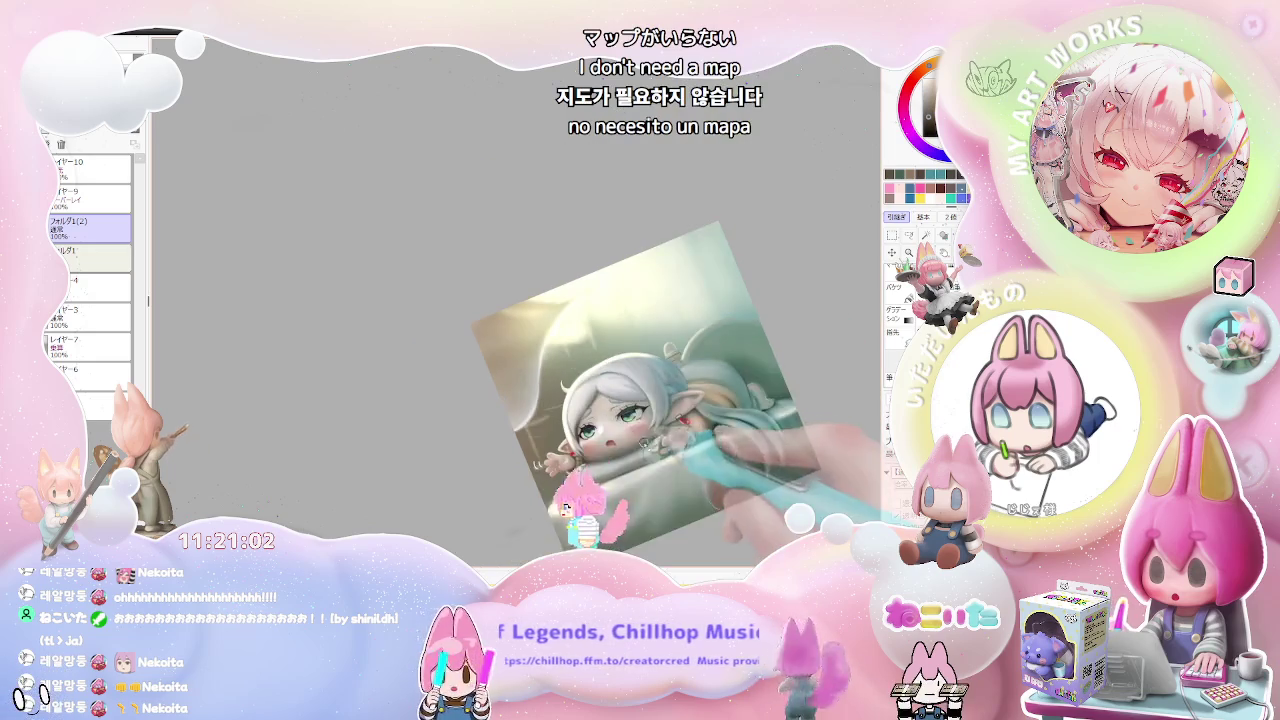
drag(517, 413, 441, 443)
scroll(441, 443, up, 3)
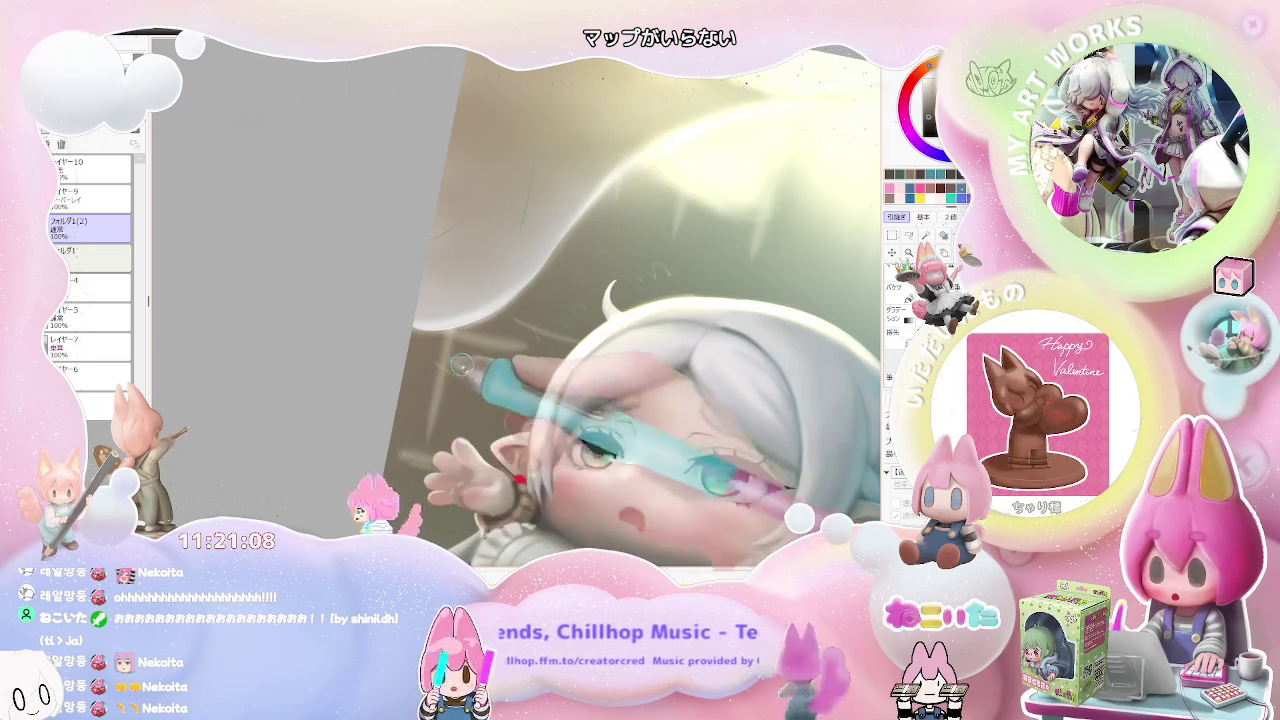
drag(493, 390, 527, 352)
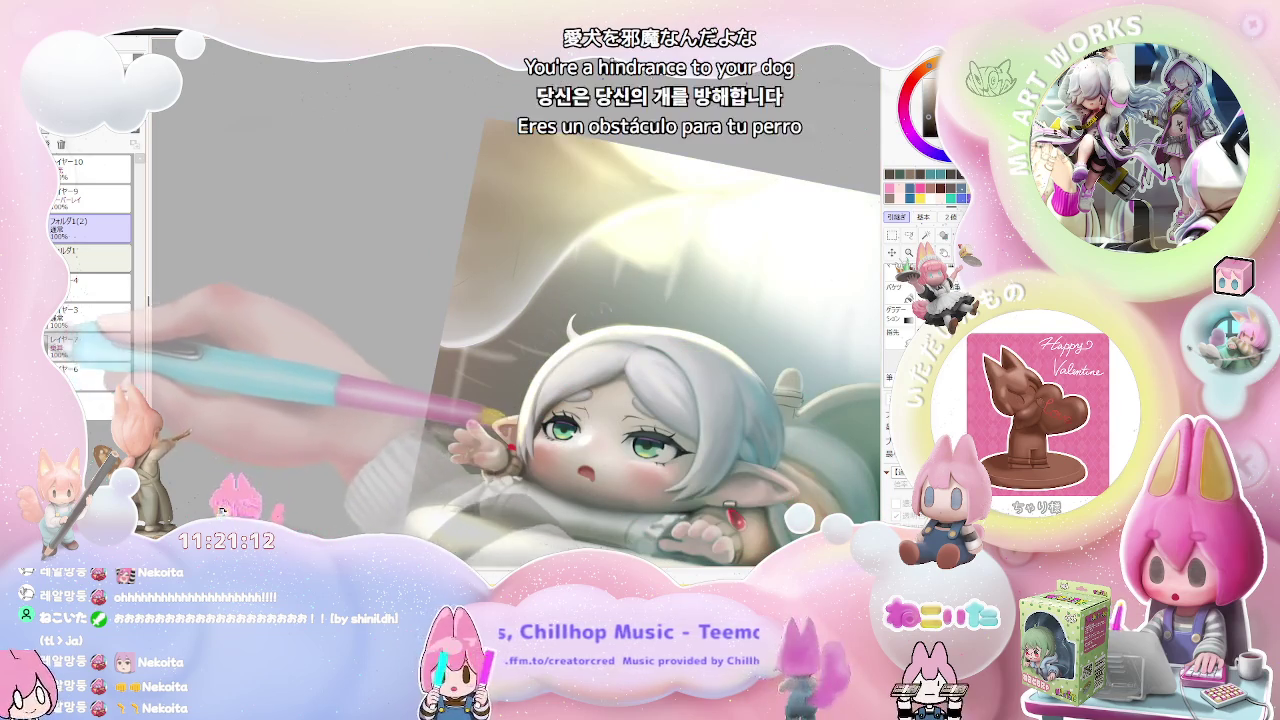
drag(205, 512, 199, 427)
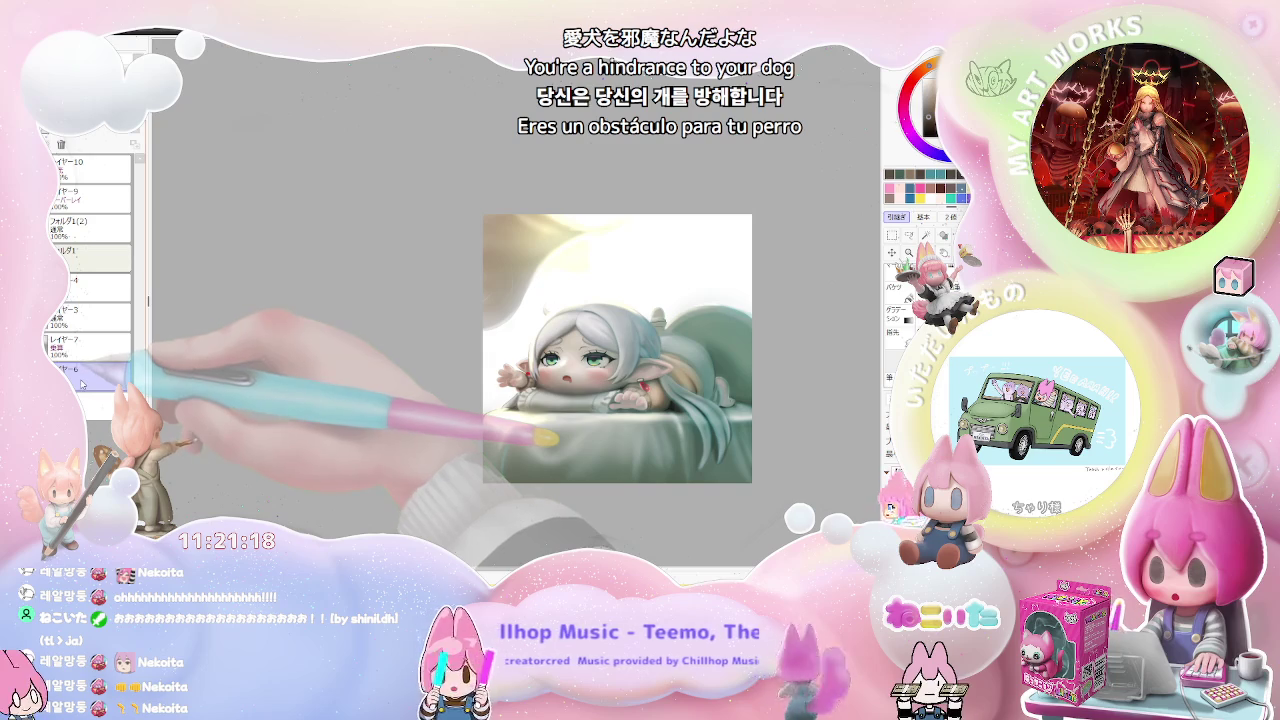
- Create レイヤー11 above レイヤー7, then select レイヤー9 and the フォルダ1(2) folder
click(85, 345)
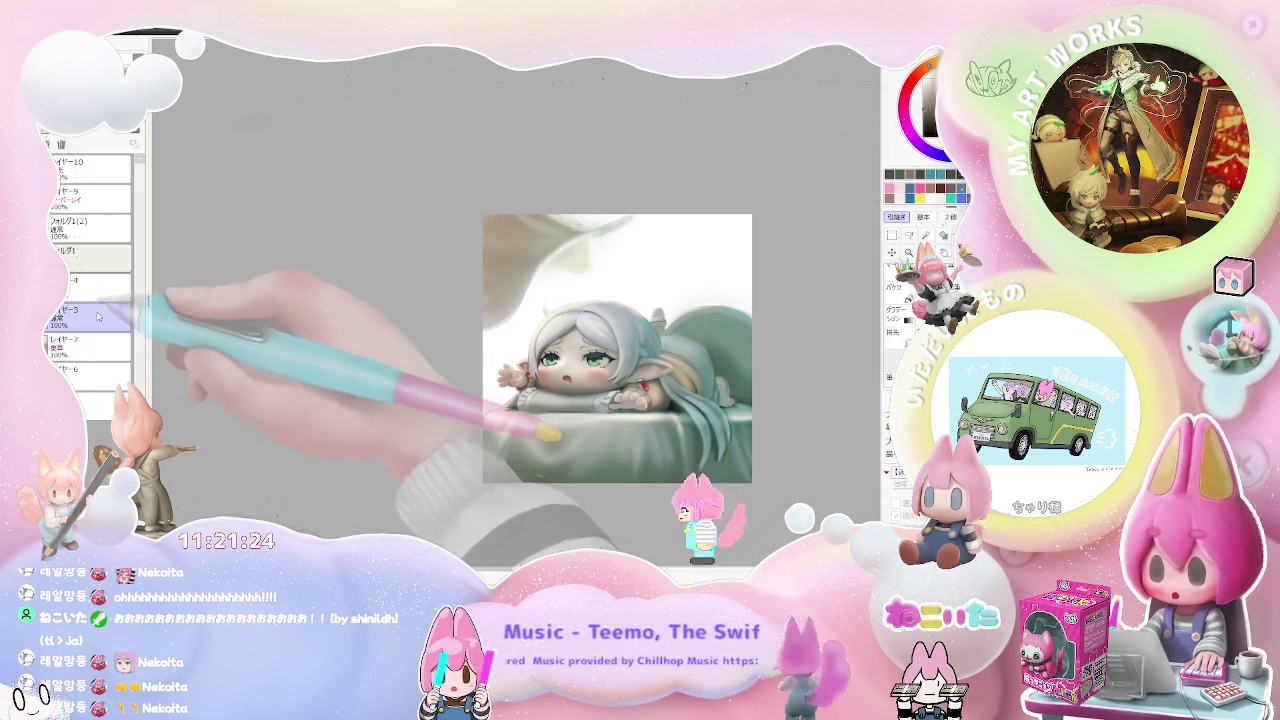
click(47, 143)
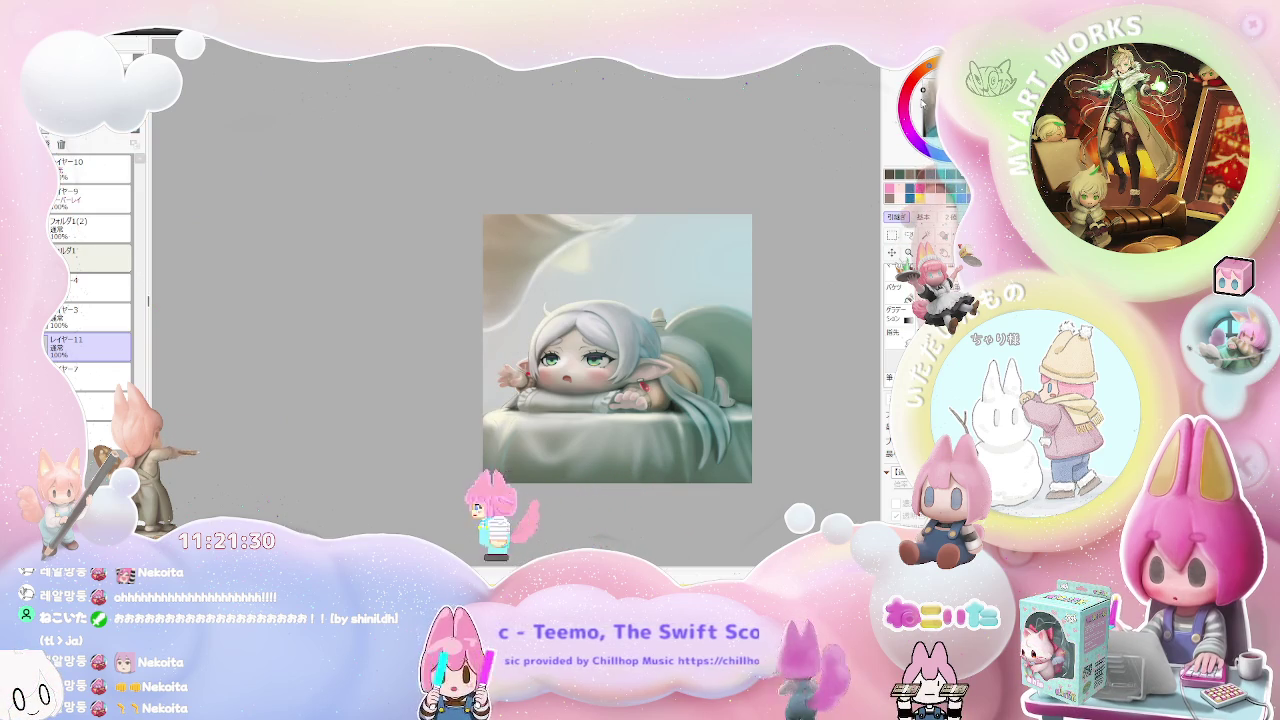
click(95, 198)
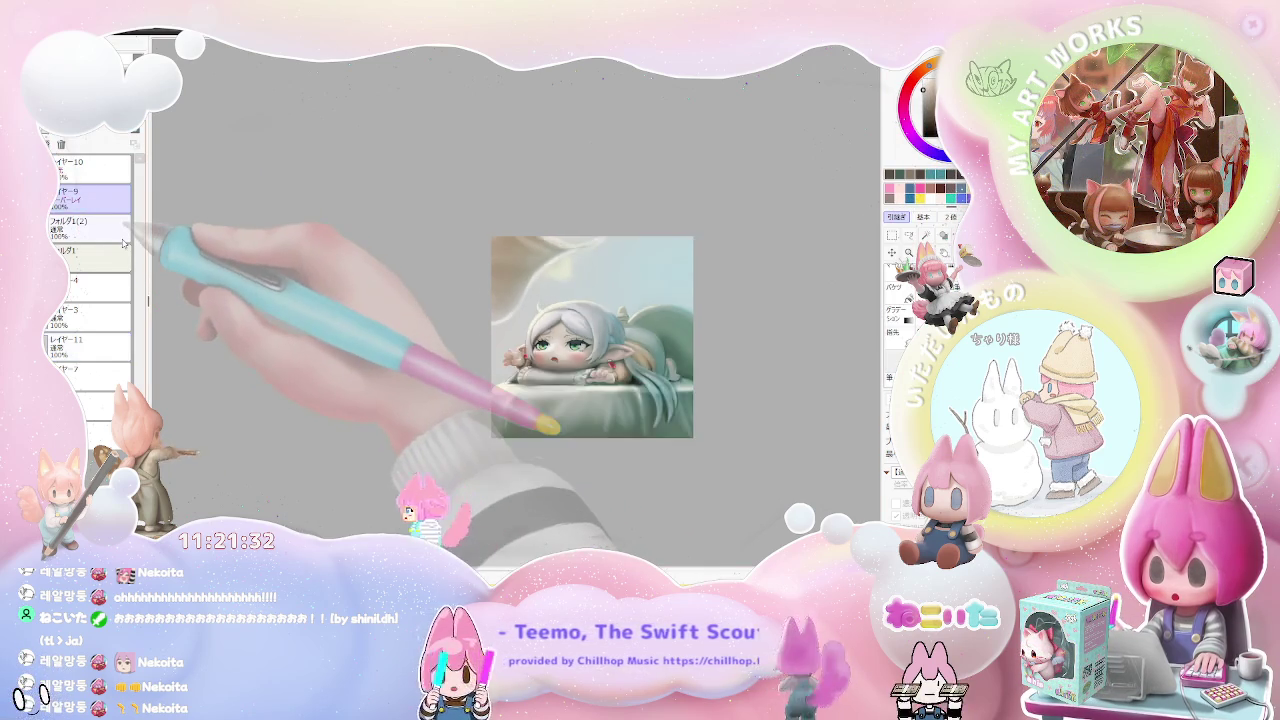
scroll(634, 437, up, 2)
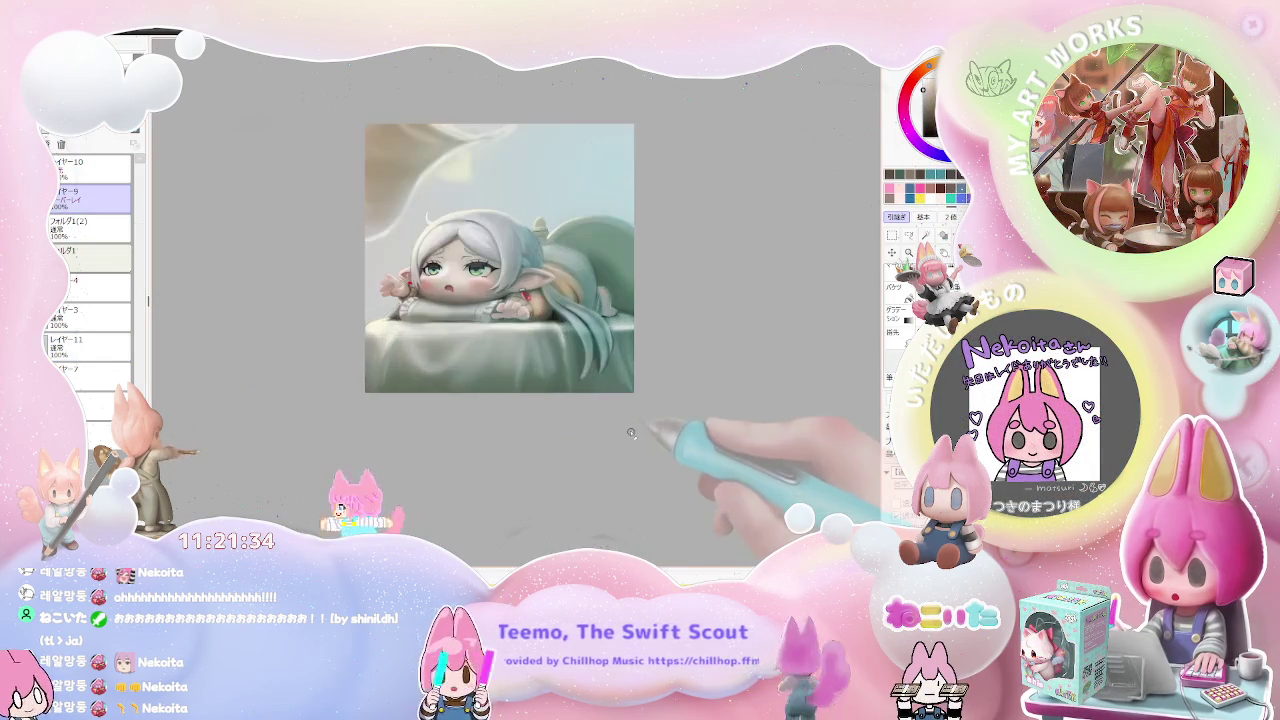
scroll(634, 437, up, 2)
scroll(482, 318, down, 1)
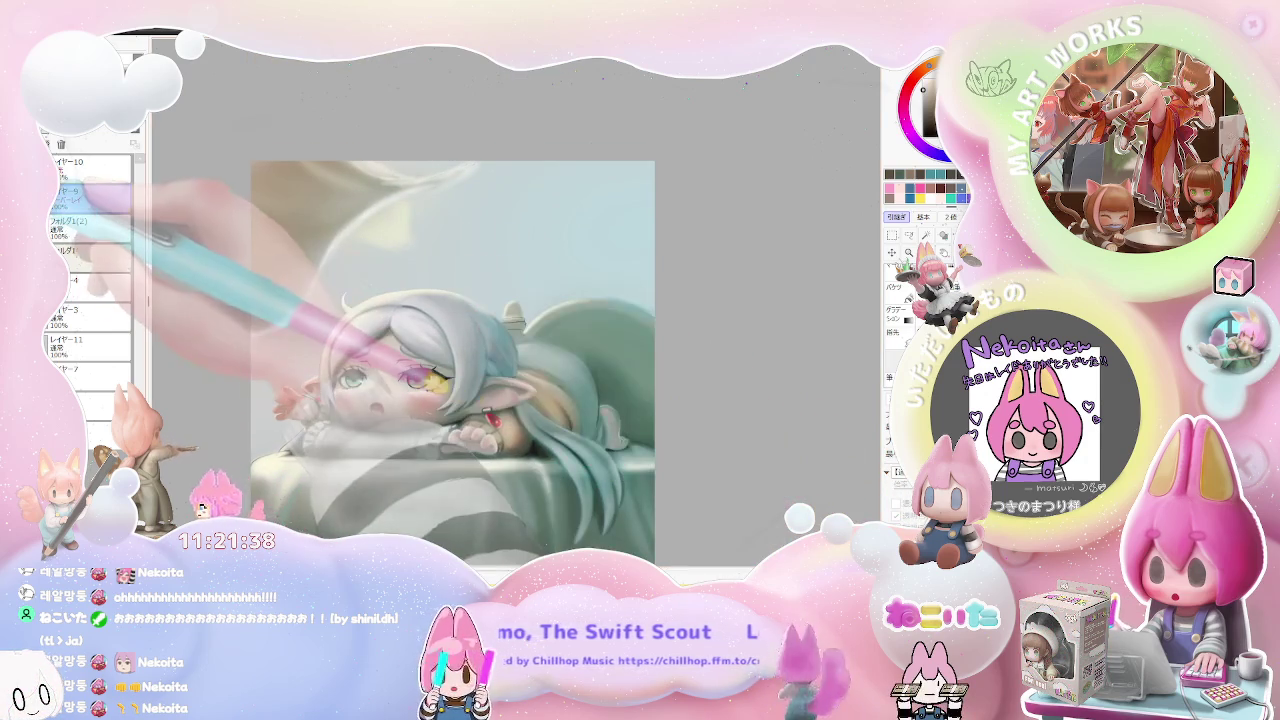
scroll(480, 330, down, 2)
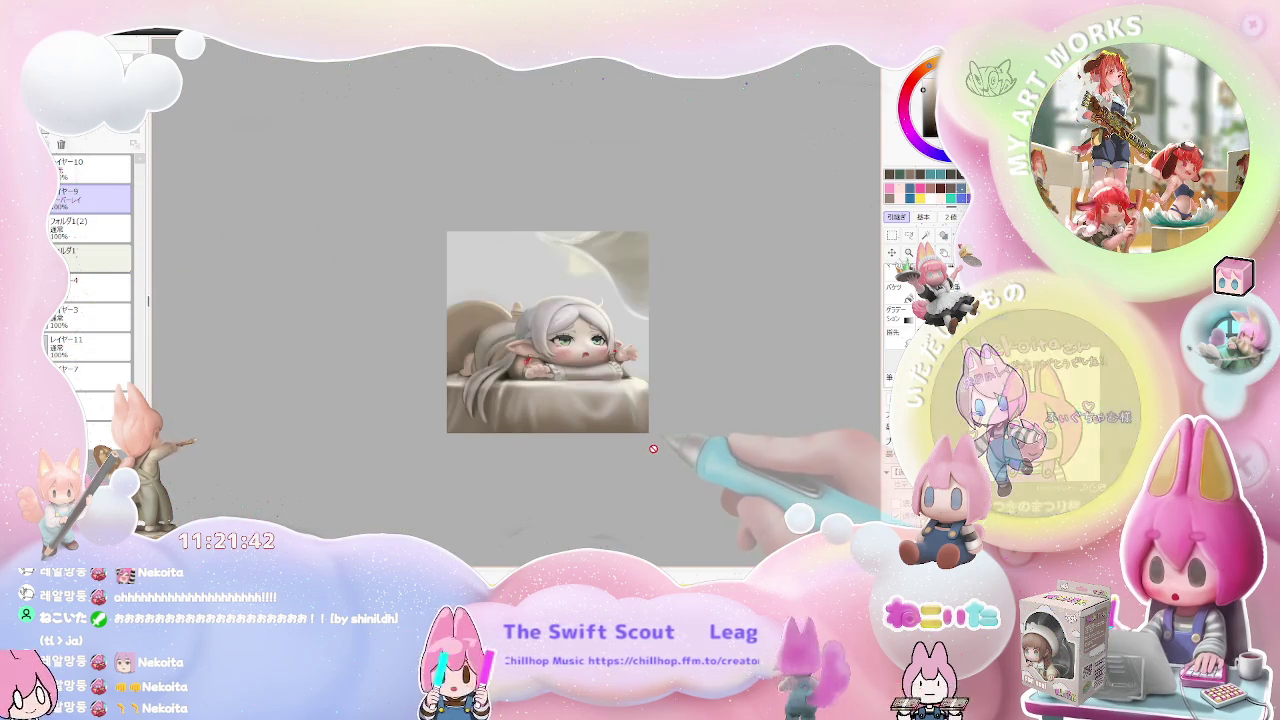
scroll(607, 410, up, 1)
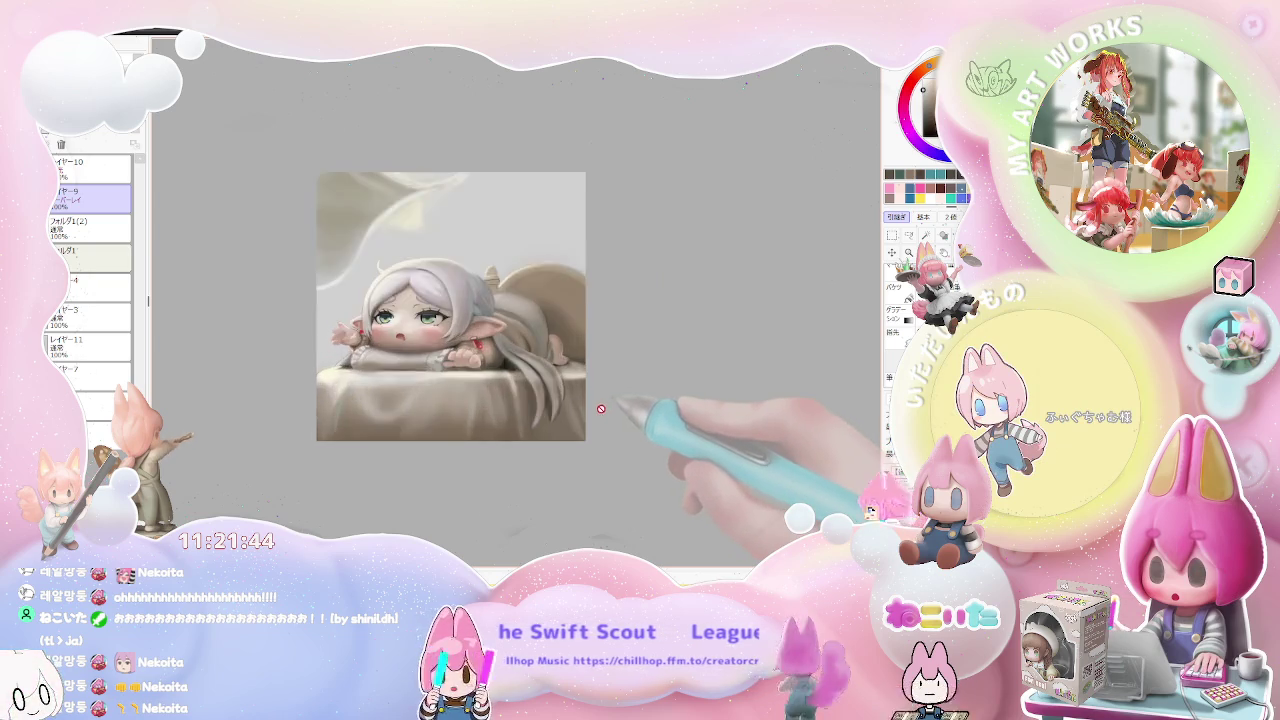
scroll(600, 420, up, 1)
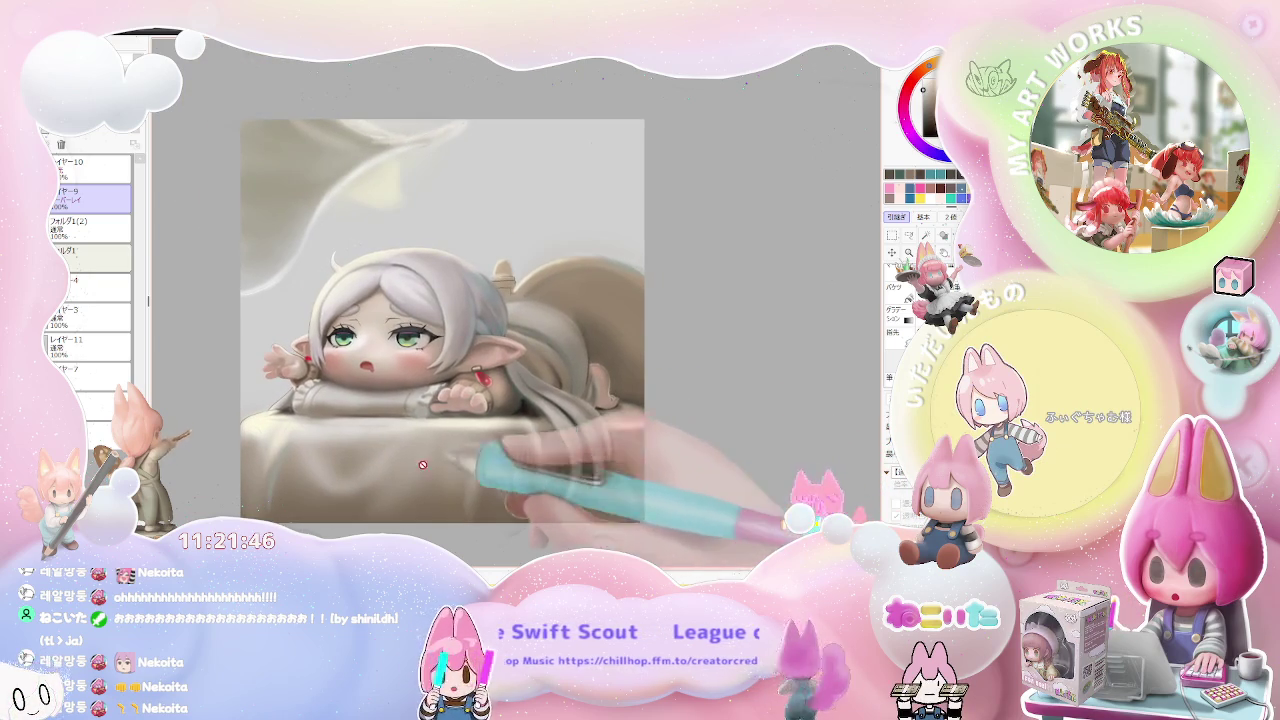
click(90, 226)
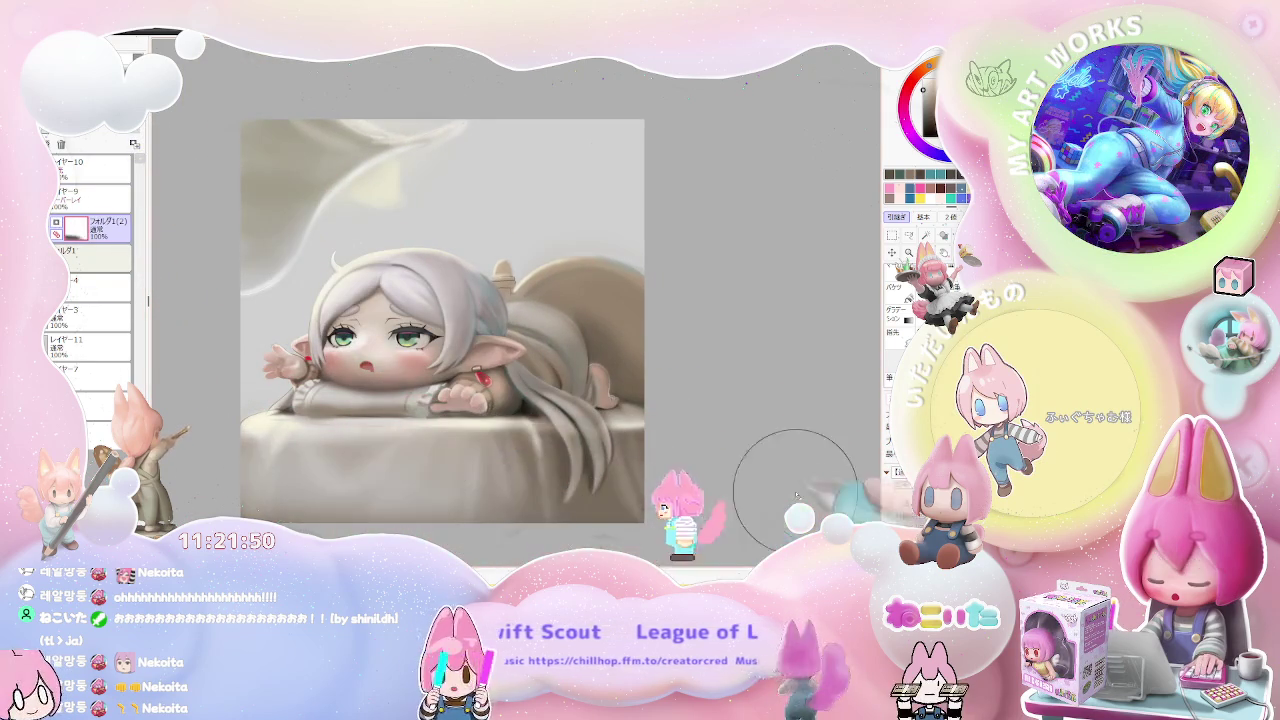
mouse_move(600, 480)
mouse_down()
mouse_move(360, 470)
mouse_move(490, 420)
mouse_up()
mouse_move(260, 480)
mouse_down()
mouse_move(620, 470)
mouse_move(577, 487)
mouse_up()
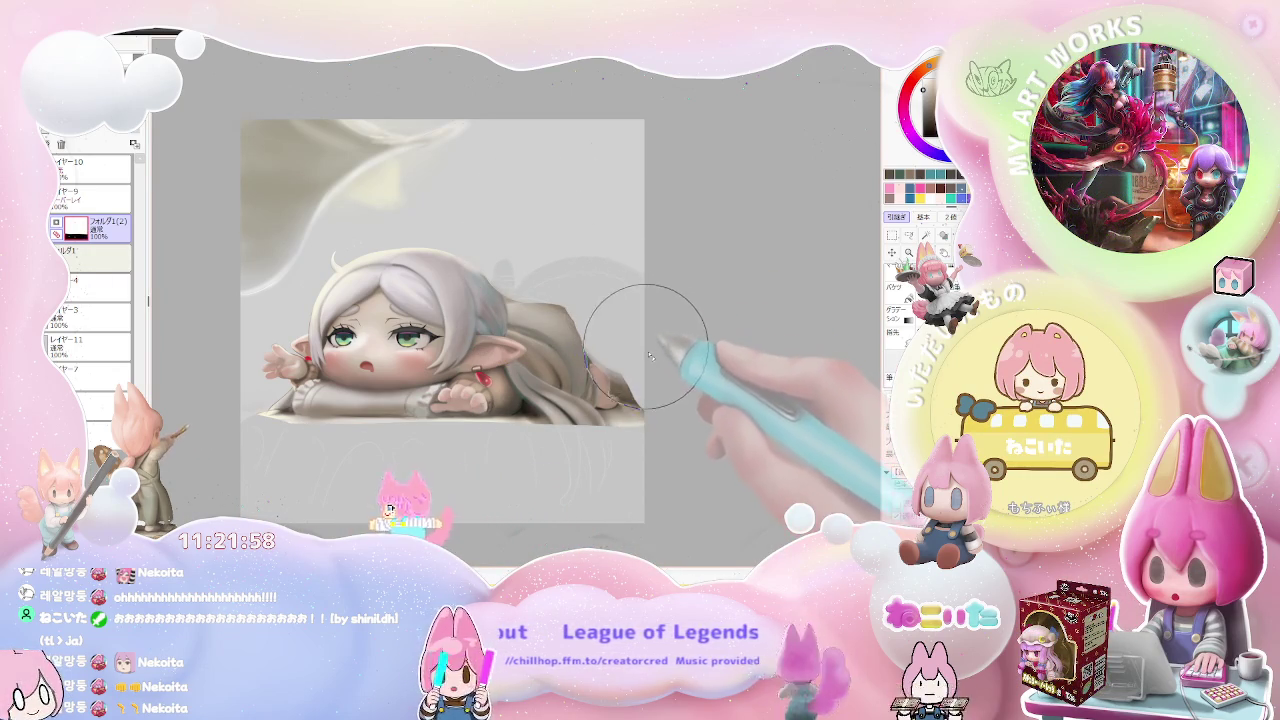
drag(623, 280, 605, 420)
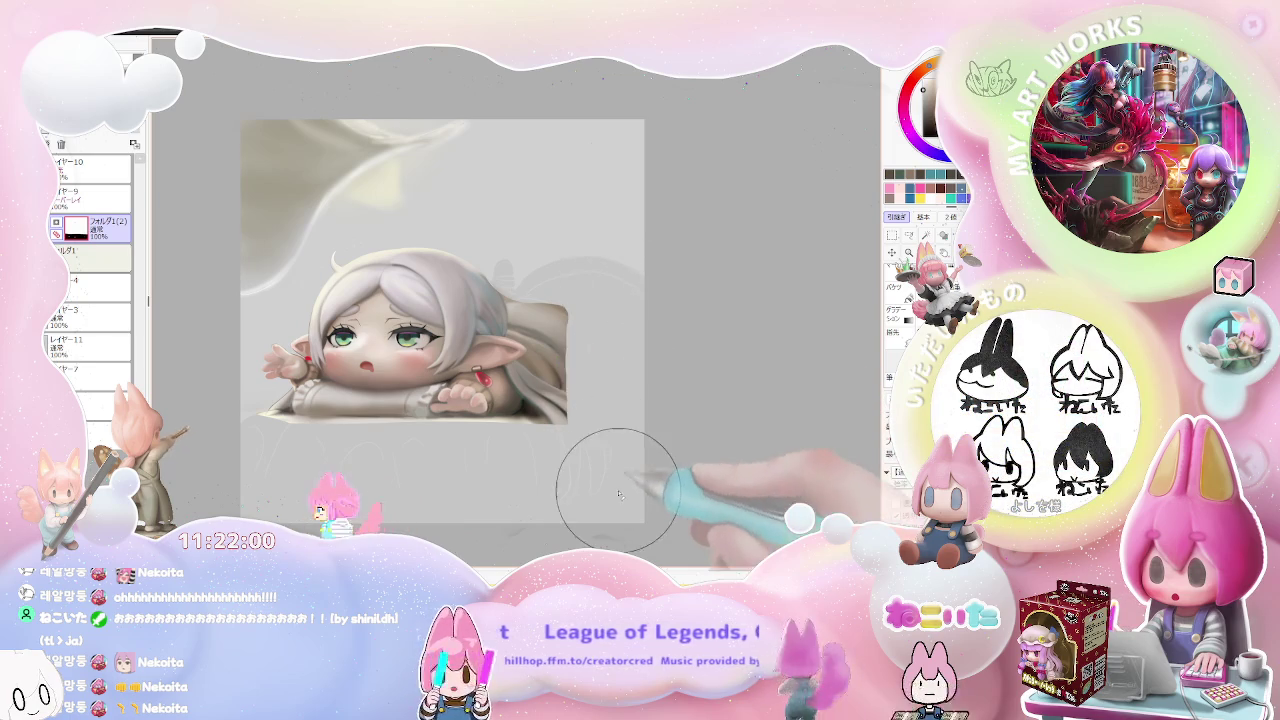
scroll(618, 489, down, 1)
scroll(626, 490, down, 1)
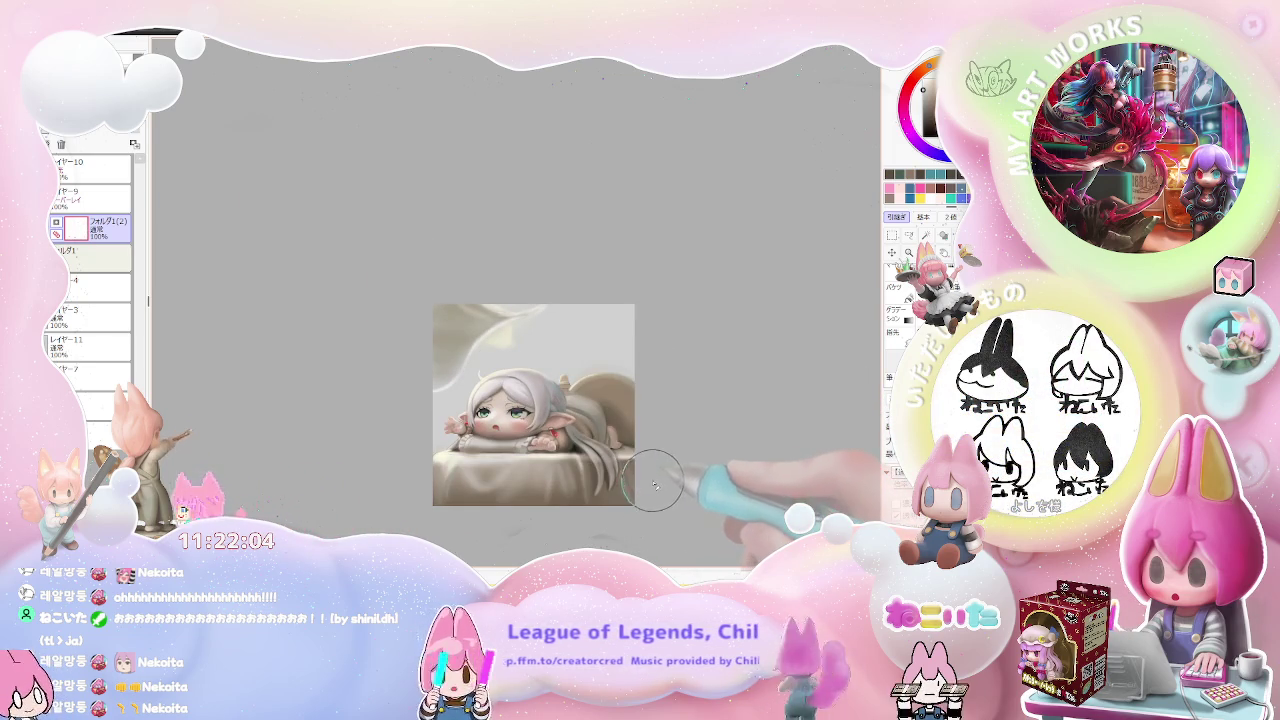
scroll(430, 230, up, 3)
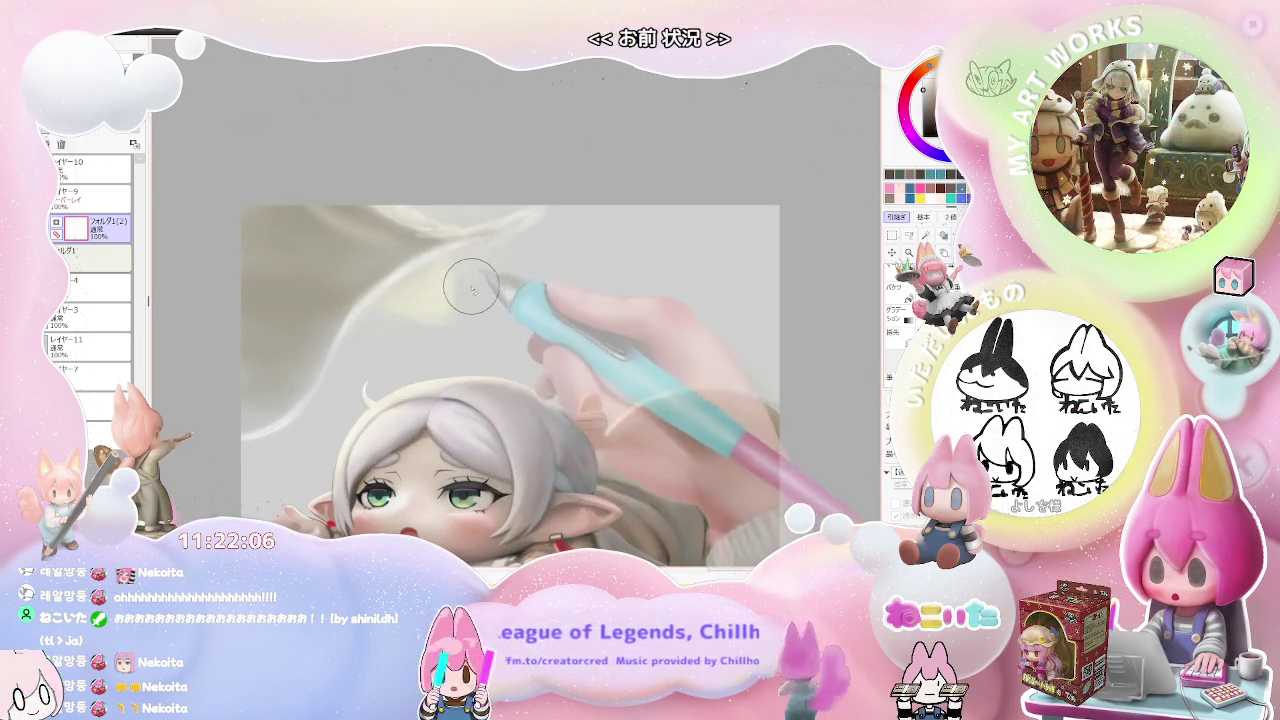
key(ctrl)
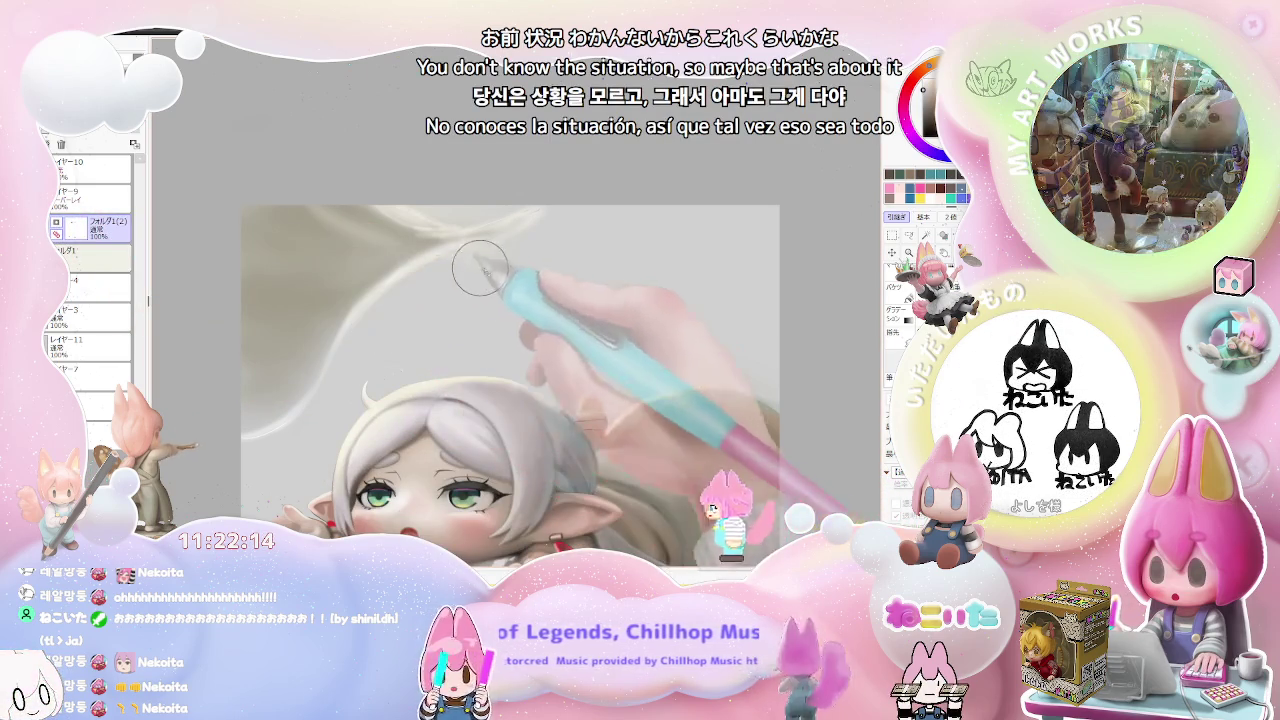
scroll(737, 222, down, 3)
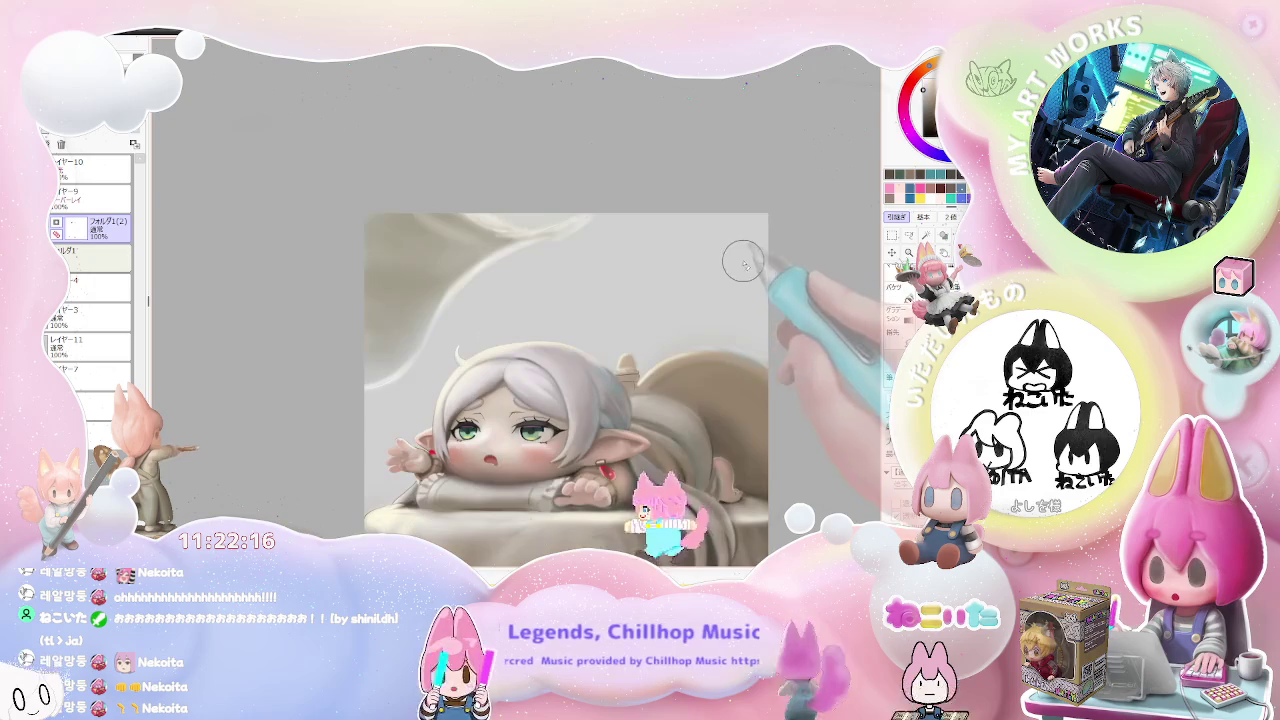
scroll(720, 270, down, 2)
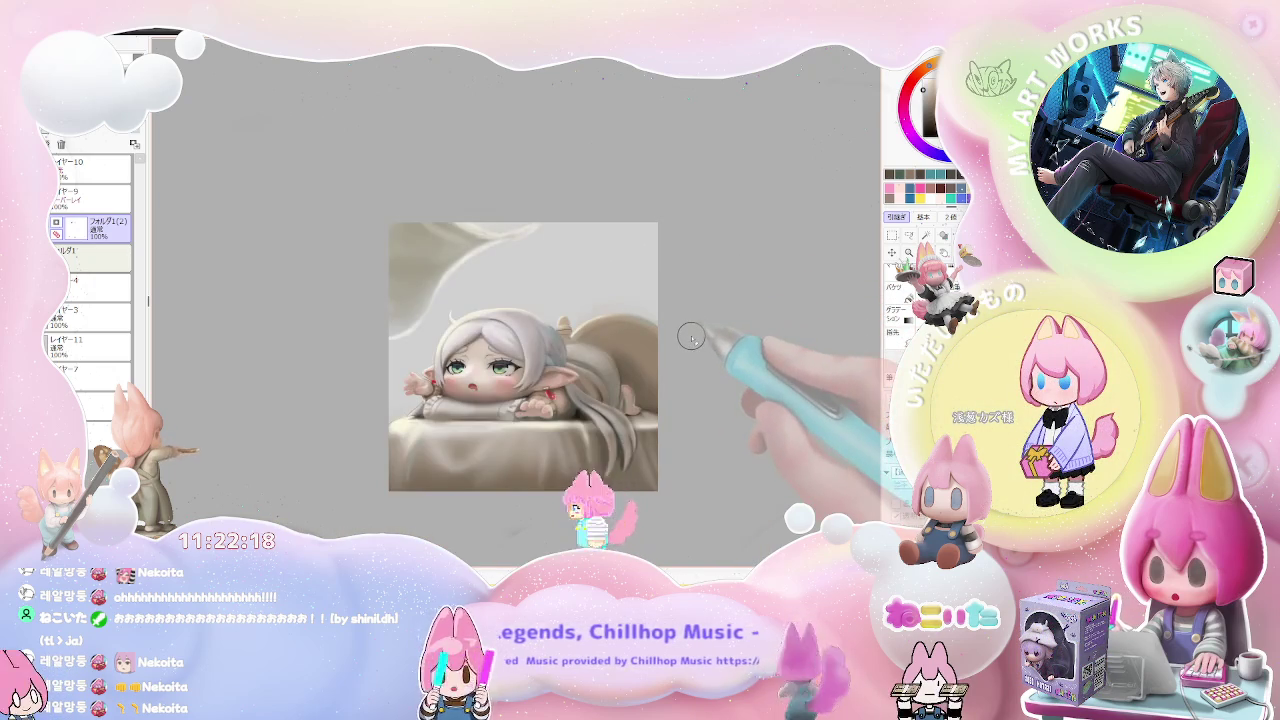
scroll(691, 337, down, 1)
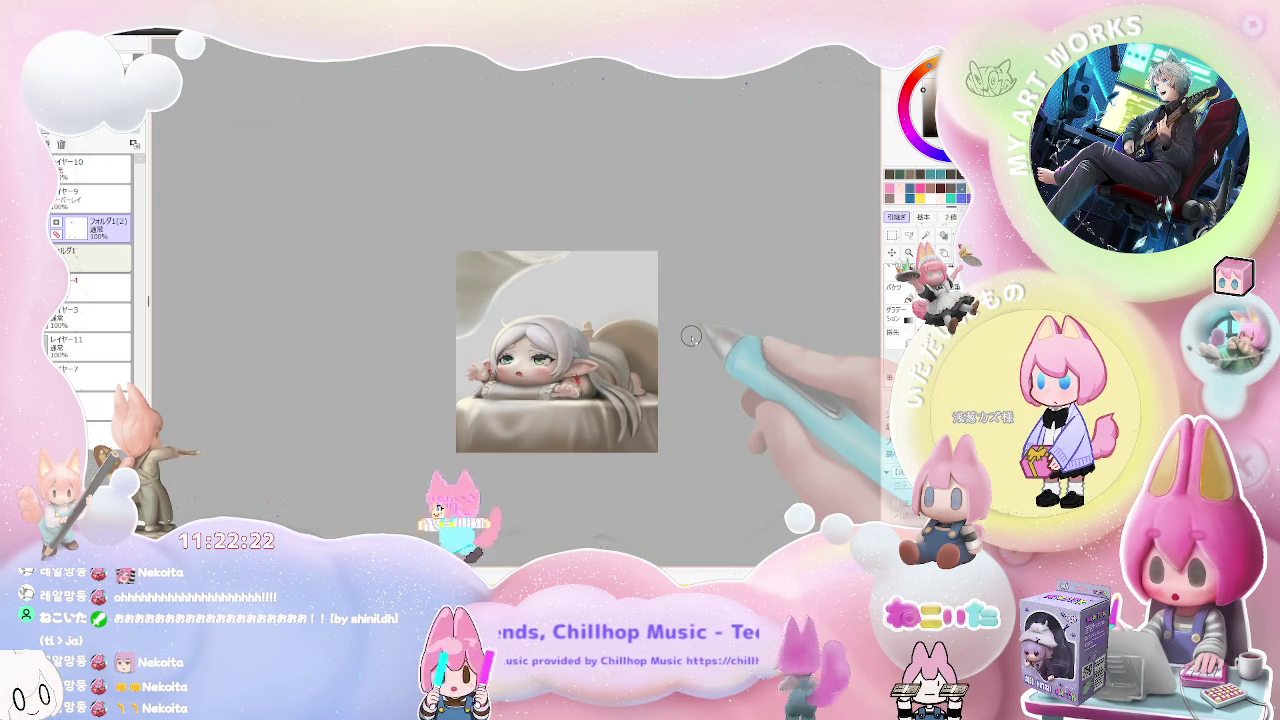
scroll(600, 380, up, 1)
scroll(536, 421, up, 2)
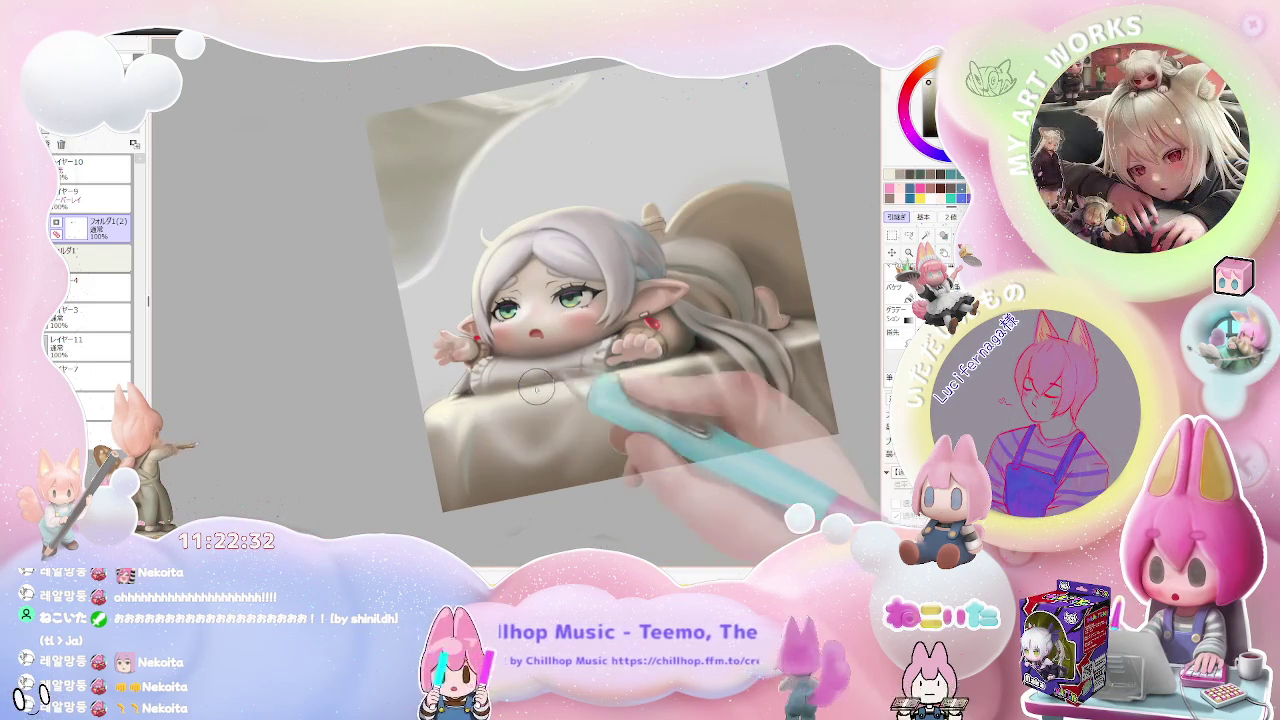
key(ctrl+minus)
key(ctrl+minus)
key(ctrl+minus)
drag(646, 348, 404, 342)
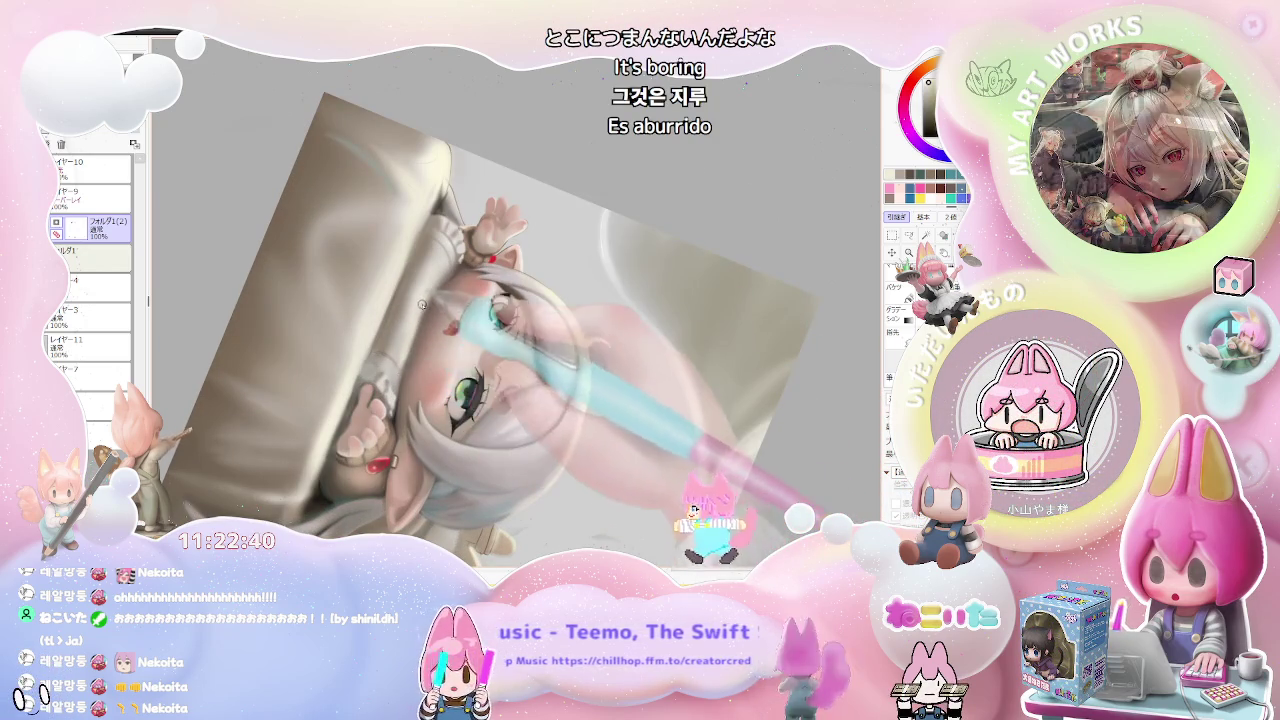
mouse_move(416, 318)
mouse_down()
mouse_move(531, 353)
mouse_move(426, 372)
mouse_up()
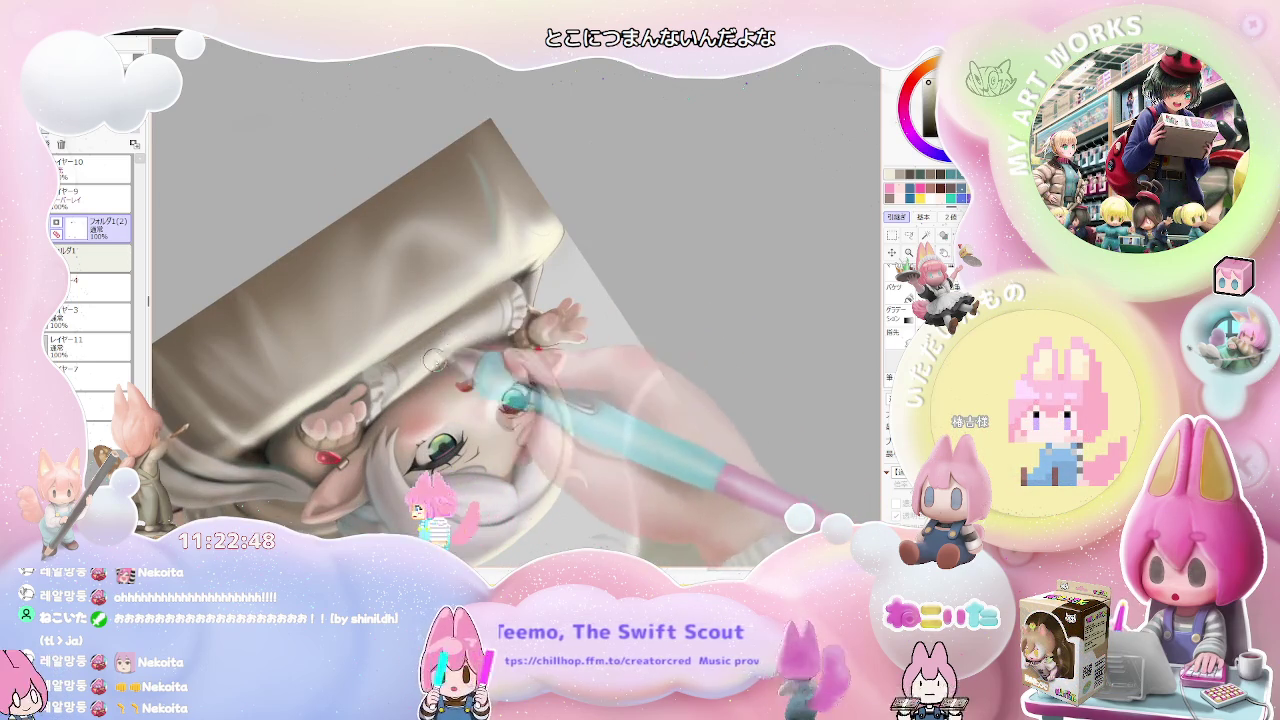
drag(481, 338, 443, 372)
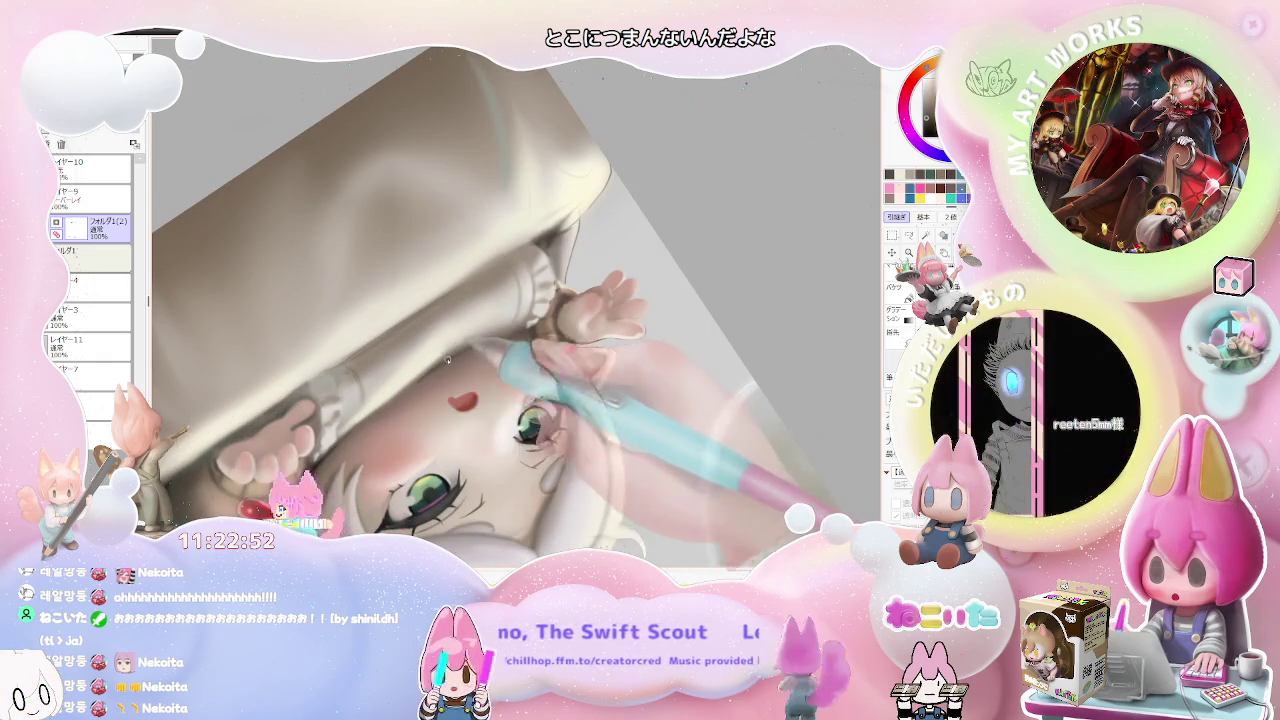
scroll(463, 353, down, 6)
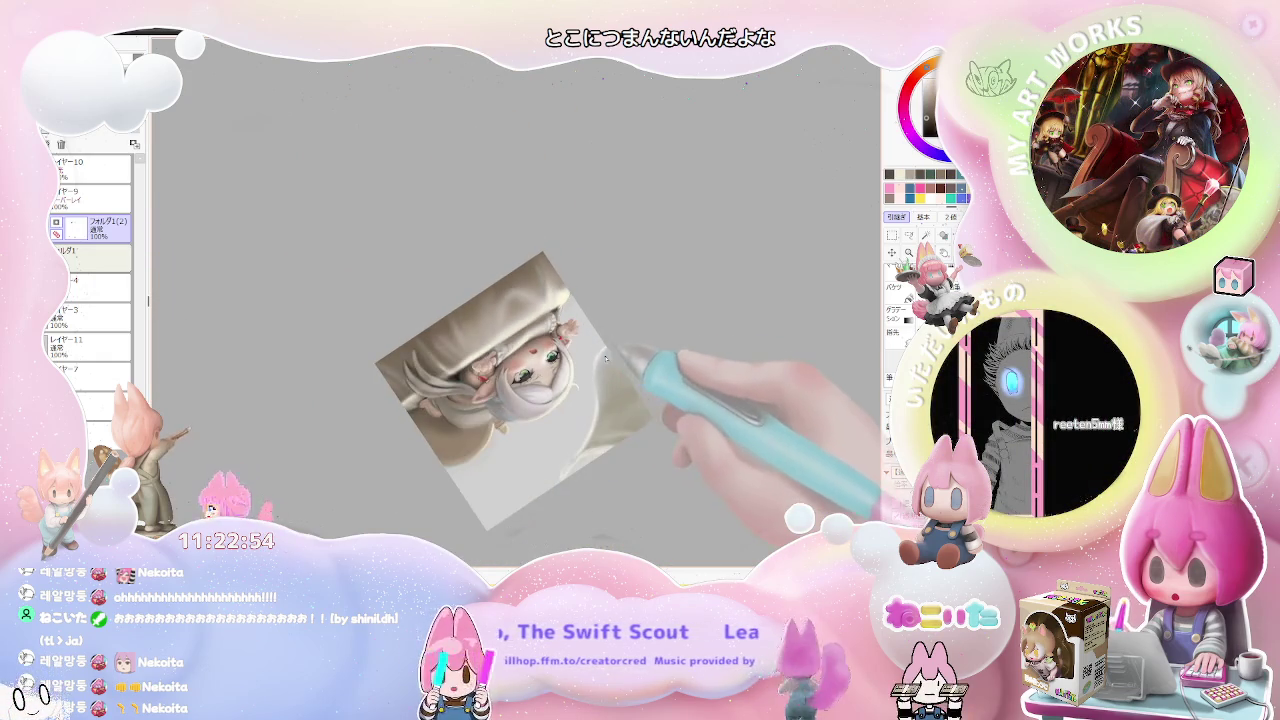
scroll(591, 364, up, 2)
scroll(560, 355, up, 2)
scroll(530, 345, up, 2)
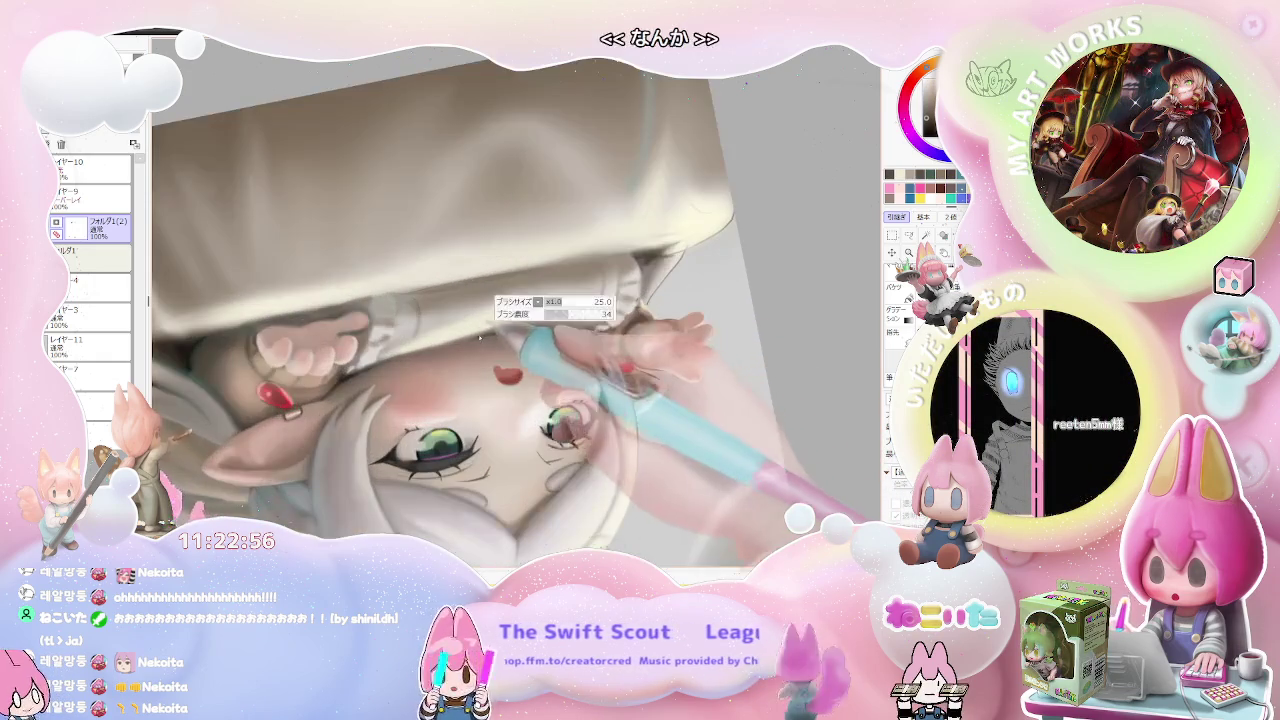
scroll(494, 335, up, 1)
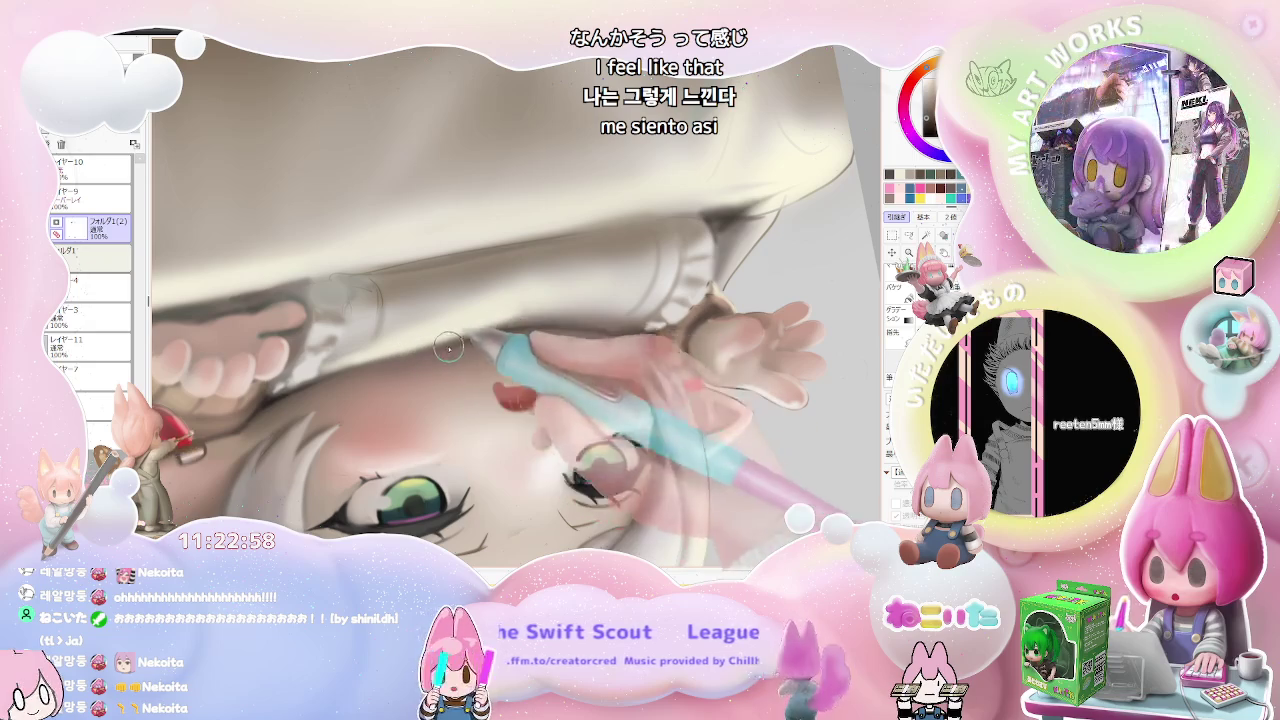
scroll(493, 334, down, 1)
scroll(560, 370, down, 1)
scroll(630, 400, down, 2)
scroll(710, 445, down, 2)
drag(701, 455, 554, 370)
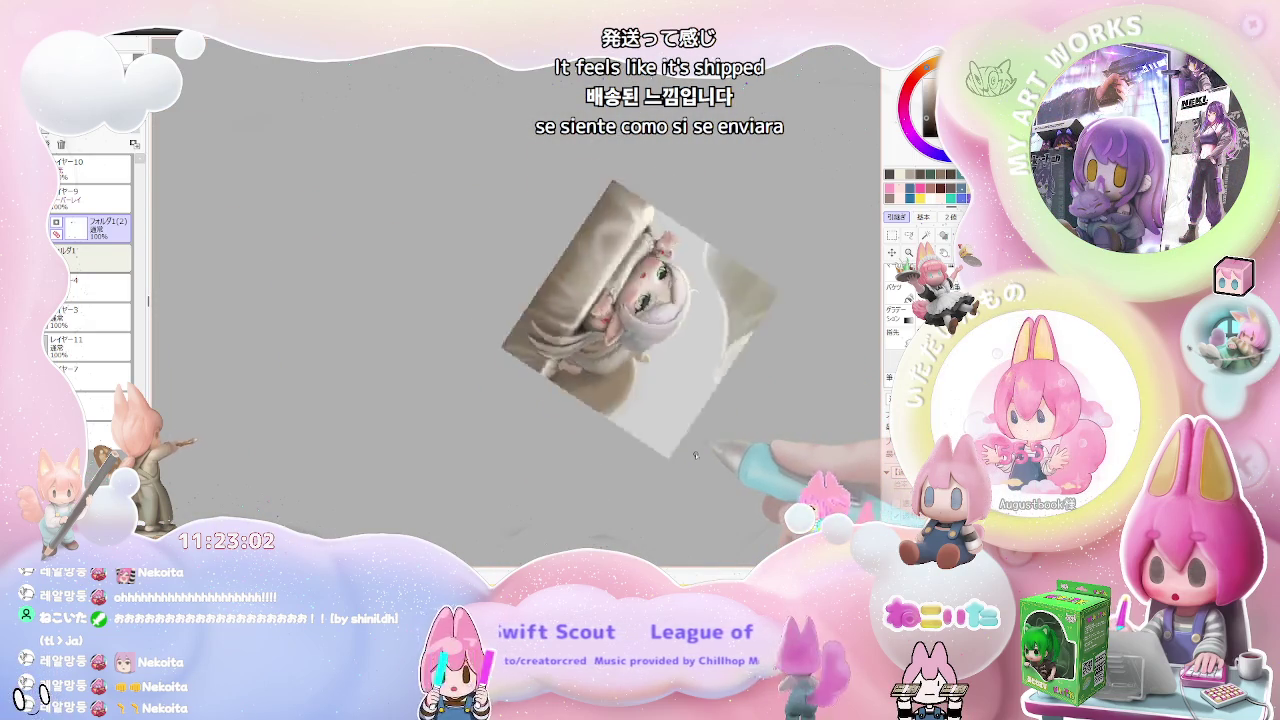
drag(506, 314, 480, 457)
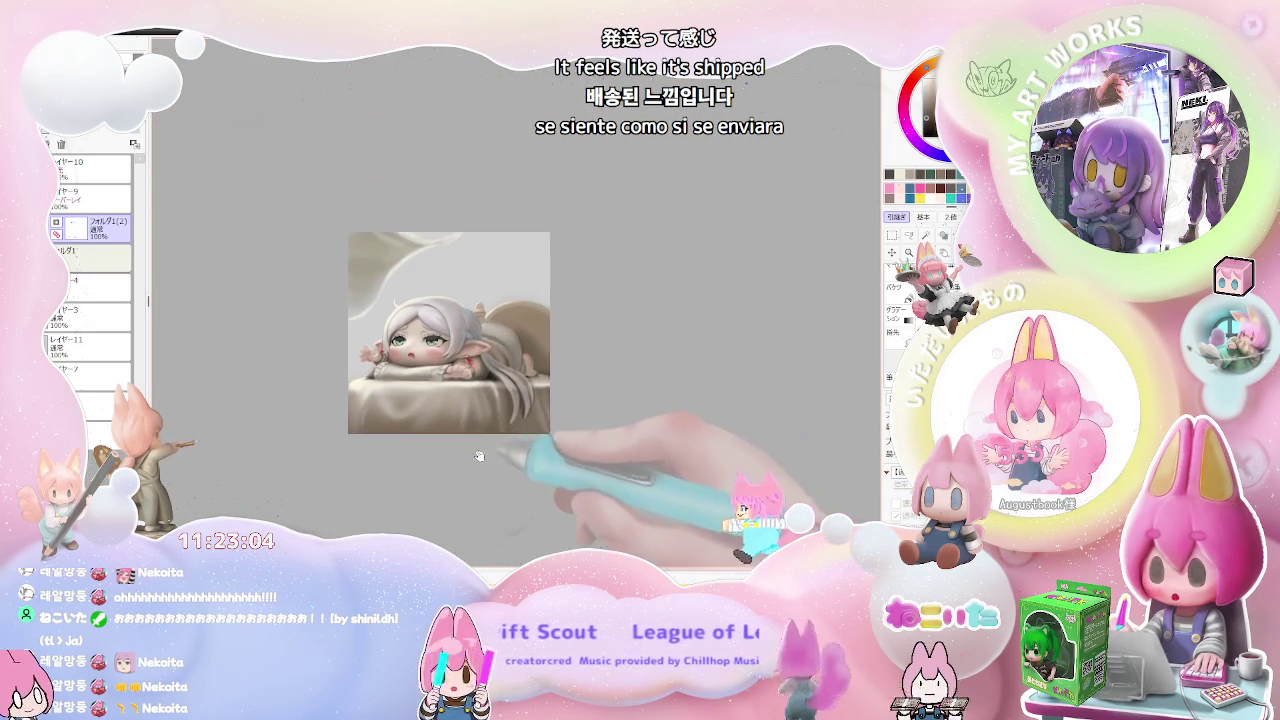
scroll(433, 446, up, 4)
scroll(380, 410, down, 1)
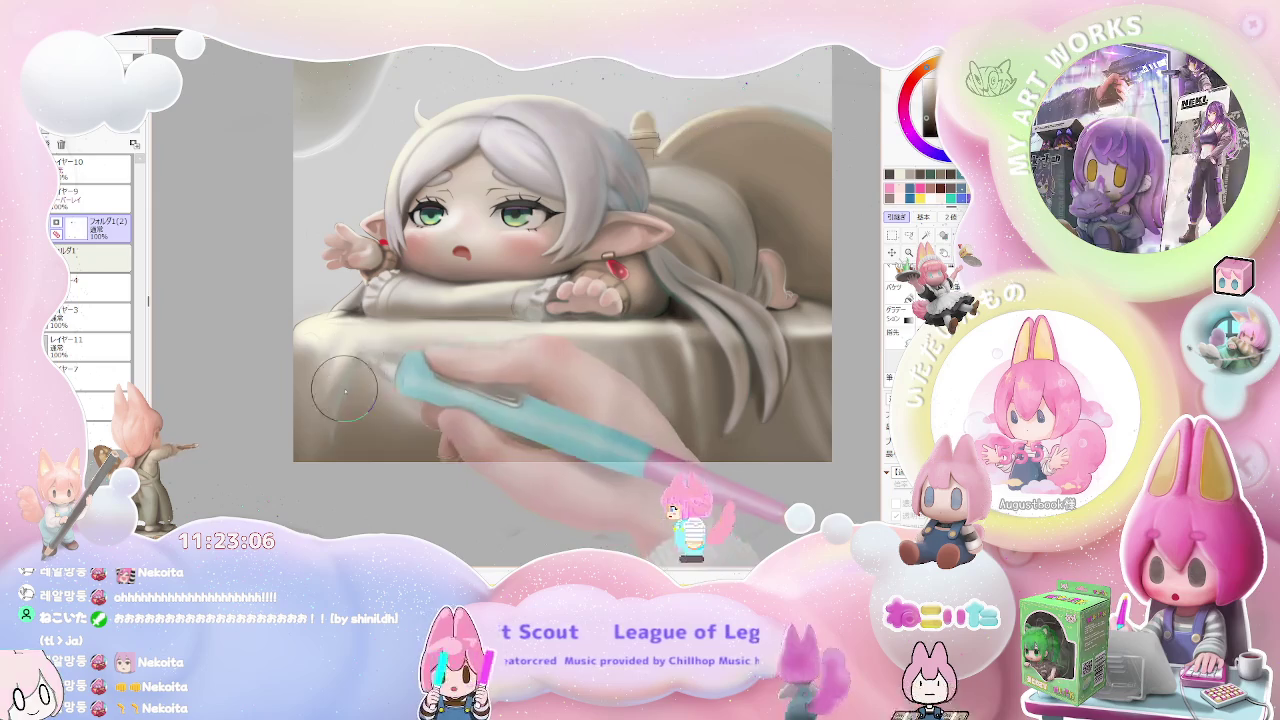
scroll(347, 381, down, 1)
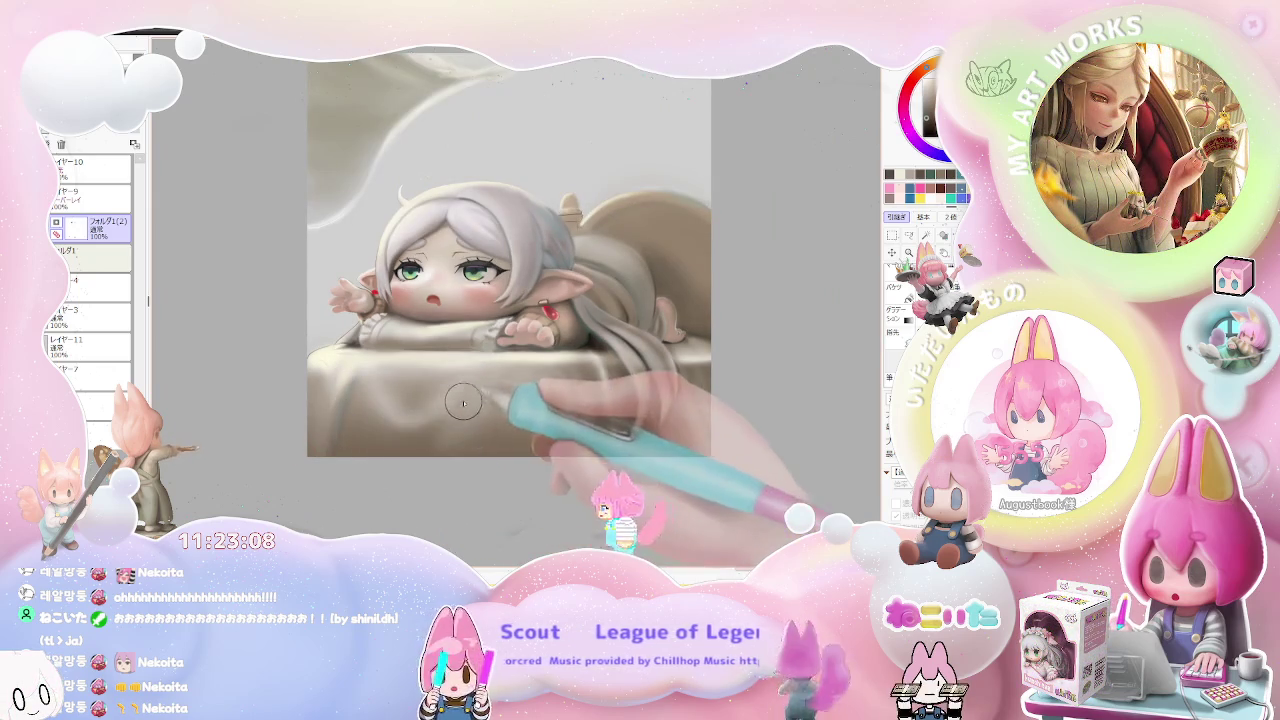
scroll(465, 398, down, 1)
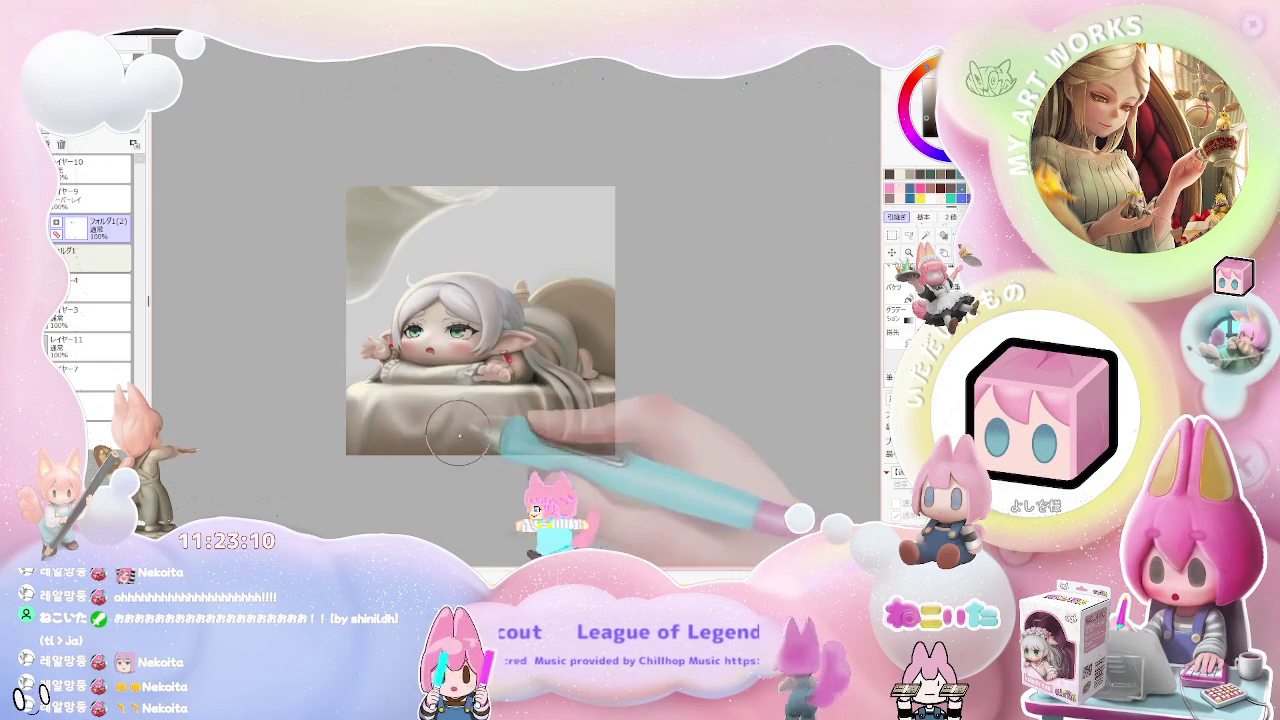
scroll(504, 420, up, 1)
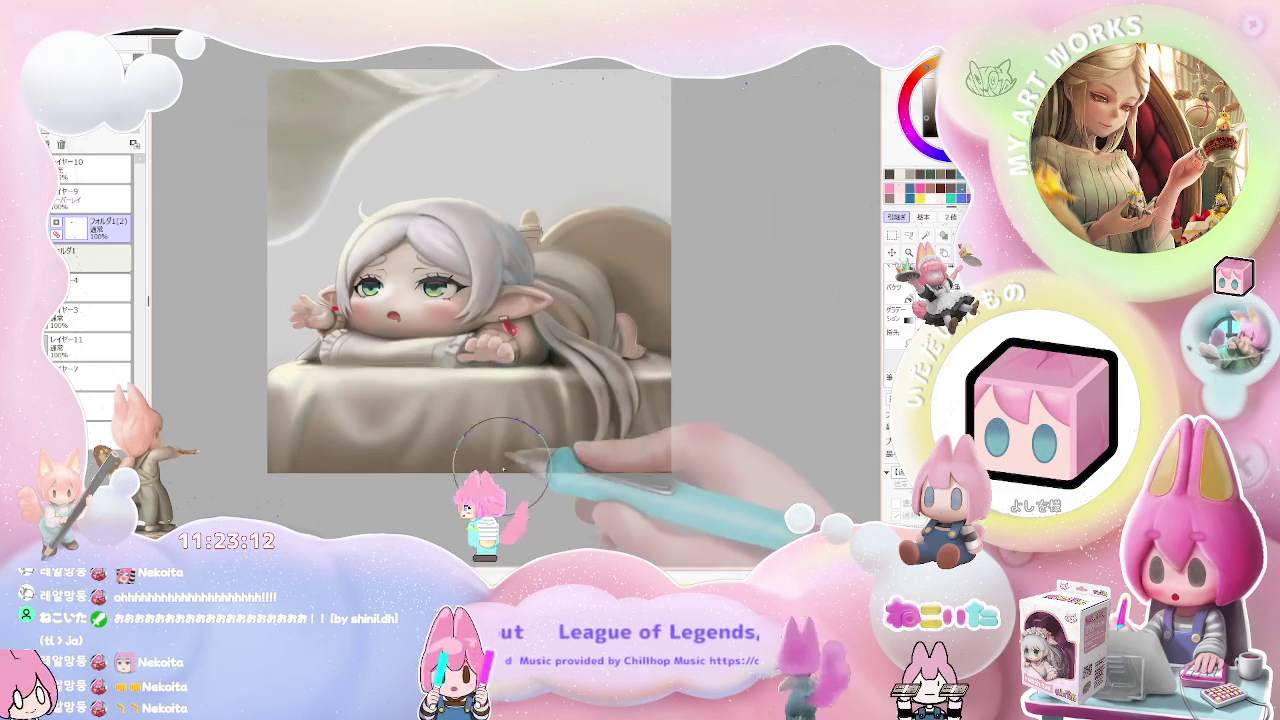
scroll(497, 462, down, 2)
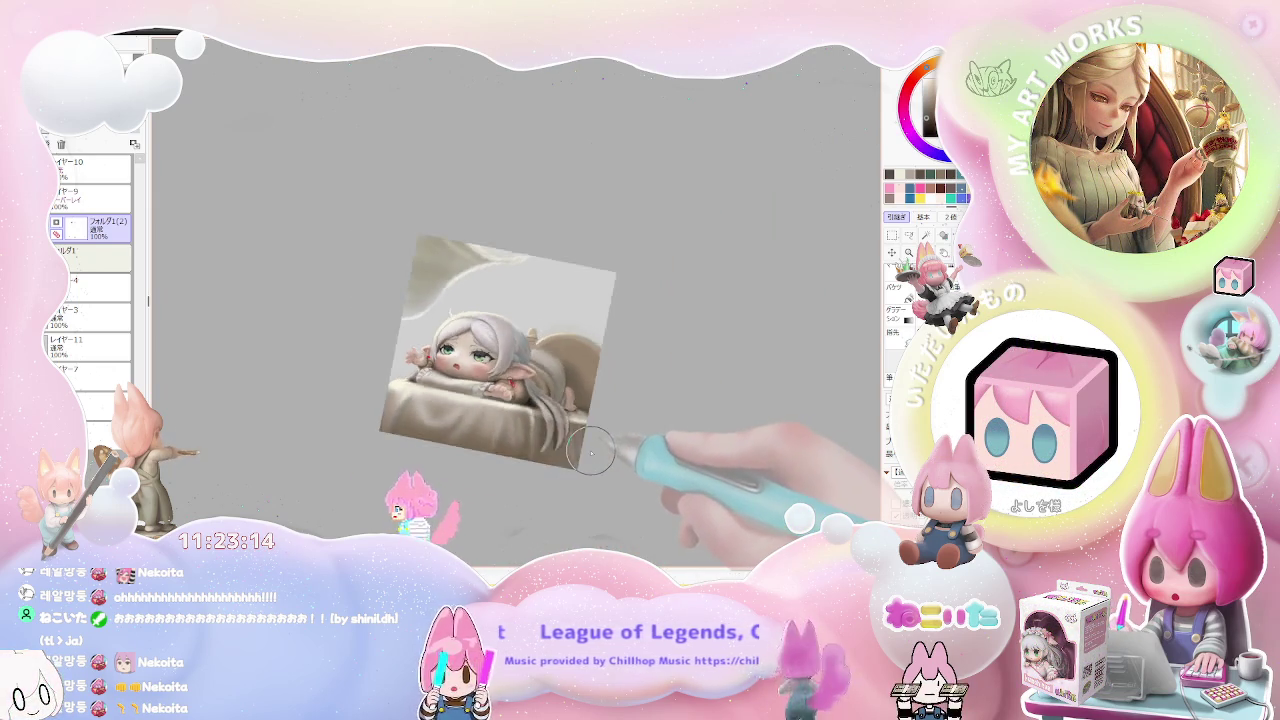
drag(591, 455, 560, 420)
scroll(535, 401, up, 2)
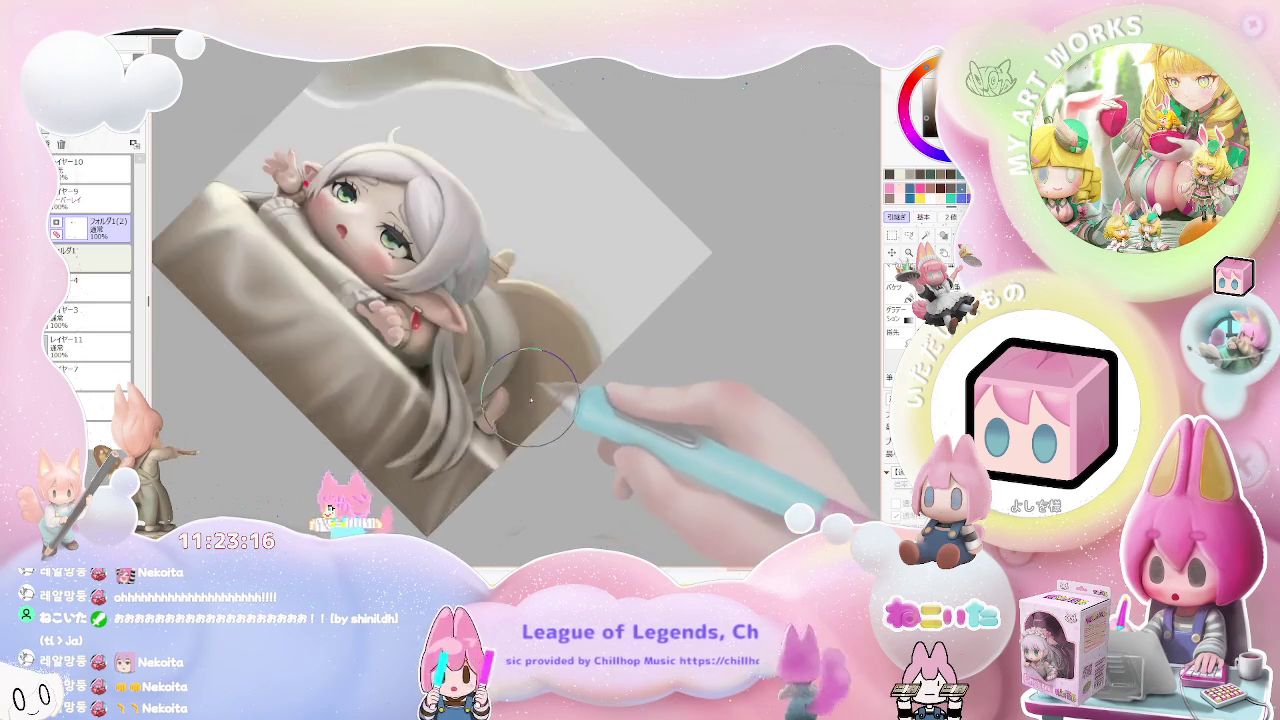
scroll(535, 401, up, 2)
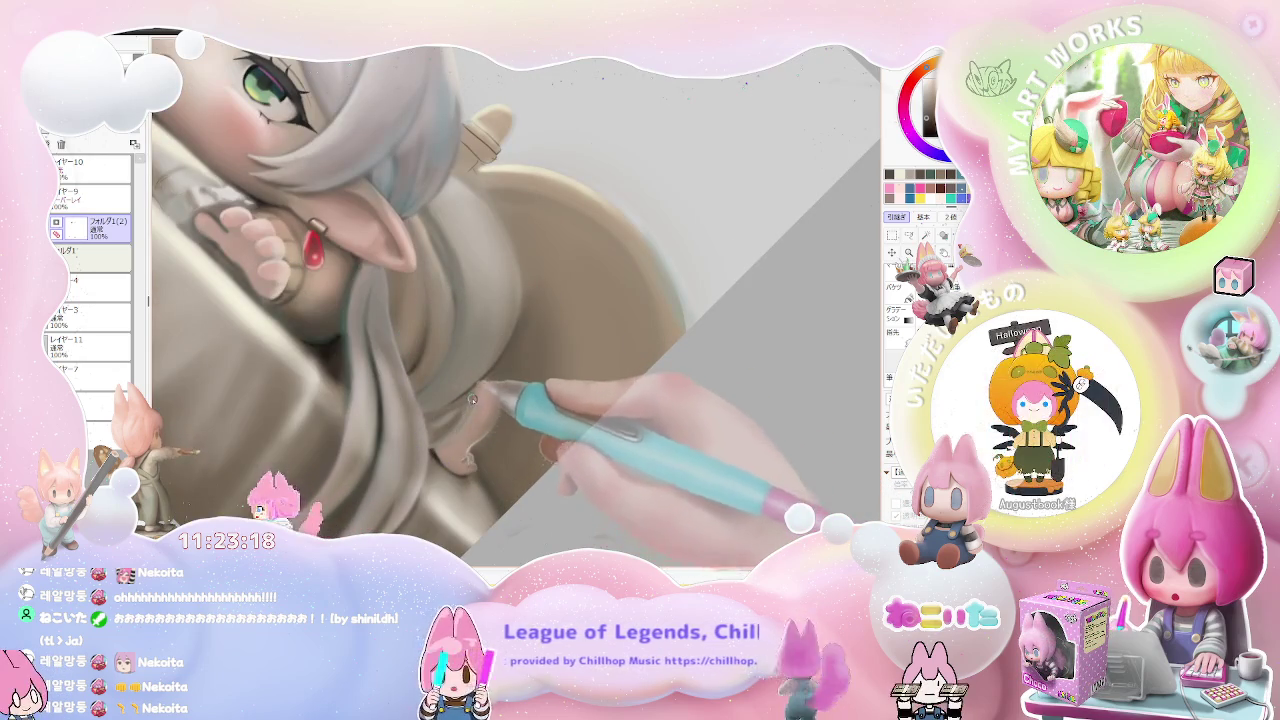
scroll(473, 390, down, 2)
scroll(473, 395, down, 1)
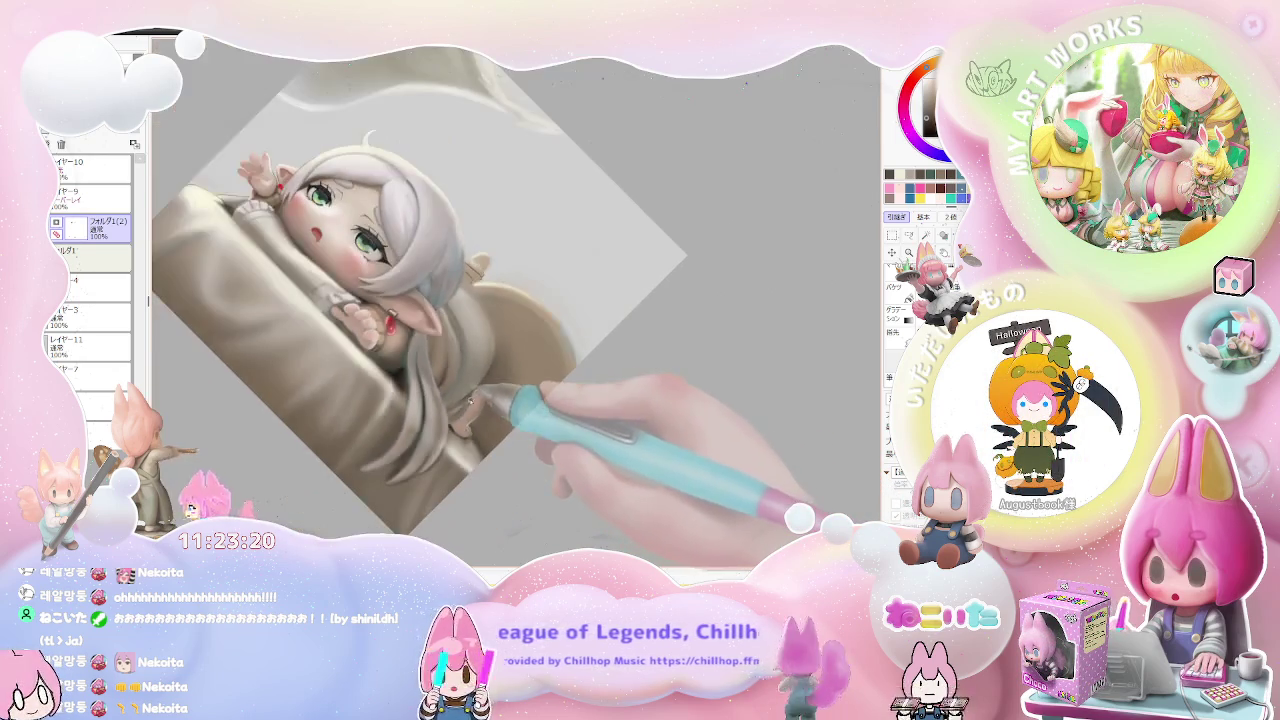
scroll(475, 420, down, 2)
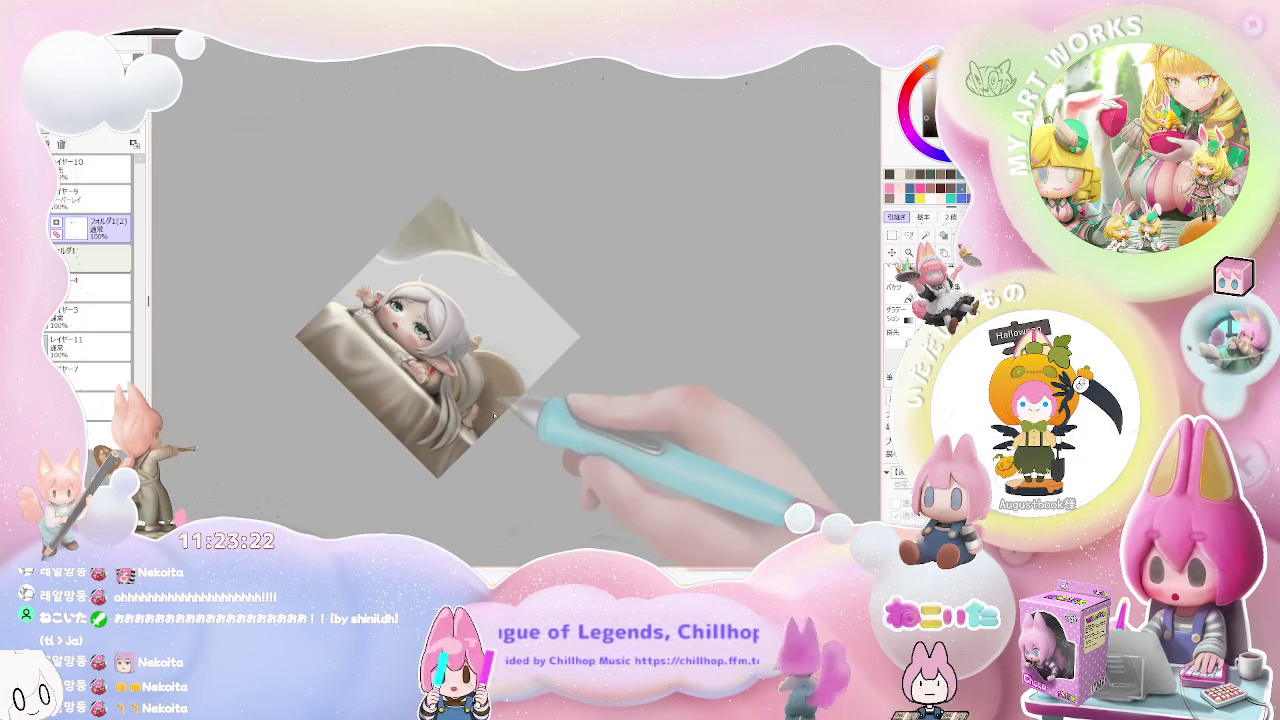
key(End)
scroll(470, 400, up, 2)
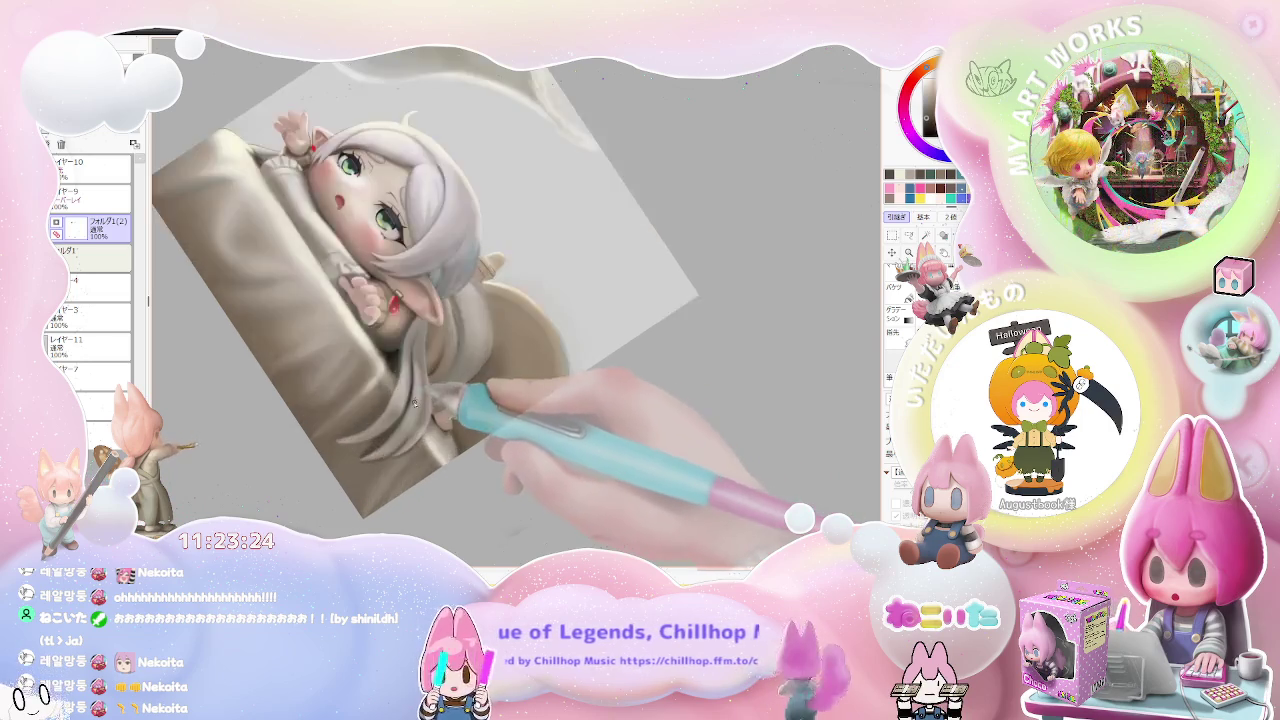
scroll(399, 388, up, 3)
scroll(378, 425, down, 1)
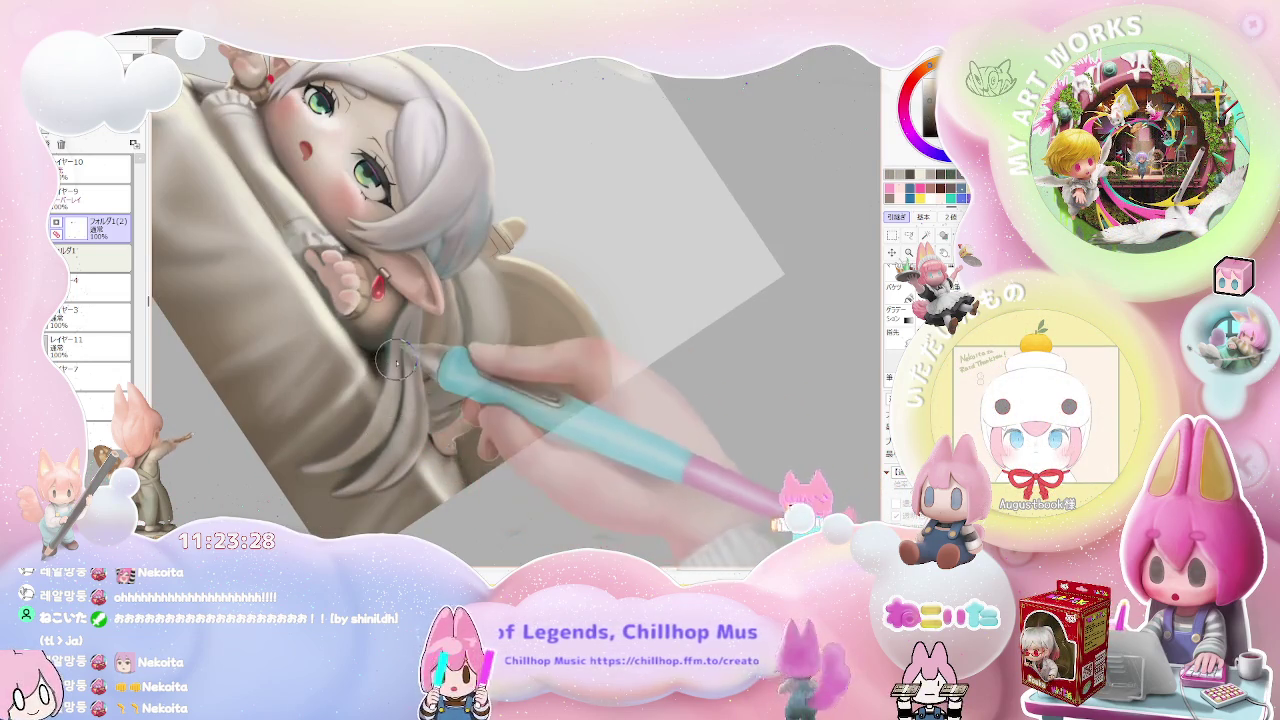
scroll(396, 392, down, 1)
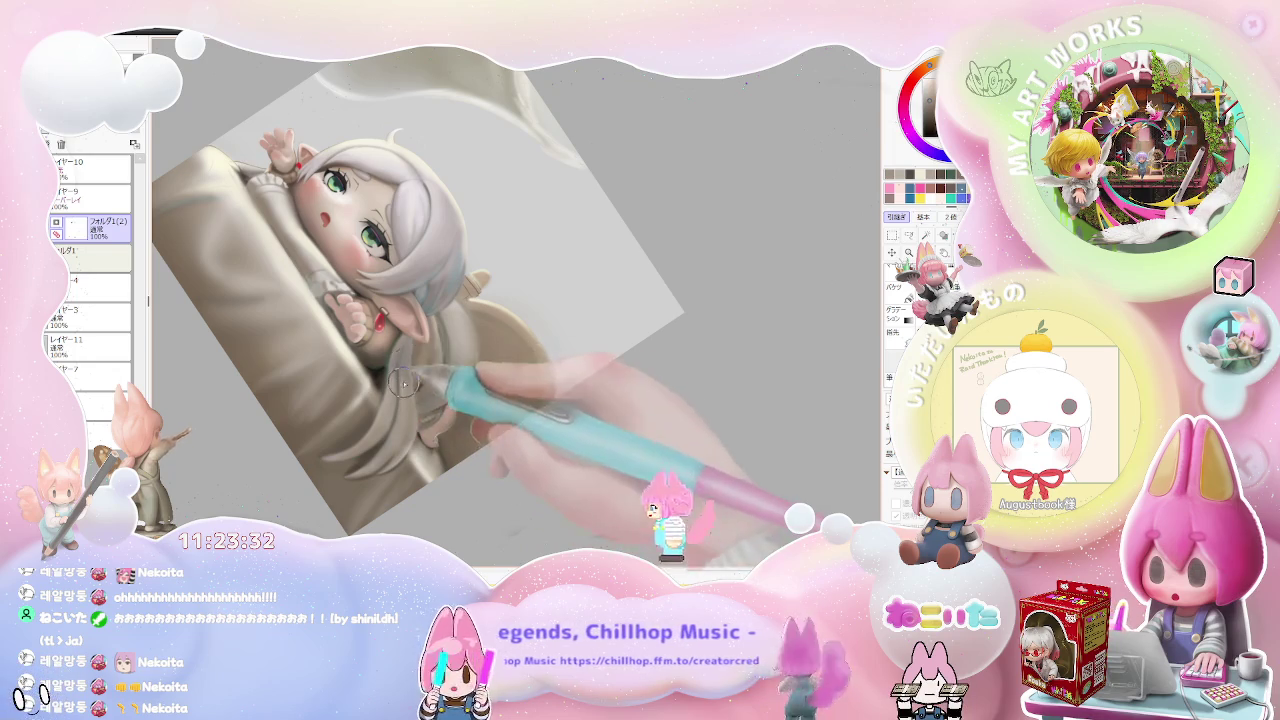
scroll(404, 370, down, 1)
scroll(454, 342, down, 1)
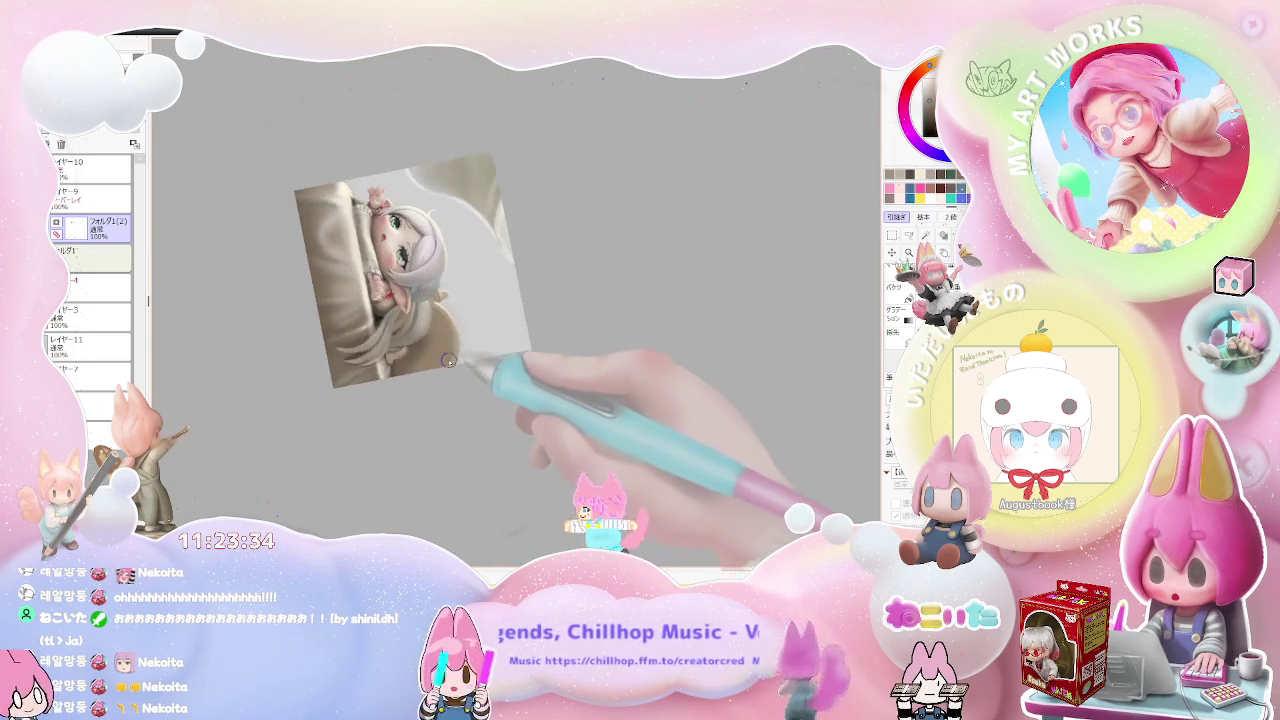
scroll(466, 367, up, 1)
scroll(470, 350, up, 1)
scroll(482, 311, up, 2)
scroll(482, 311, up, 1)
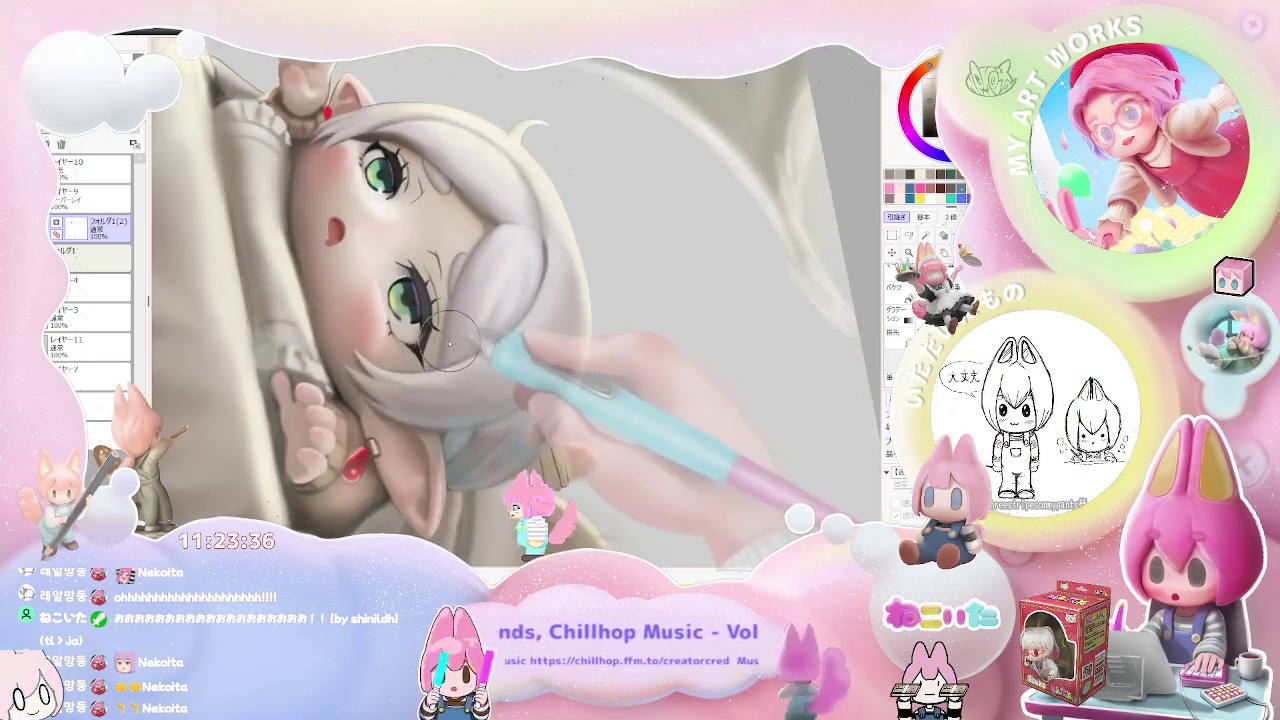
scroll(462, 323, up, 1)
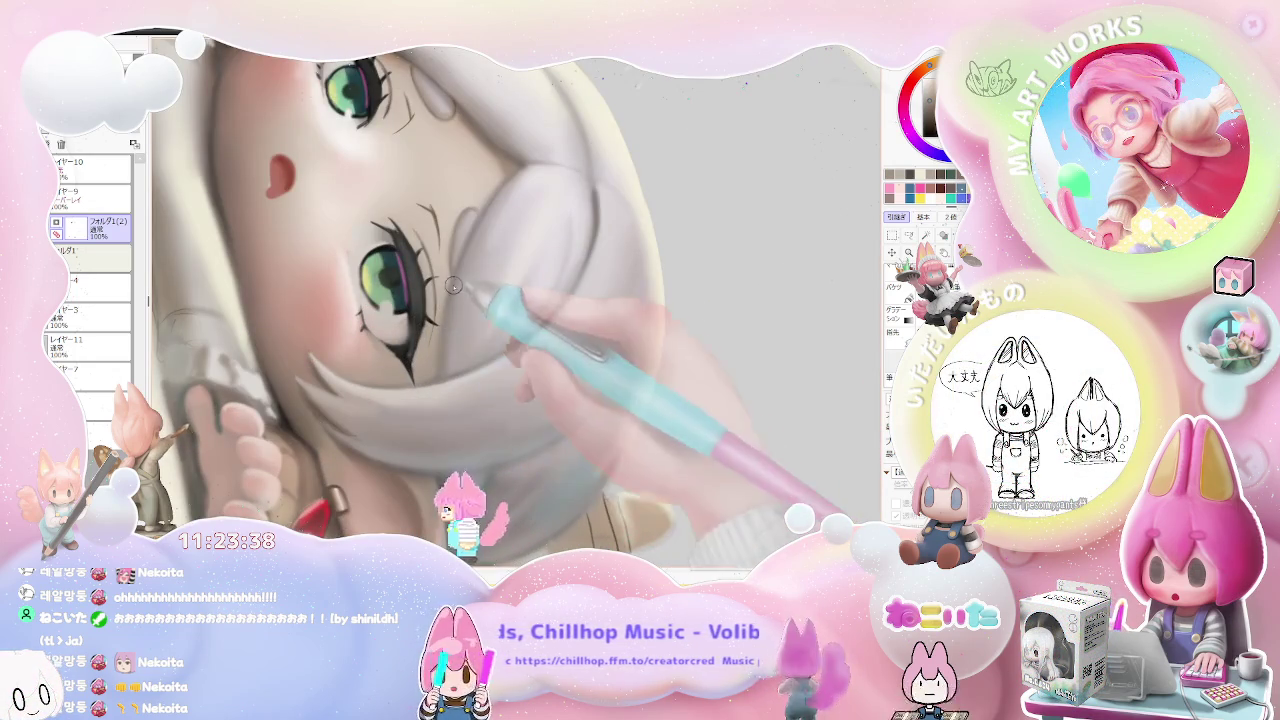
scroll(382, 322, up, 1)
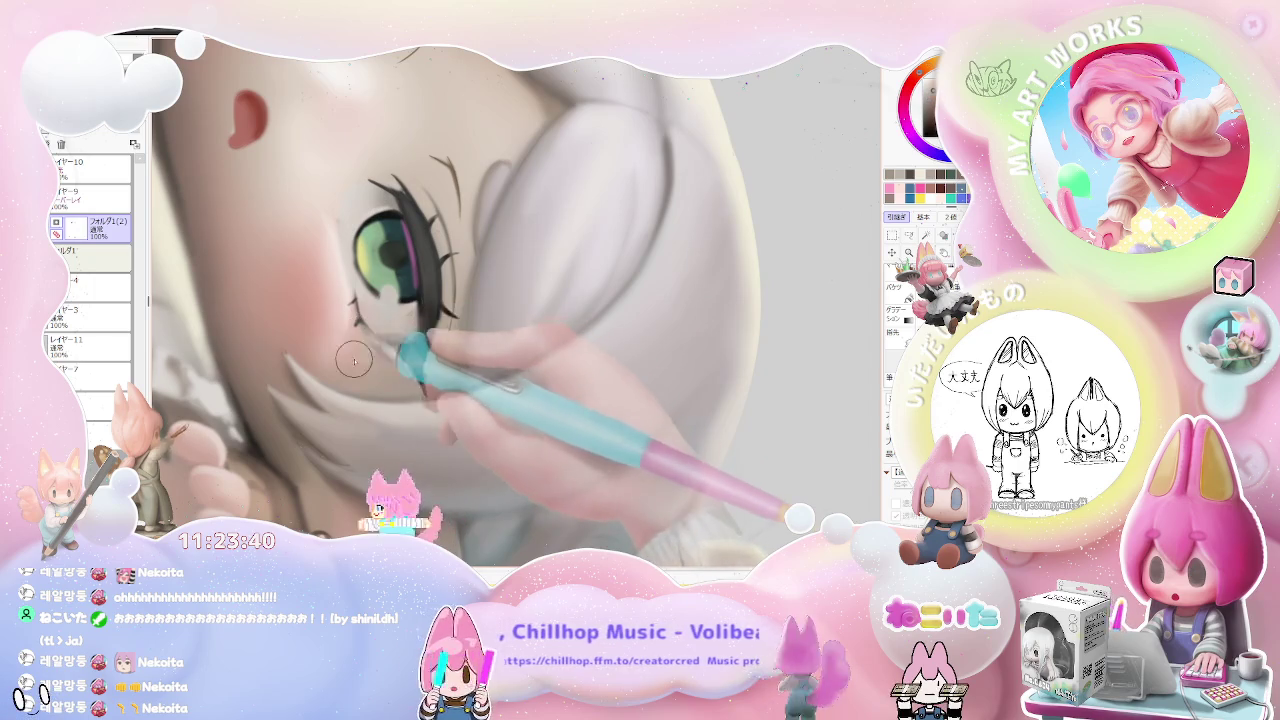
scroll(380, 340, down, 1)
scroll(450, 355, down, 1)
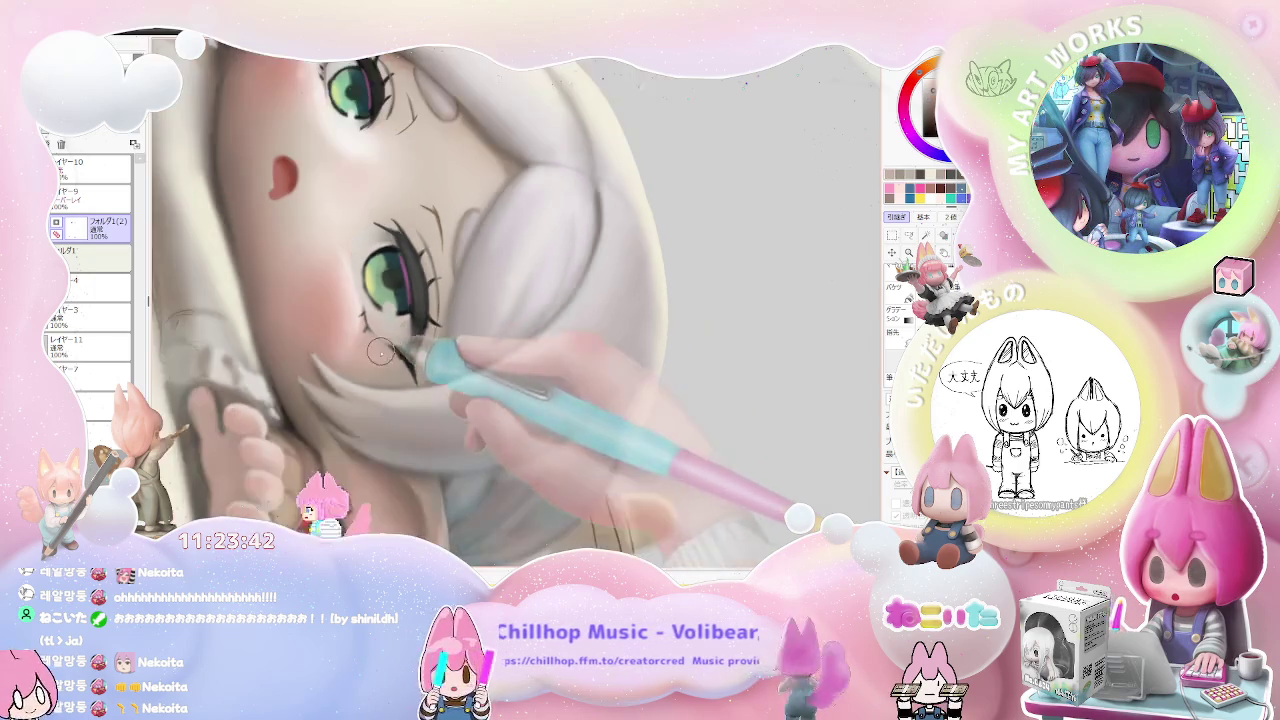
scroll(476, 367, down, 1)
scroll(476, 367, down, 1)
scroll(500, 370, down, 1)
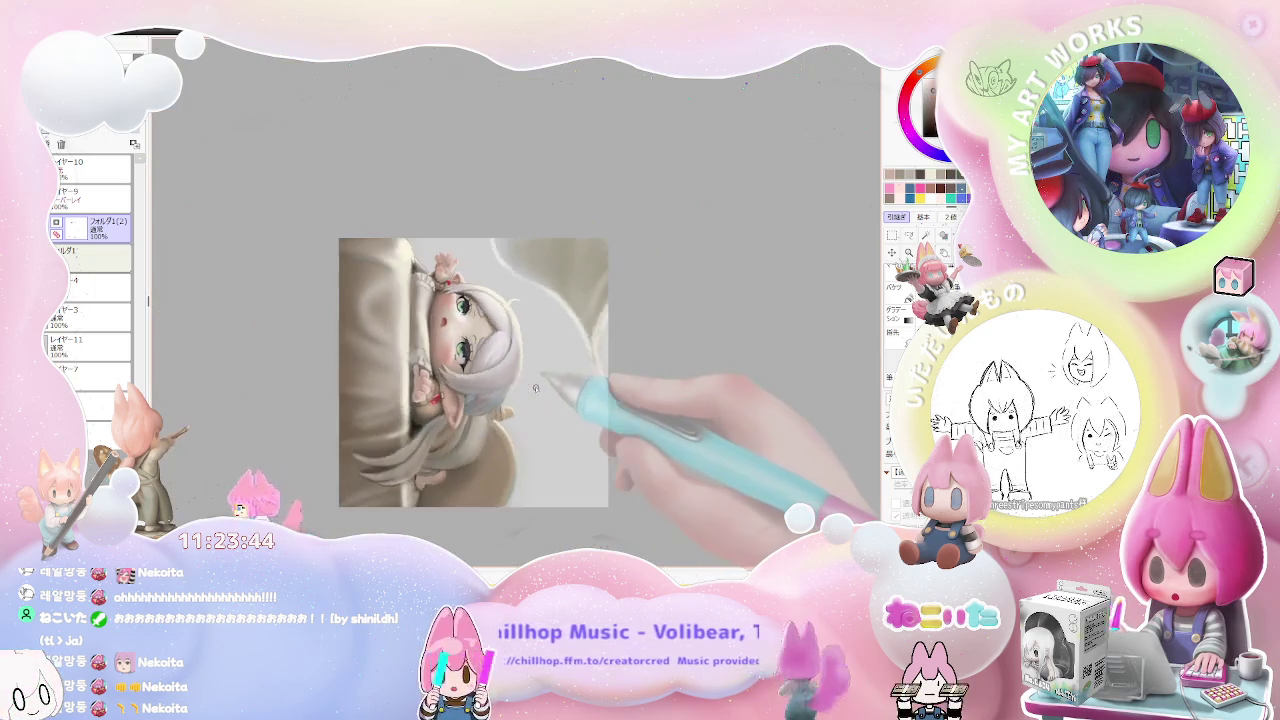
key(End)
scroll(539, 378, up, 1)
scroll(530, 380, up, 1)
scroll(510, 385, up, 2)
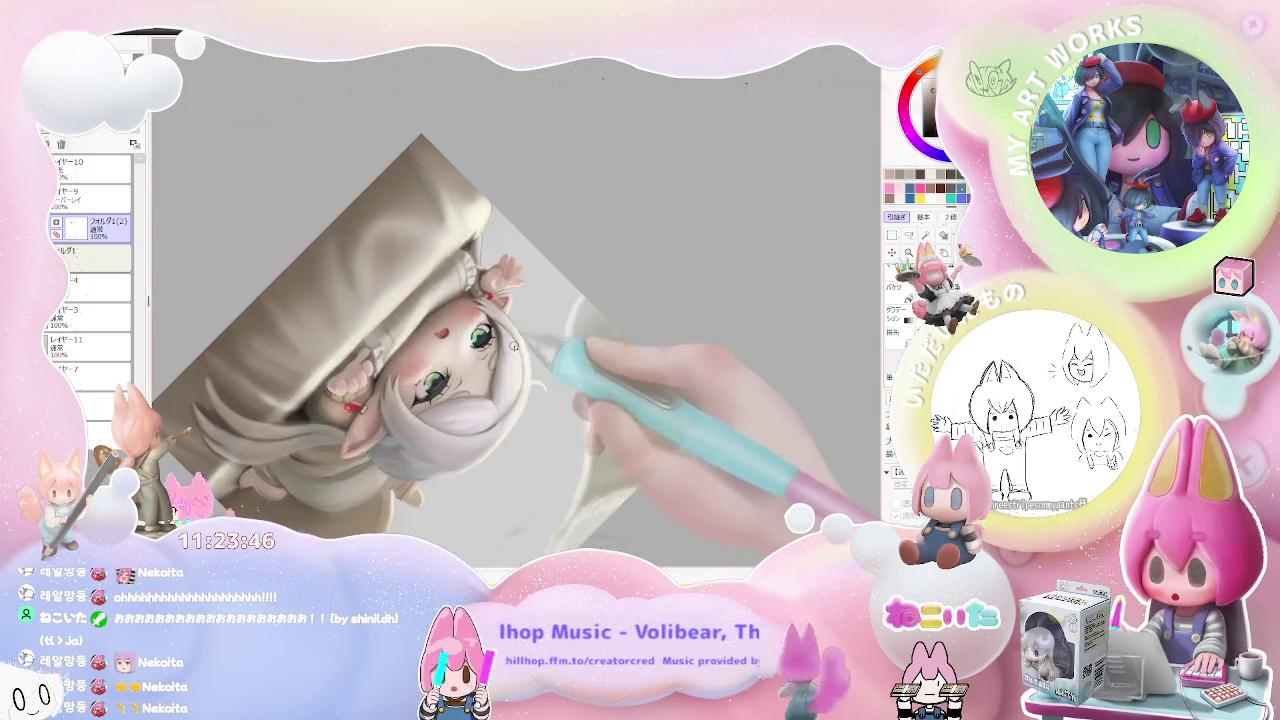
scroll(483, 392, up, 2)
scroll(483, 392, up, 2)
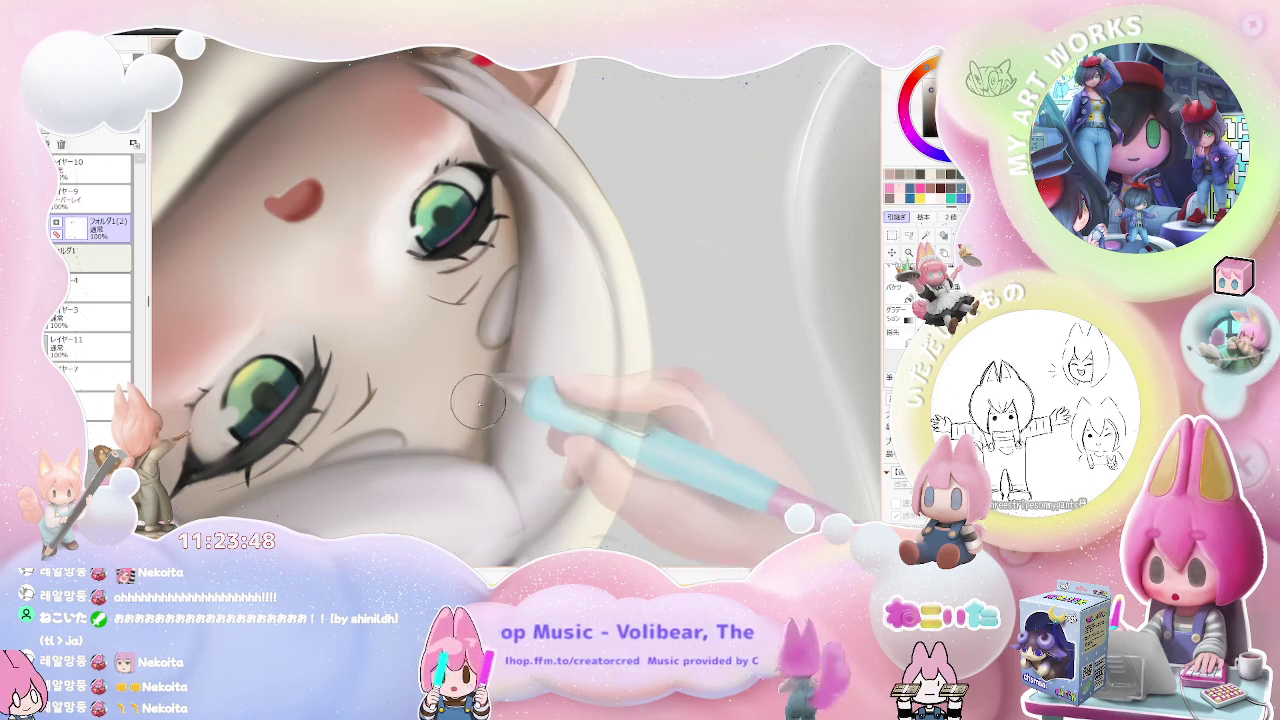
scroll(472, 440, down, 2)
scroll(440, 360, down, 1)
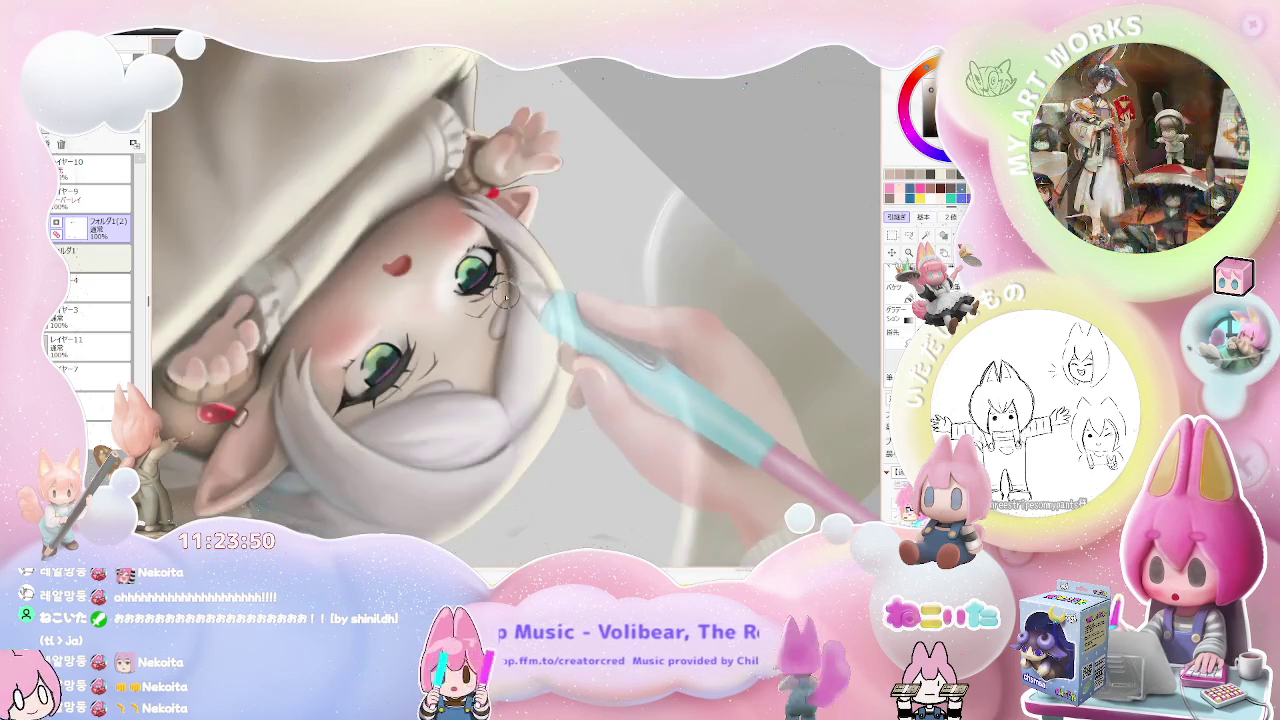
scroll(490, 355, down, 1)
scroll(590, 345, down, 2)
key(Delete)
key(Delete)
key(Delete)
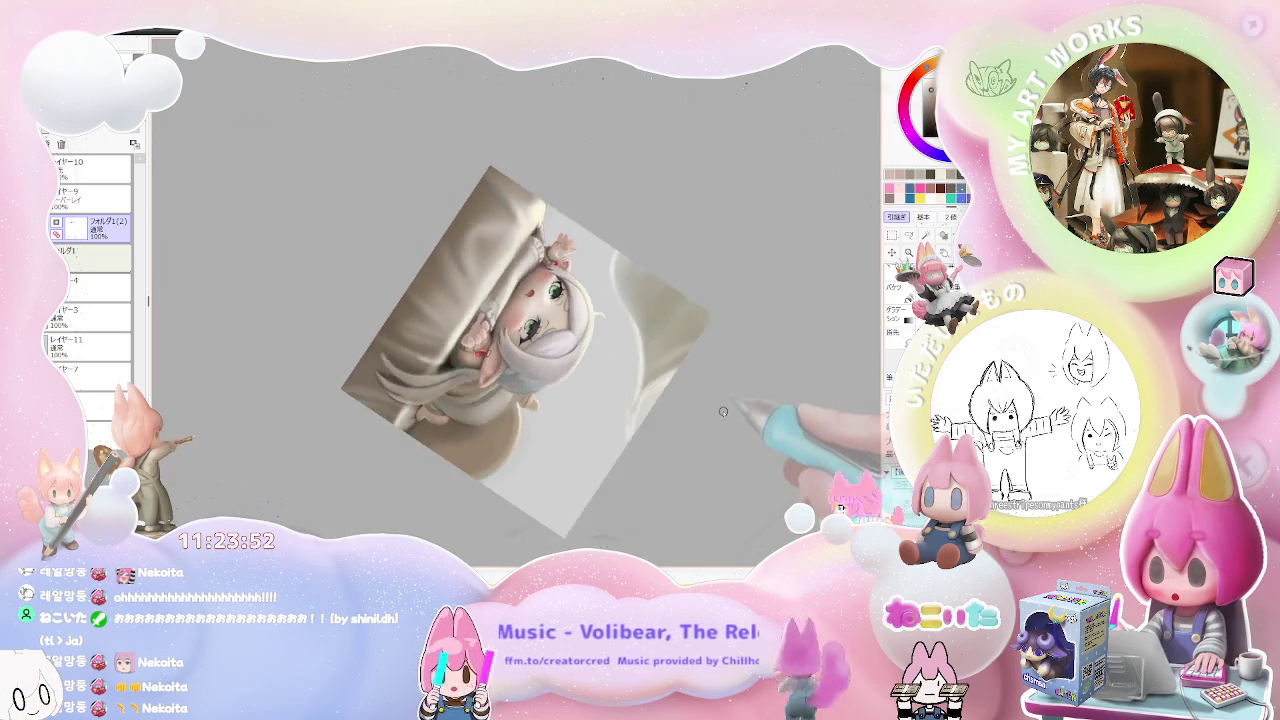
key(Delete)
key(Delete)
key(Delete)
scroll(704, 425, up, 1)
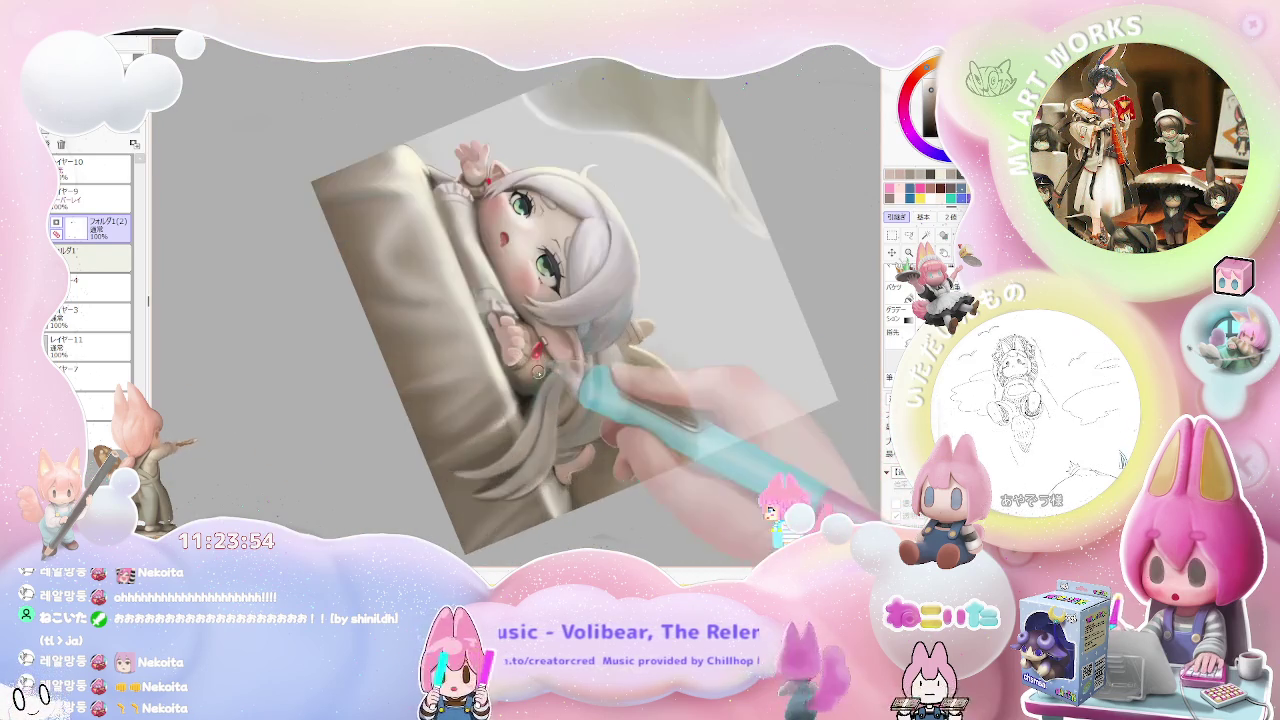
- Zoom in and out on the white hair around the pointed ear while refining the strands
scroll(600, 420, up, 2)
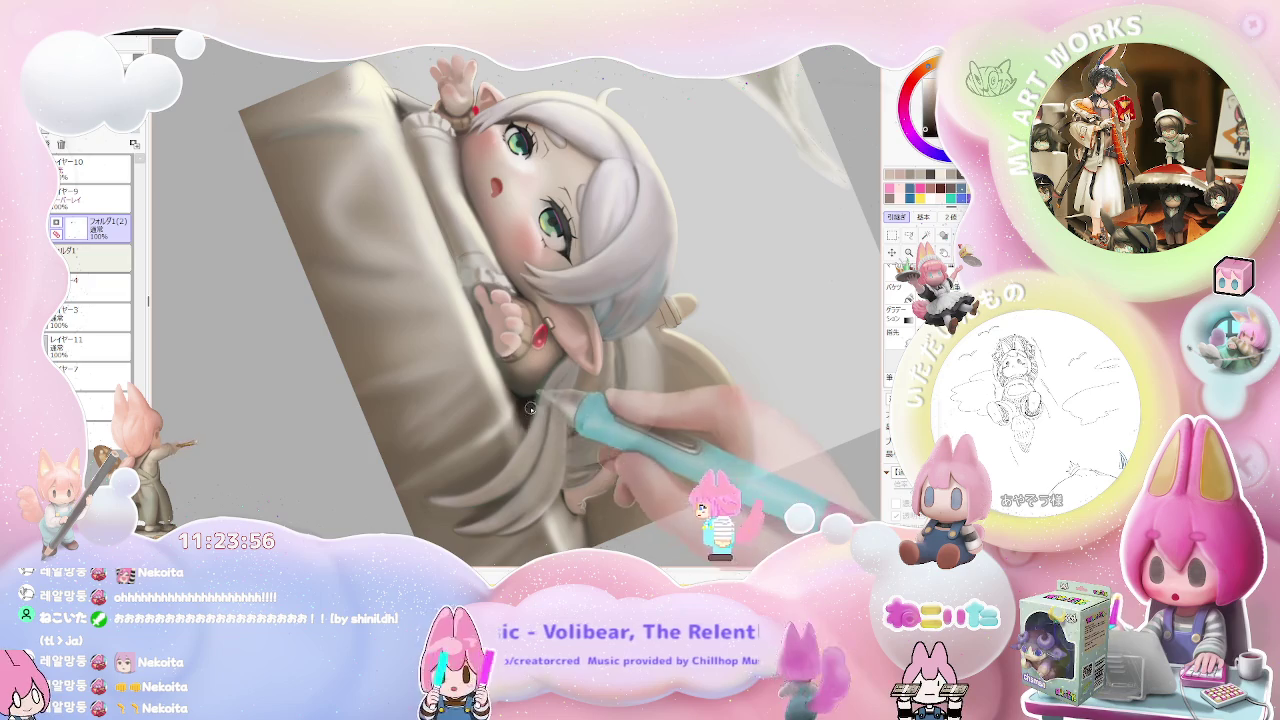
scroll(532, 403, down, 1)
scroll(580, 420, down, 2)
scroll(630, 443, down, 1)
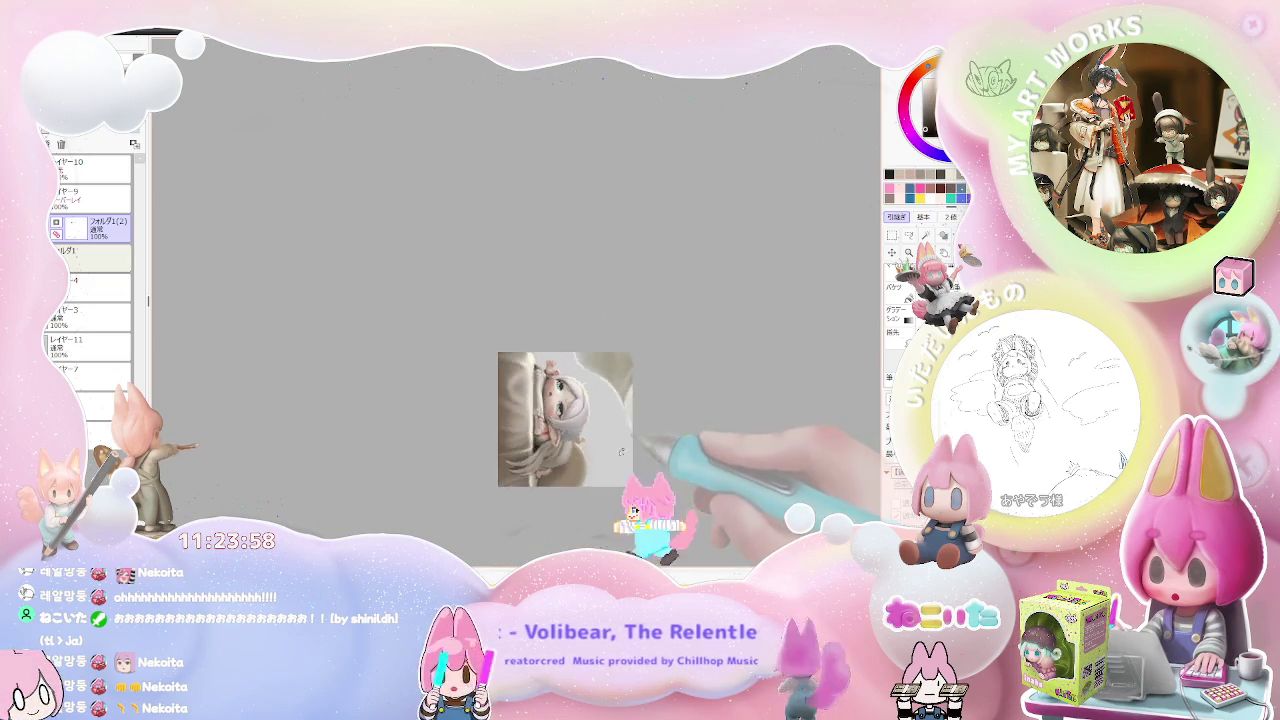
scroll(626, 449, up, 1)
scroll(580, 435, up, 2)
scroll(500, 425, up, 2)
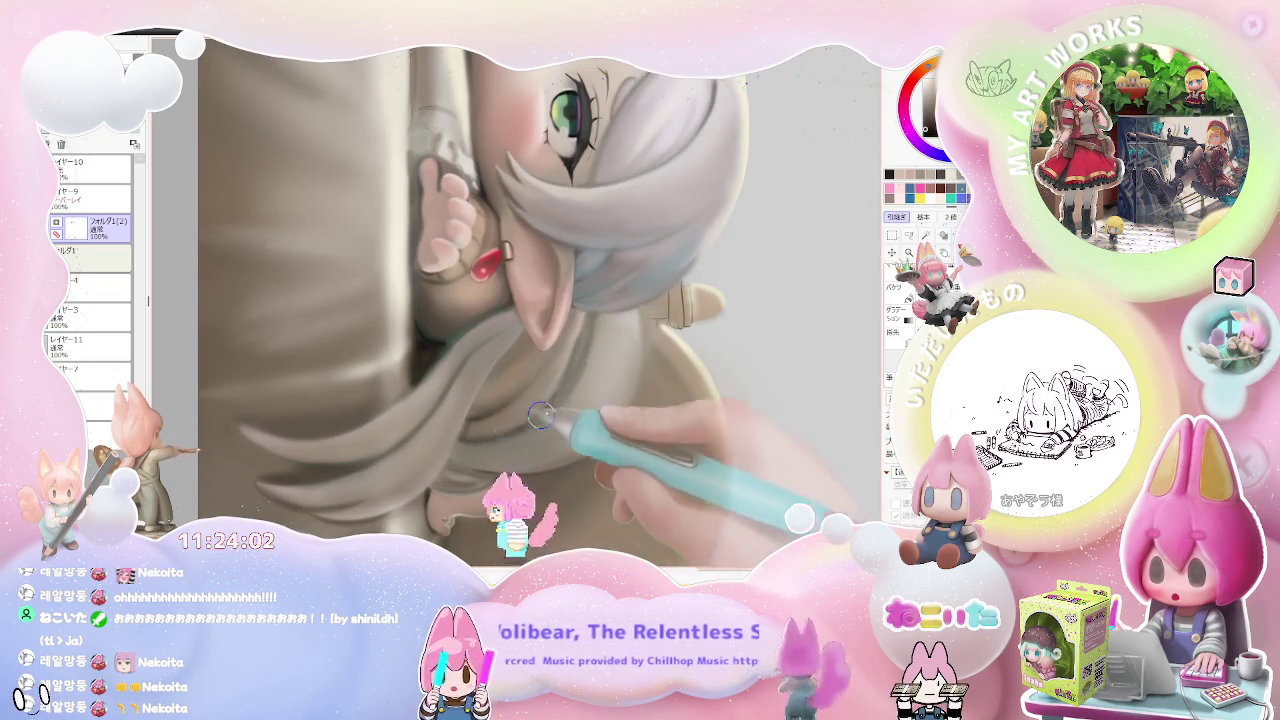
scroll(527, 425, down, 1)
scroll(515, 425, down, 1)
scroll(505, 428, up, 1)
scroll(503, 430, up, 1)
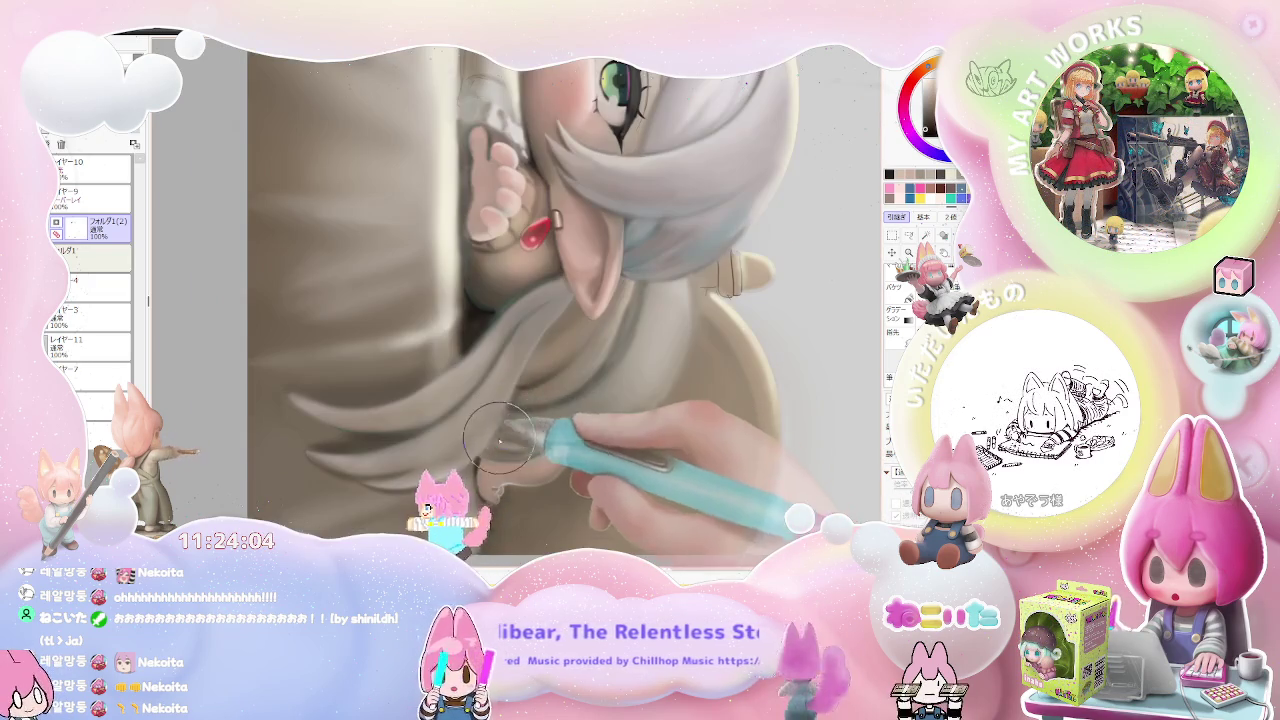
scroll(520, 455, down, 1)
scroll(560, 460, down, 1)
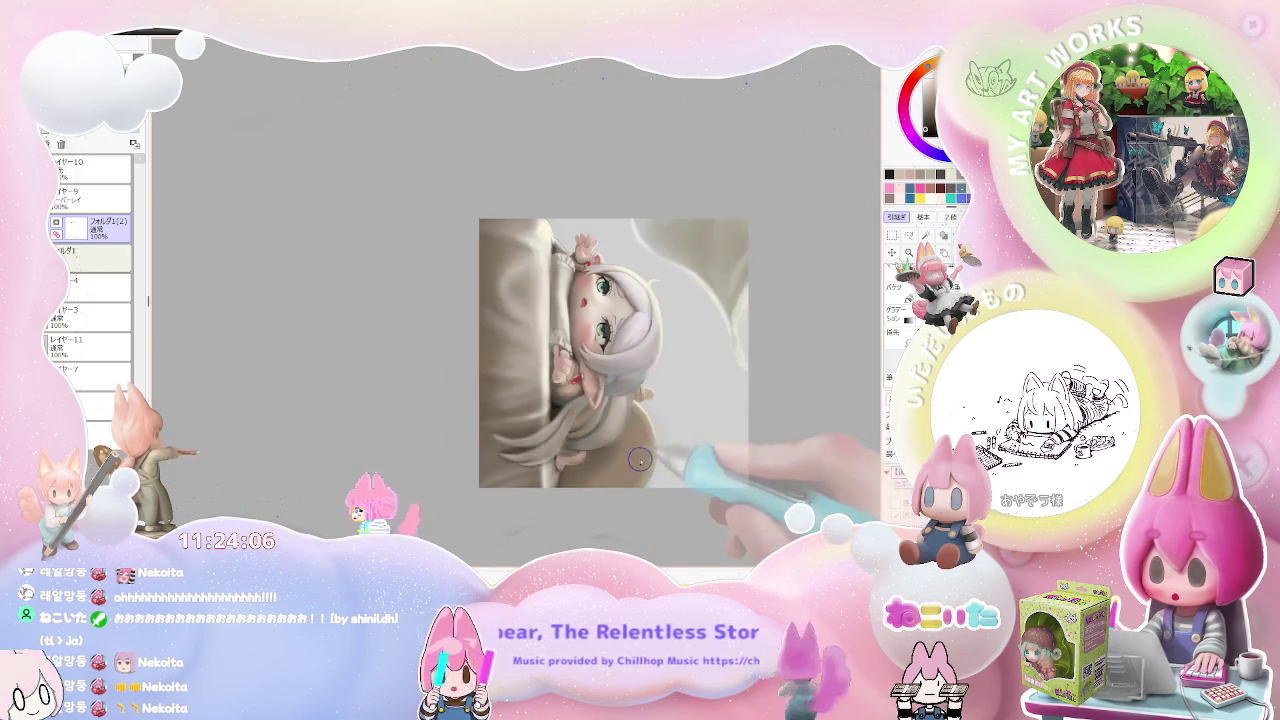
scroll(600, 465, down, 1)
scroll(590, 455, up, 1)
scroll(530, 435, up, 1)
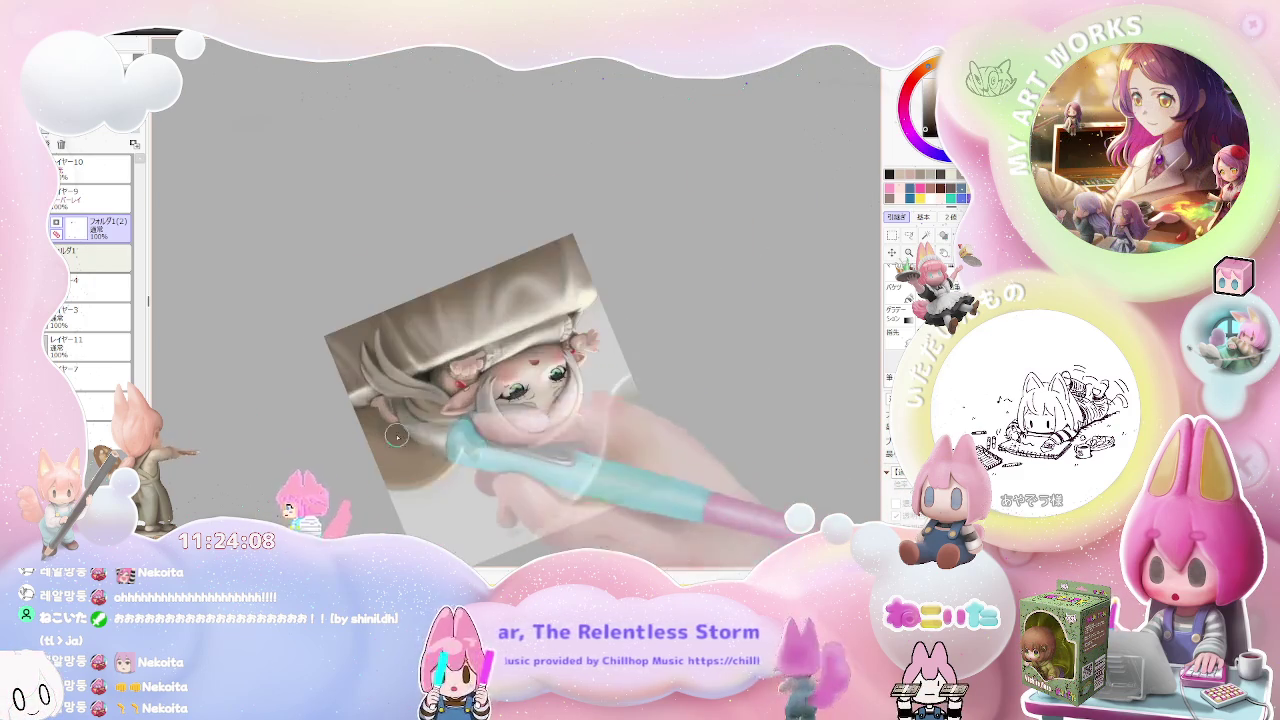
scroll(465, 415, up, 1)
scroll(410, 398, up, 1)
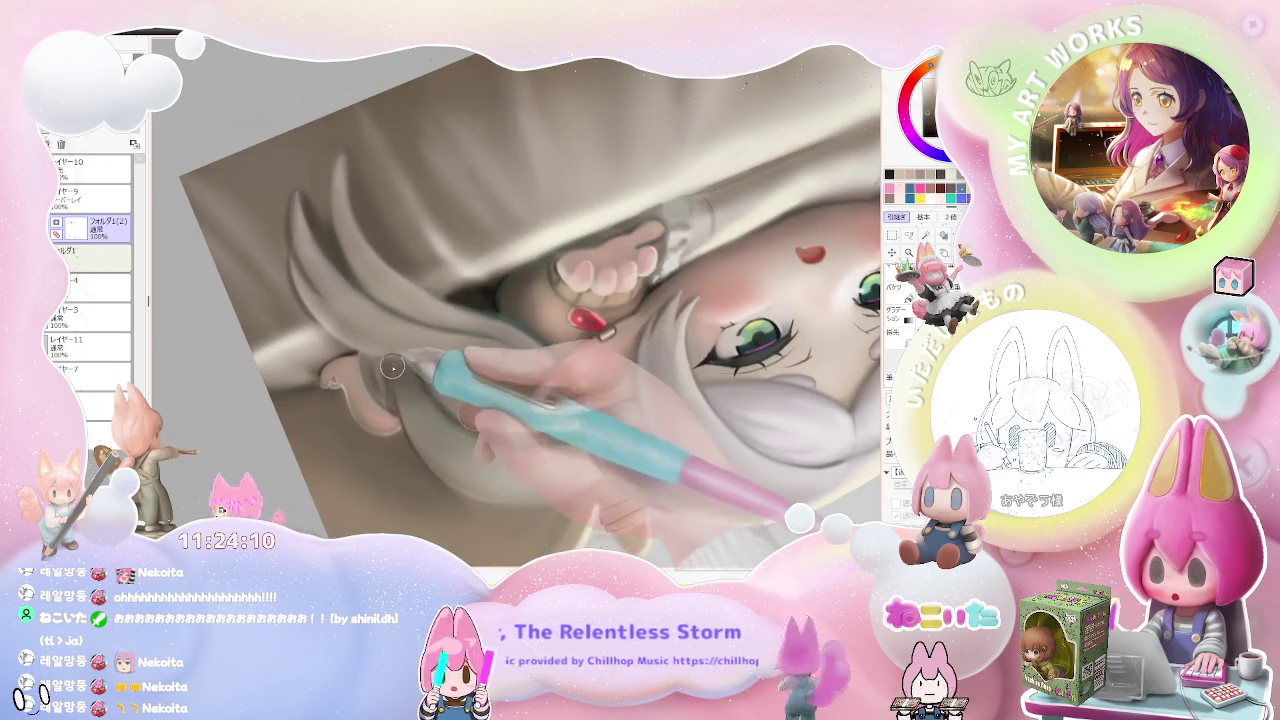
scroll(440, 398, down, 1)
scroll(510, 425, down, 1)
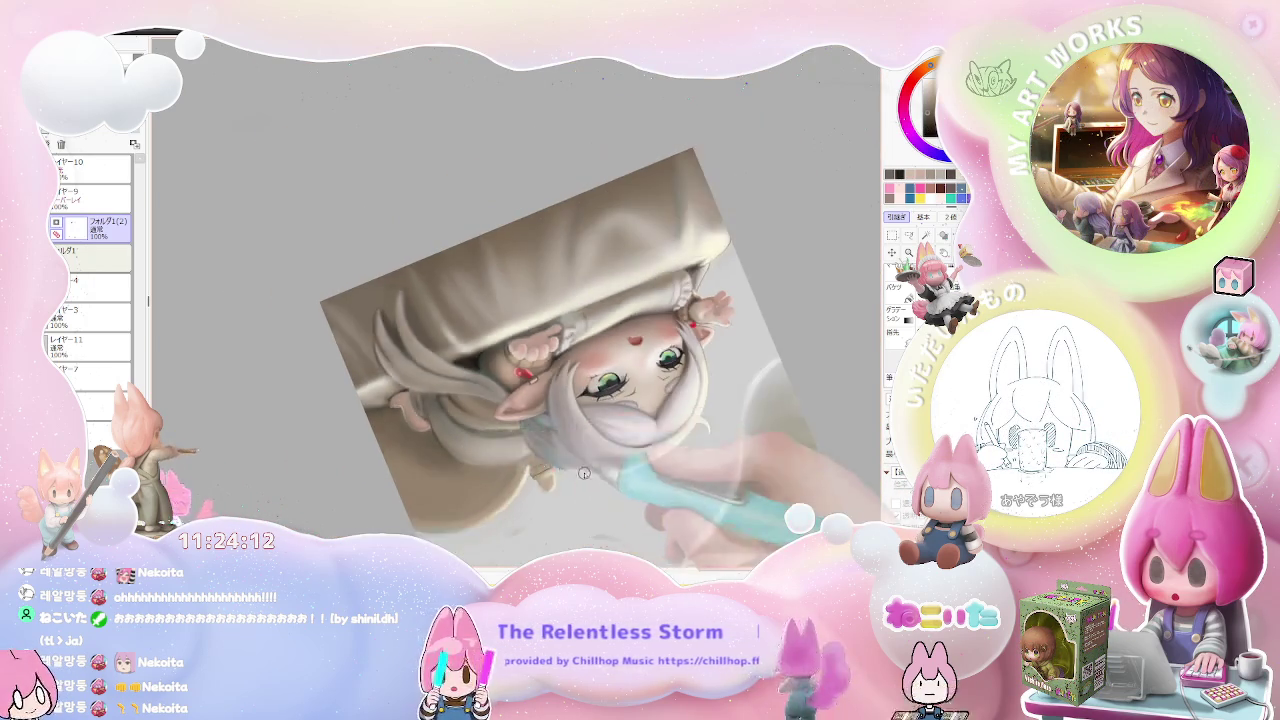
scroll(580, 452, down, 1)
scroll(650, 477, down, 1)
scroll(560, 455, up, 1)
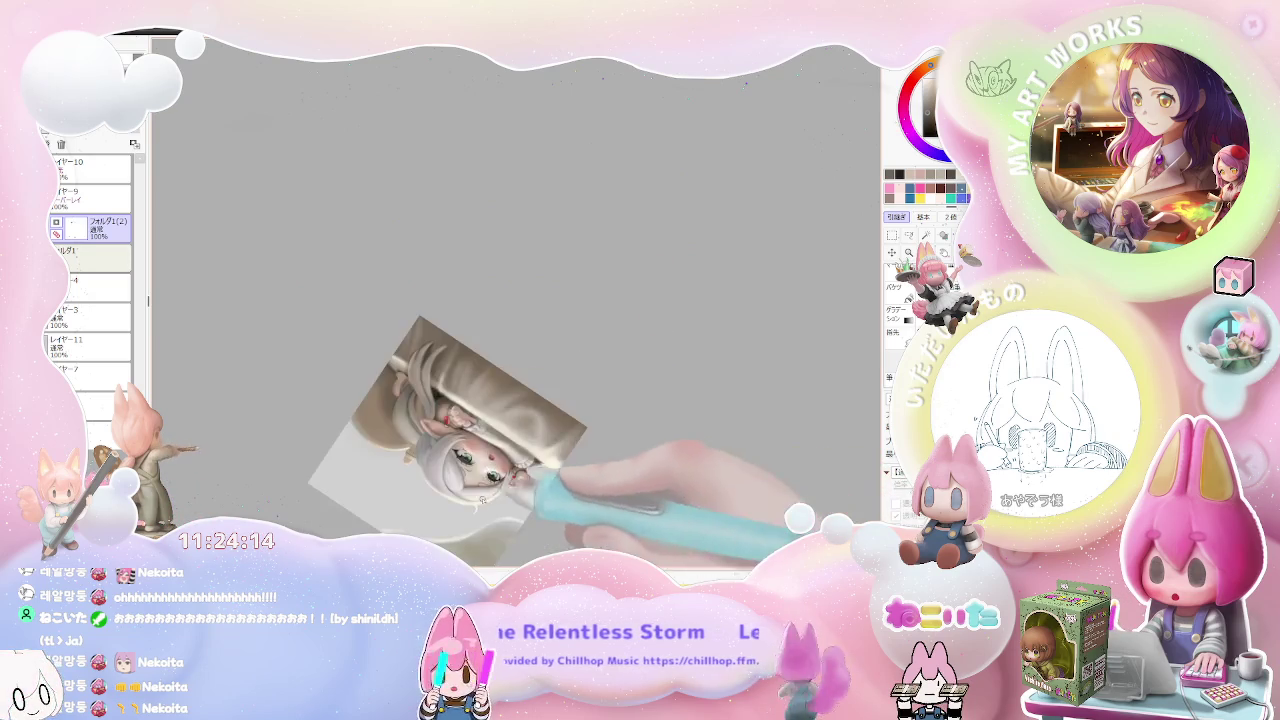
scroll(470, 425, up, 1)
scroll(400, 398, up, 2)
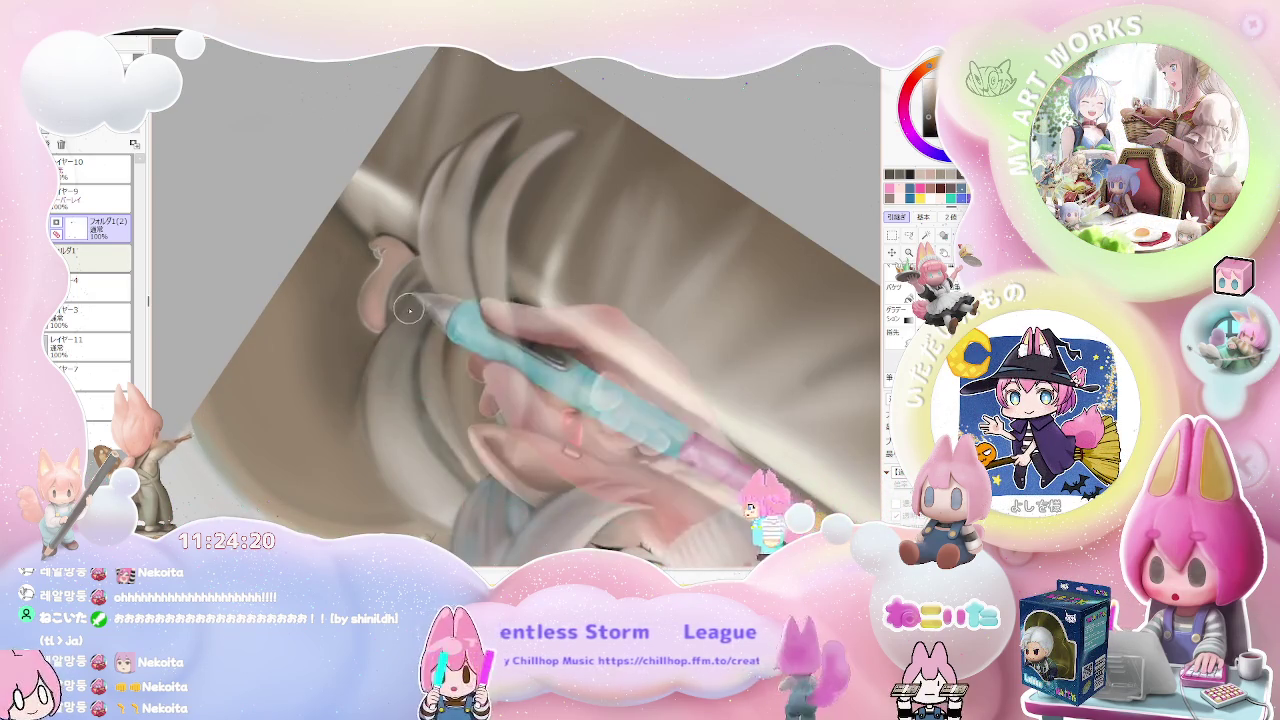
scroll(409, 310, down, 2)
scroll(480, 340, down, 1)
scroll(560, 370, down, 1)
scroll(641, 398, down, 1)
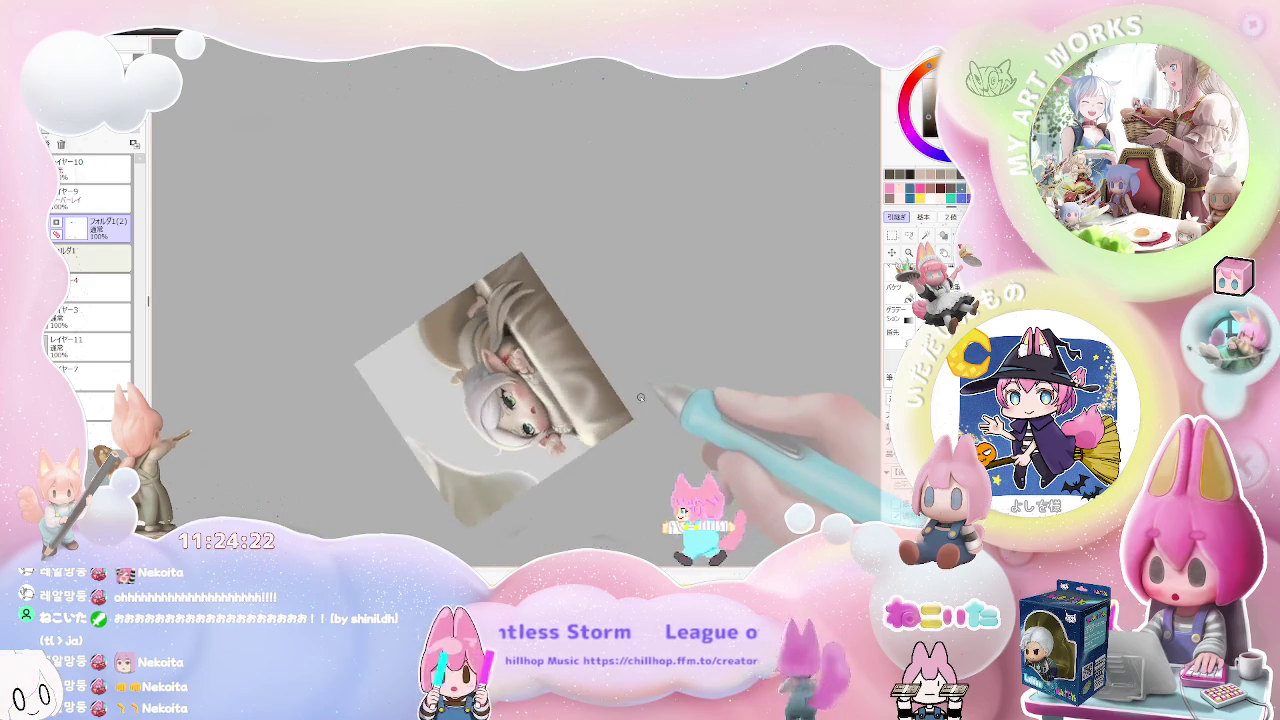
scroll(641, 398, up, 1)
scroll(420, 300, up, 1)
scroll(400, 330, up, 2)
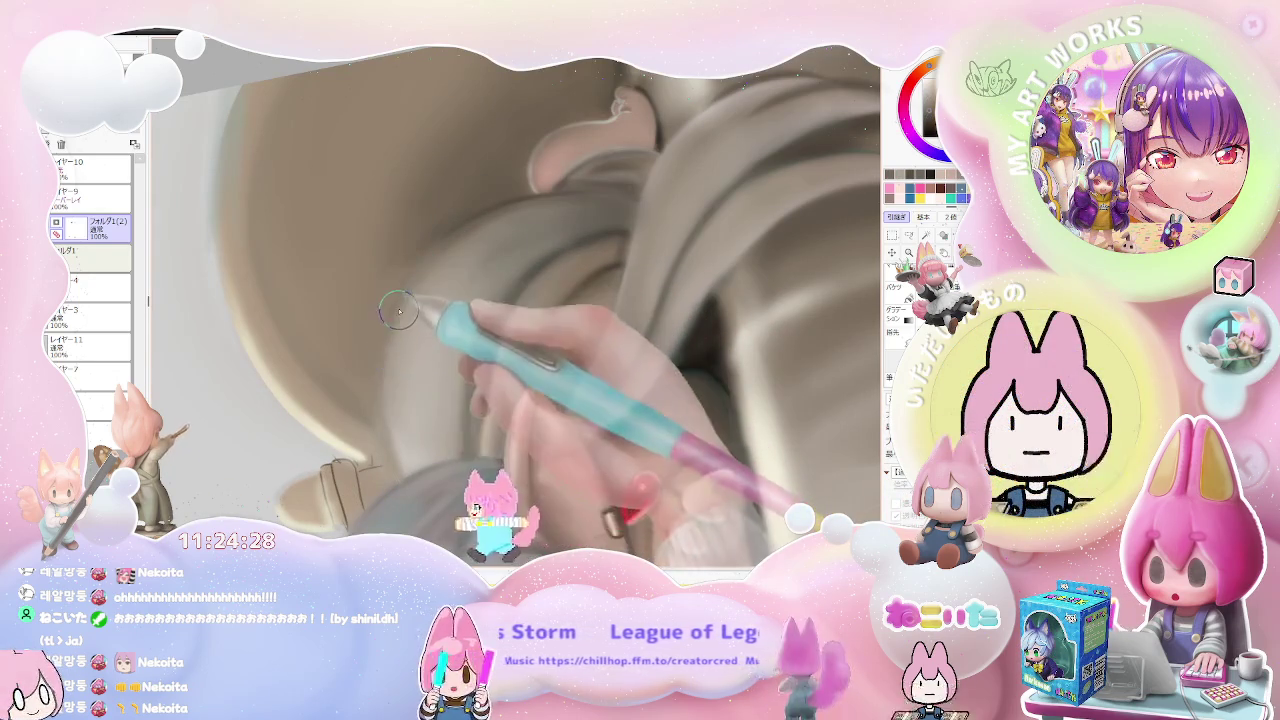
scroll(430, 290, down, 2)
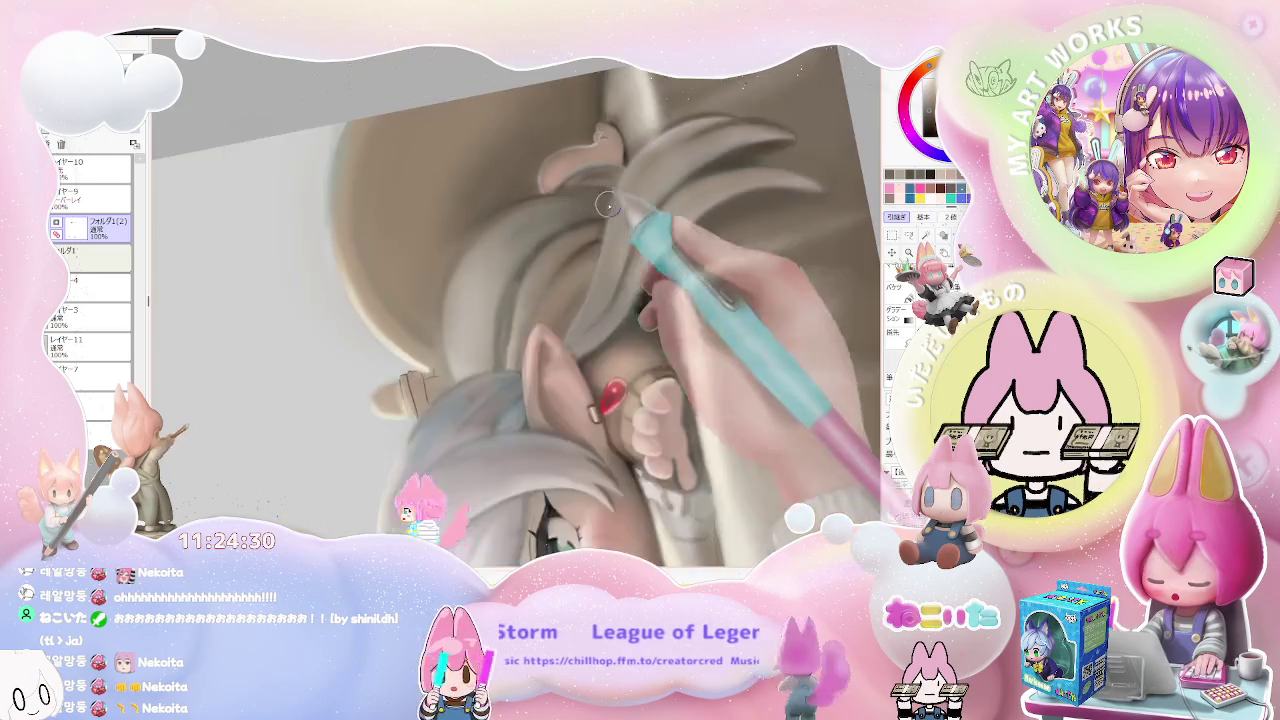
scroll(600, 320, down, 2)
scroll(720, 335, down, 2)
- Rotate and reposition the view of the illustration, then zoom back in
drag(732, 336, 621, 405)
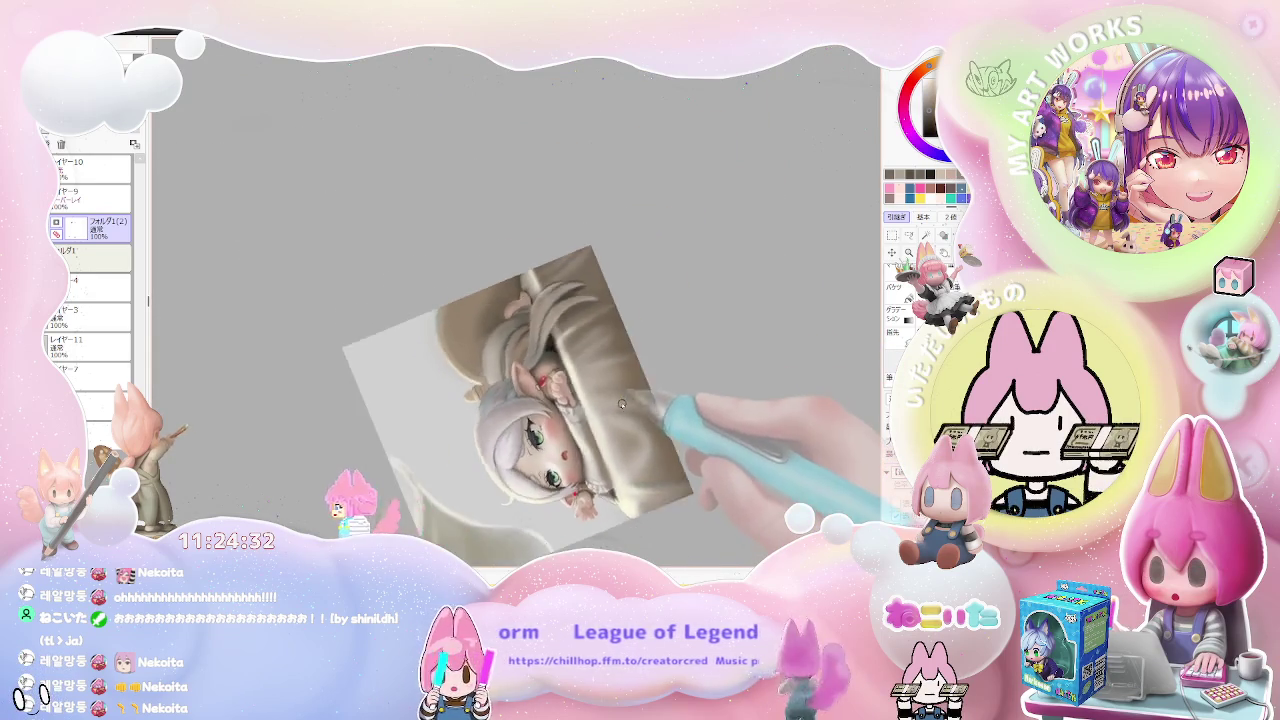
scroll(597, 354, up, 2)
scroll(514, 329, up, 2)
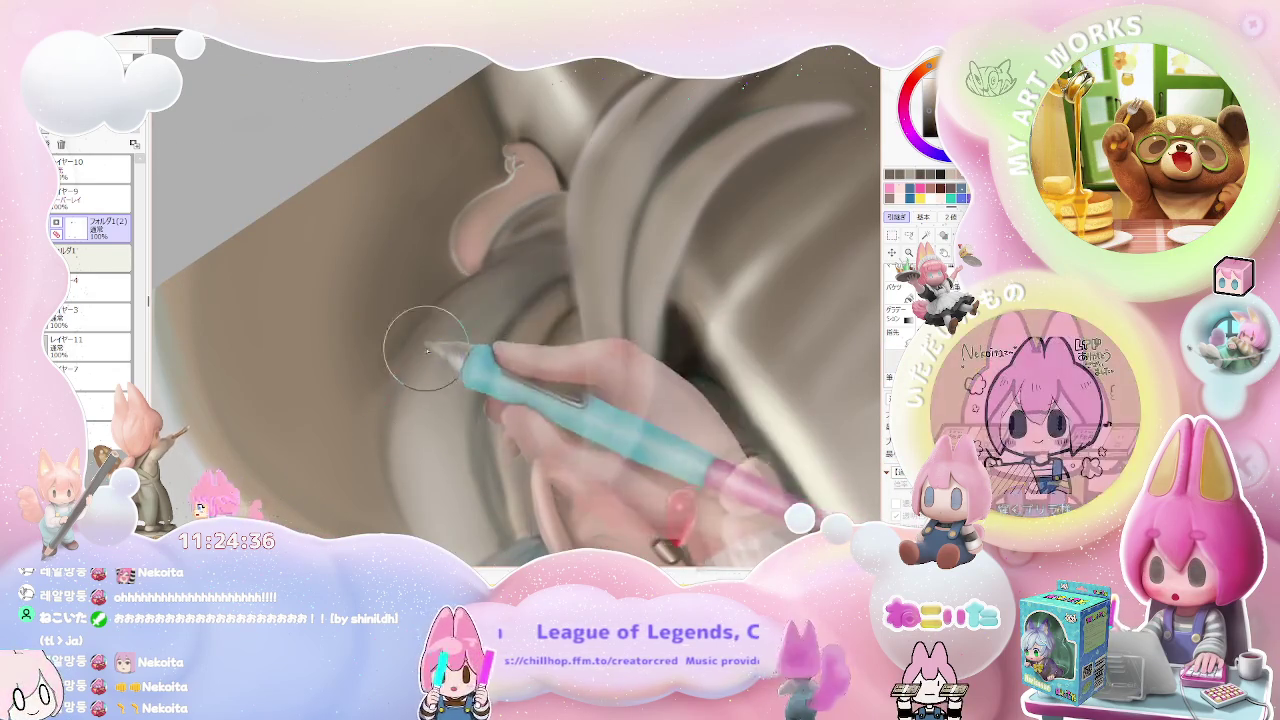
- Resize the brush and paint over the hair strands near the ear, zooming as needed
drag(389, 366, 421, 378)
scroll(521, 287, down, 2)
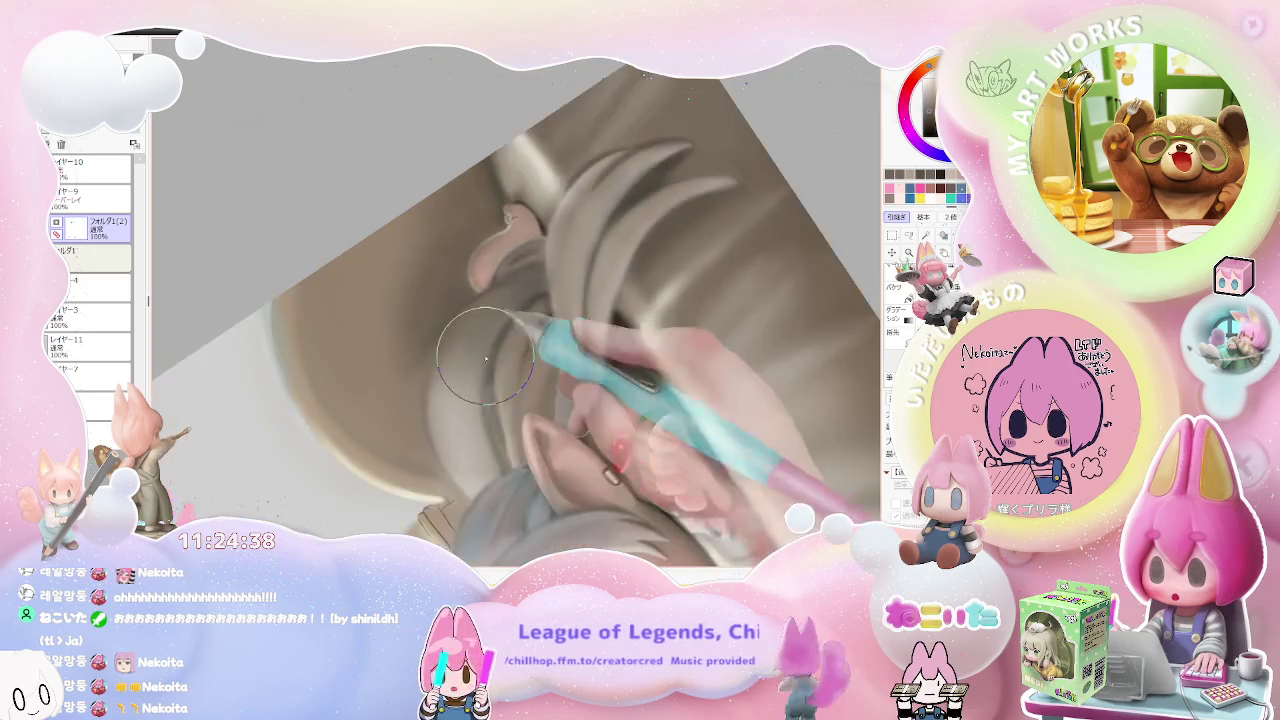
scroll(600, 340, down, 2)
scroll(689, 397, down, 1)
scroll(660, 405, up, 1)
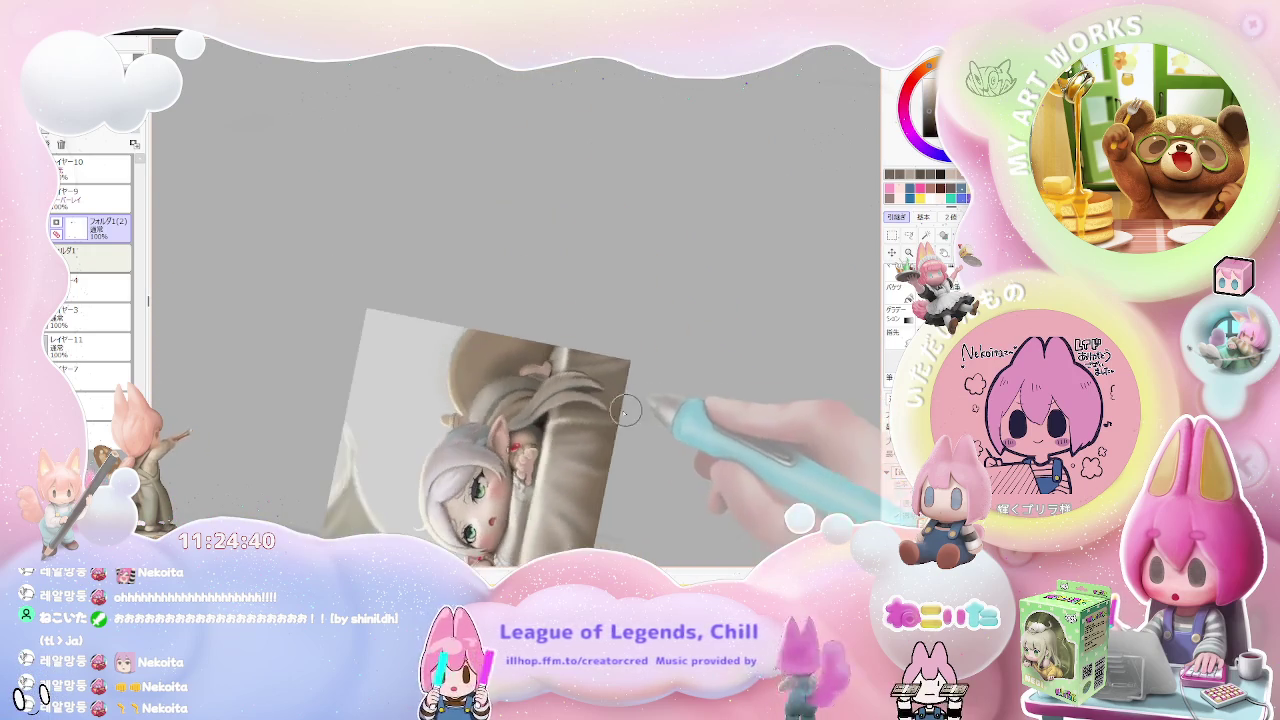
scroll(600, 360, up, 1)
scroll(560, 400, up, 2)
scroll(470, 370, up, 1)
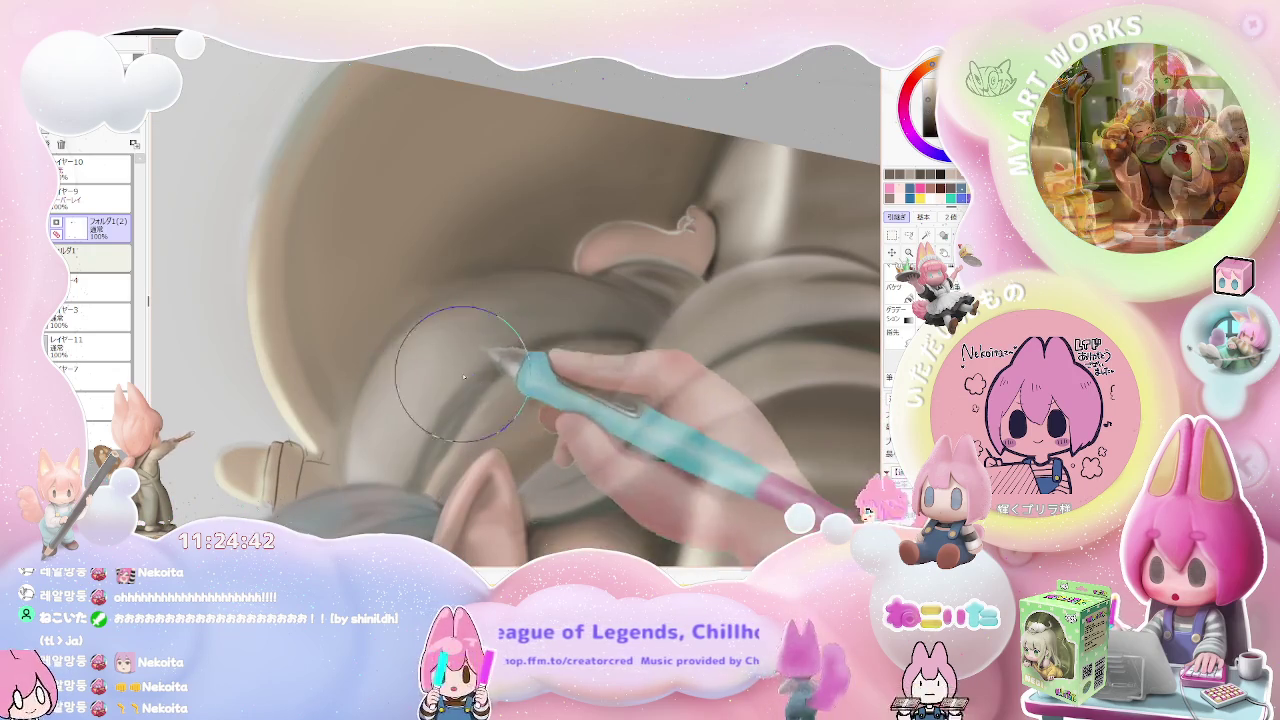
scroll(483, 365, down, 1)
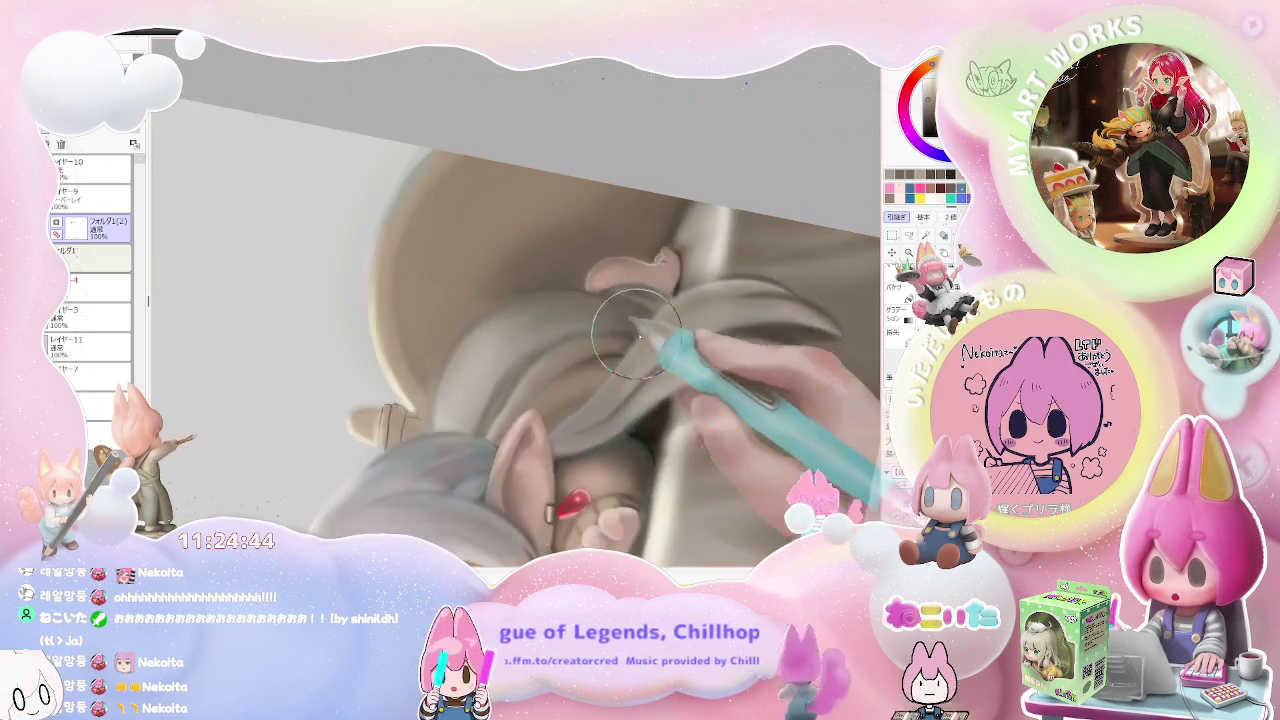
scroll(480, 370, down, 2)
scroll(689, 409, down, 2)
scroll(580, 420, up, 1)
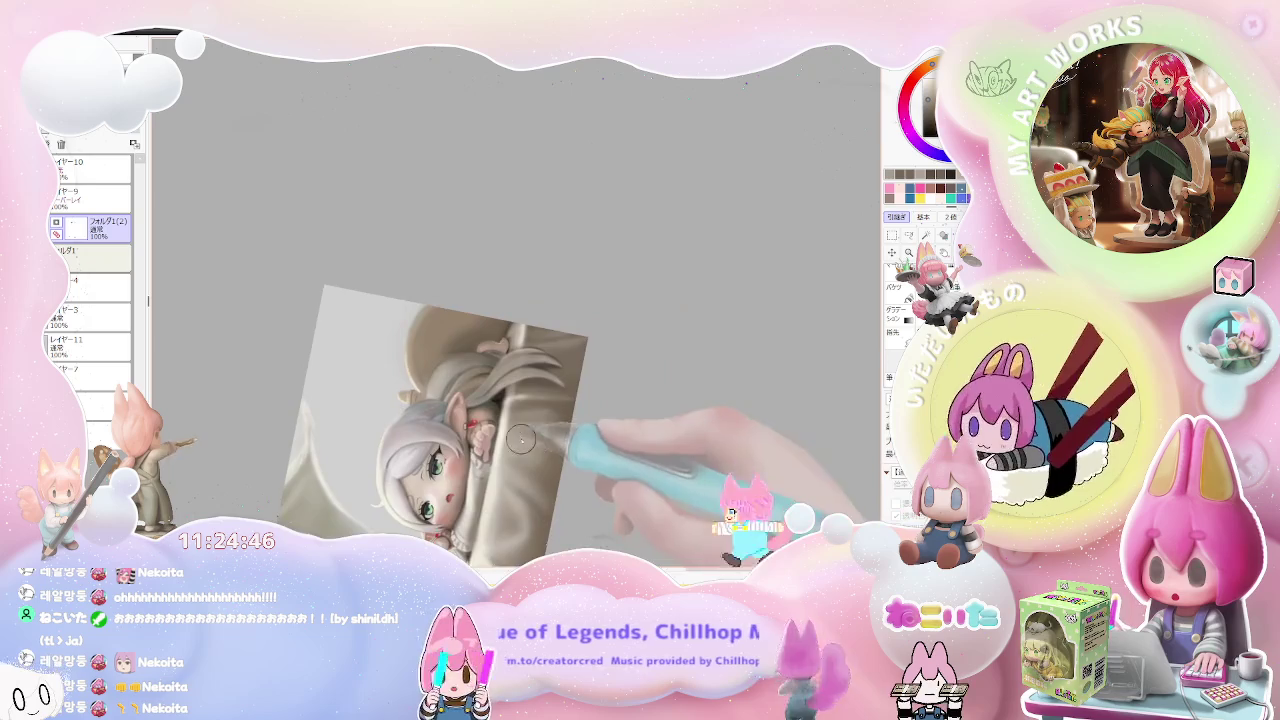
scroll(400, 435, up, 1)
scroll(430, 370, up, 2)
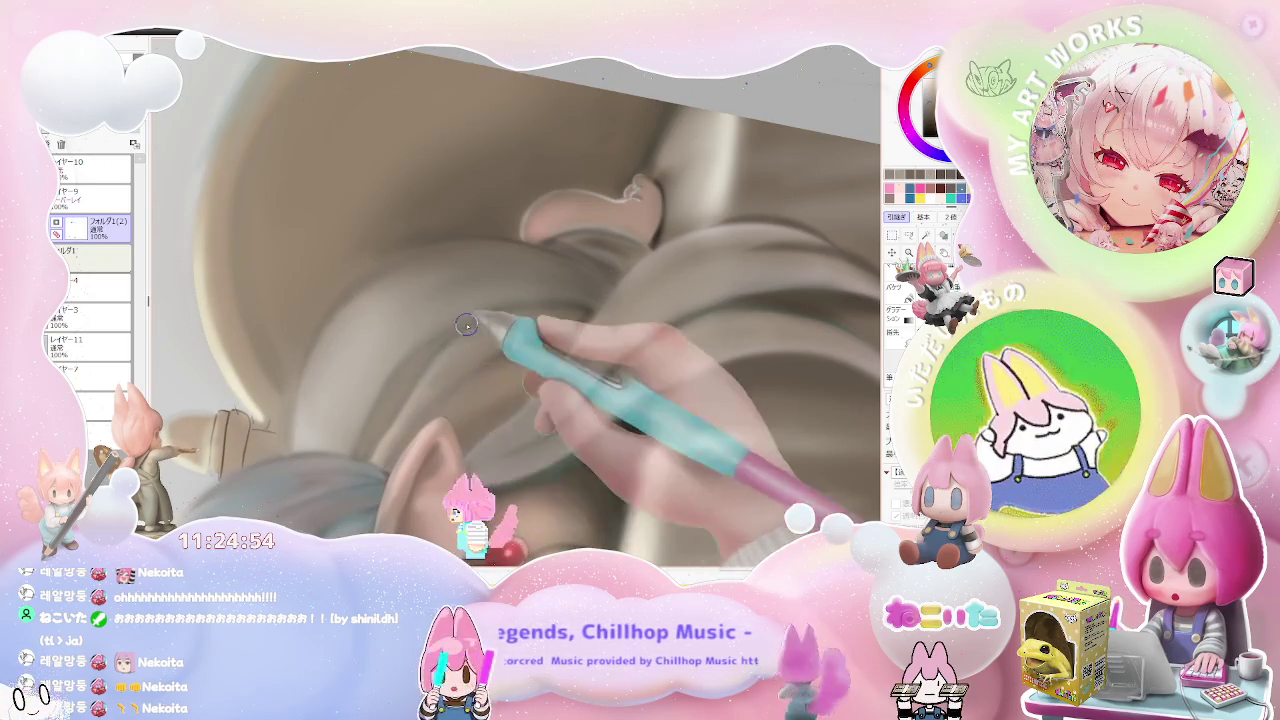
scroll(461, 321, down, 2)
scroll(500, 335, down, 2)
scroll(547, 347, down, 1)
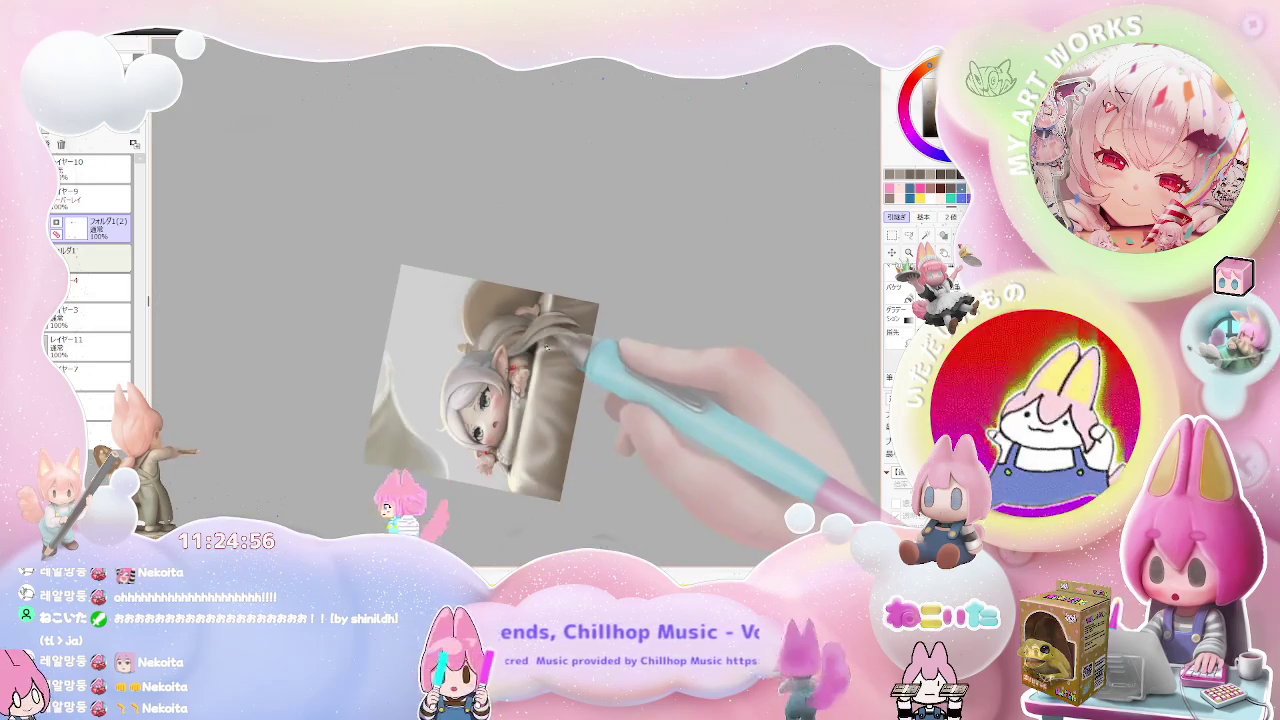
scroll(560, 340, up, 2)
scroll(520, 350, up, 2)
scroll(470, 350, up, 2)
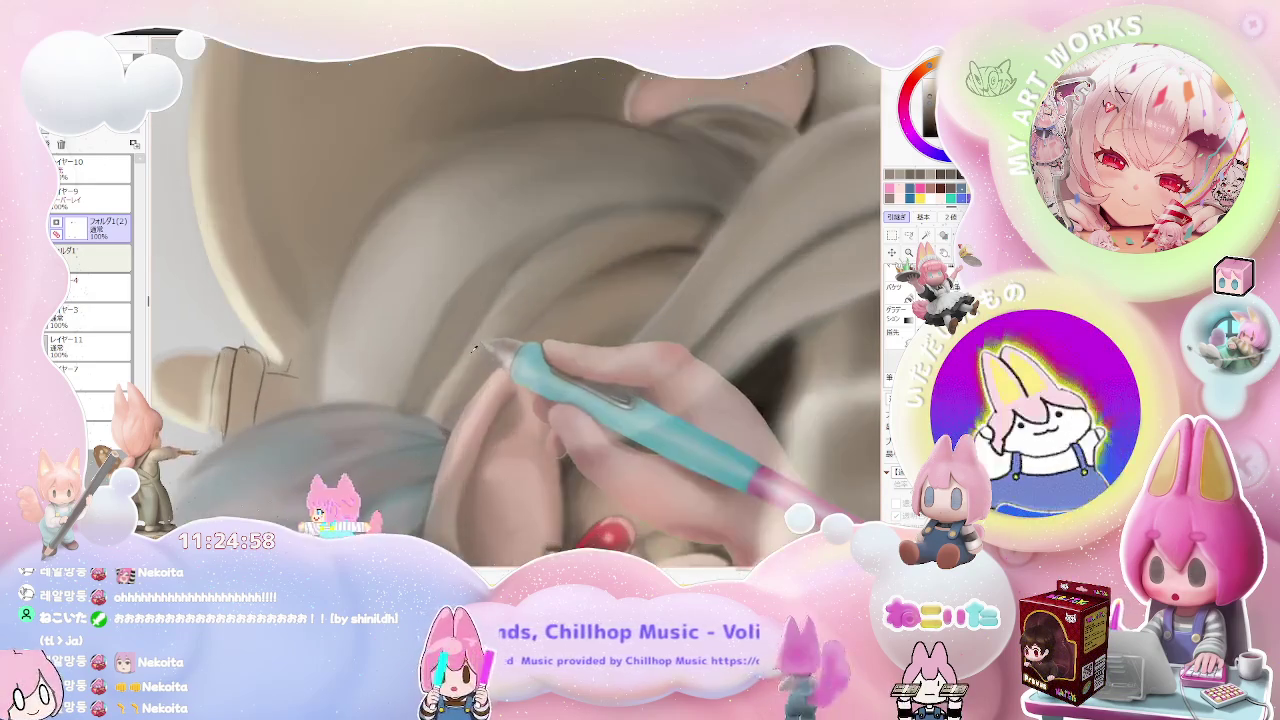
scroll(441, 361, up, 1)
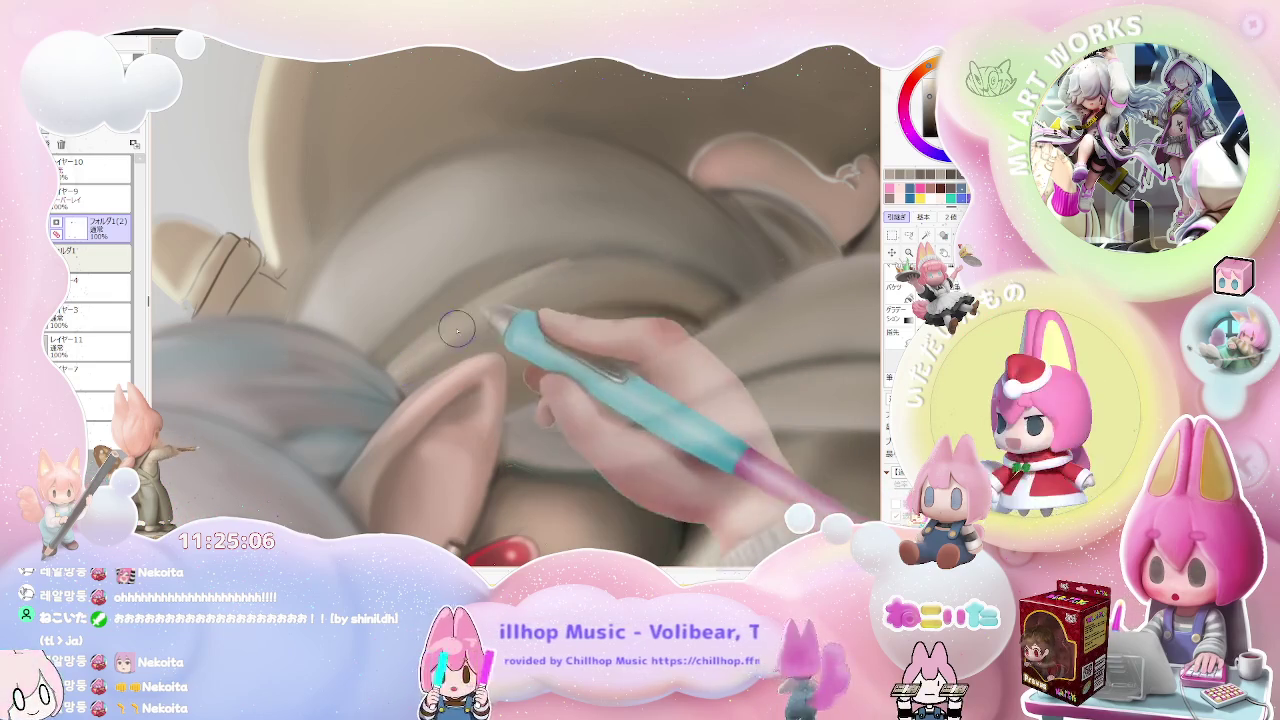
scroll(520, 290, down, 3)
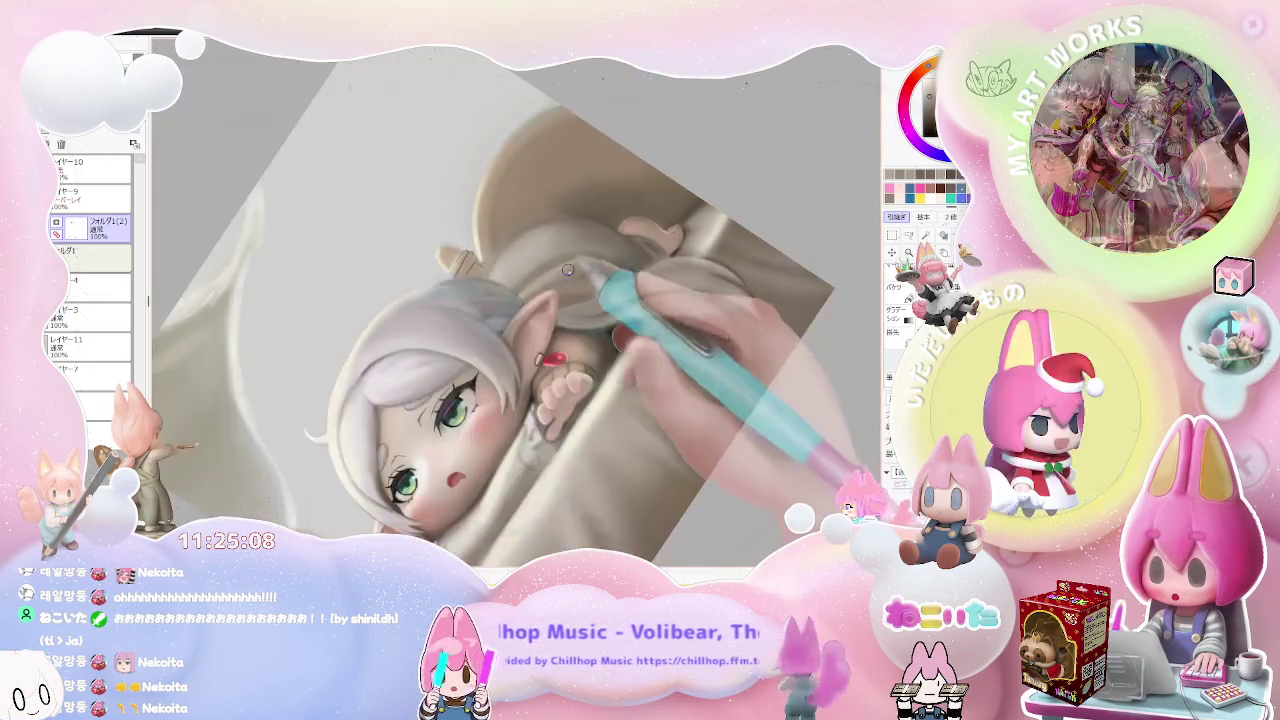
- Bring the ear area into view, zoom out, and reset the view rotation
drag(568, 267, 474, 353)
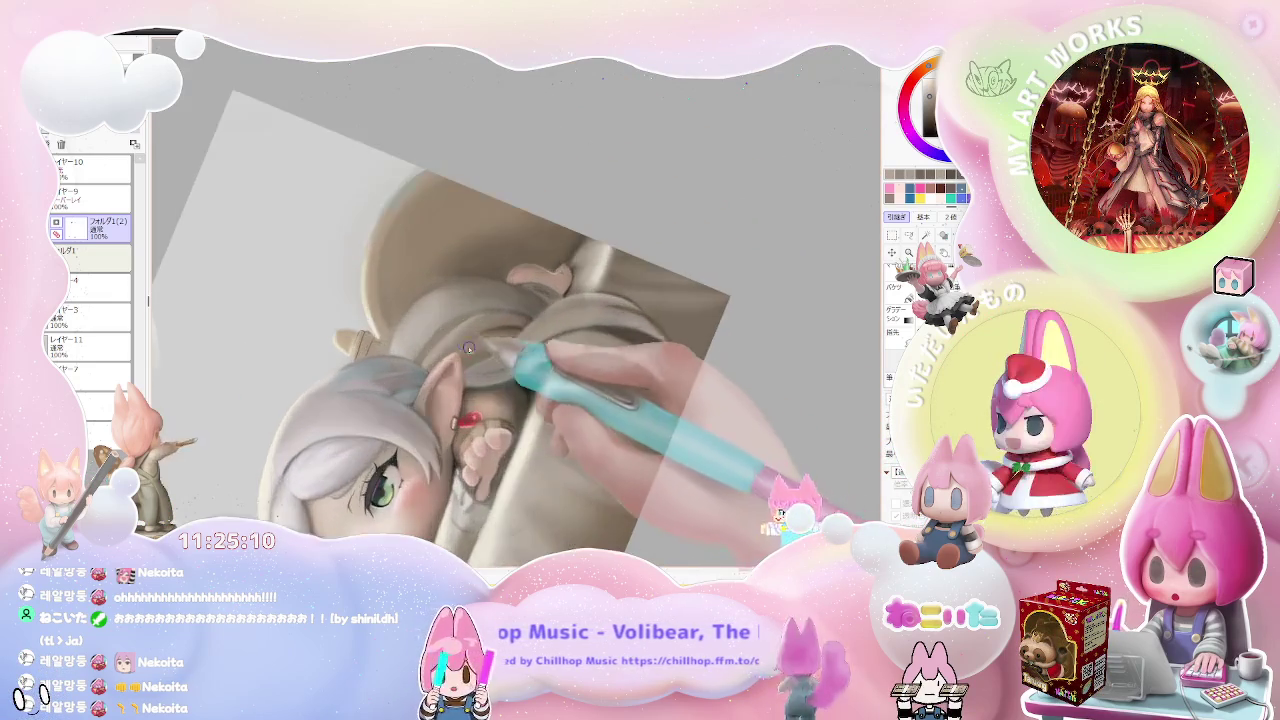
scroll(474, 353, up, 3)
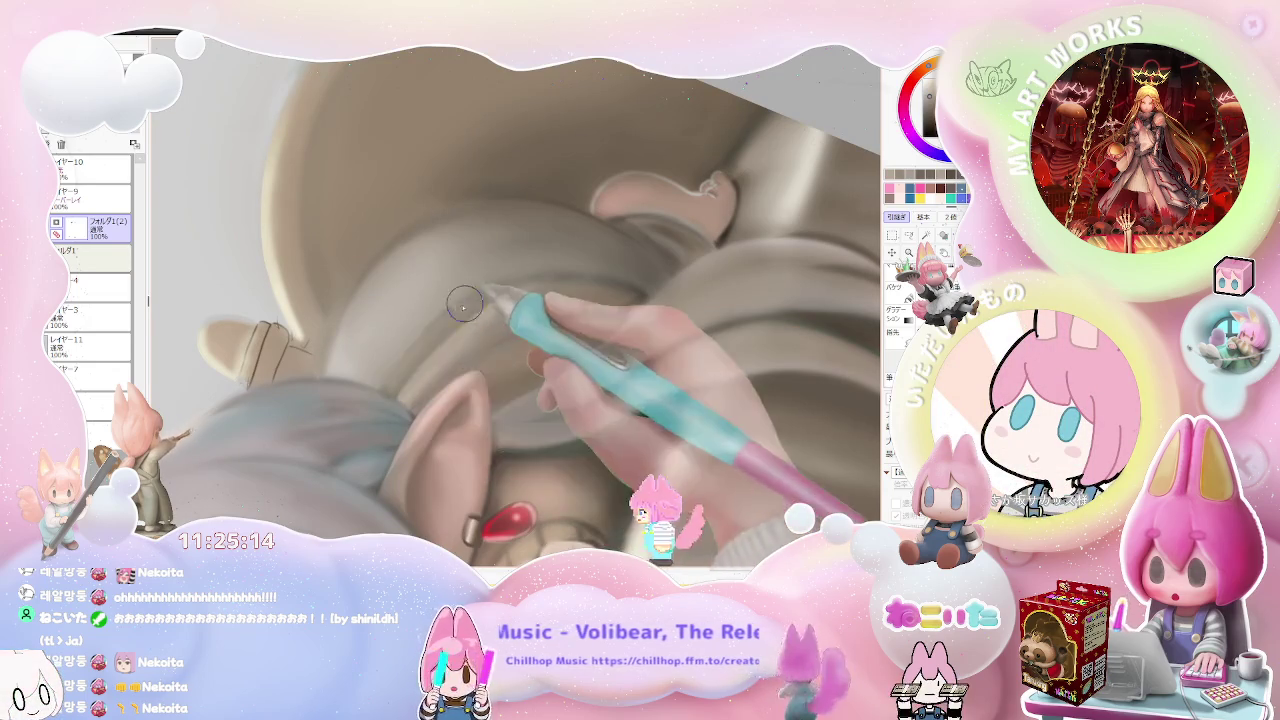
scroll(520, 280, down, 2)
scroll(560, 285, down, 2)
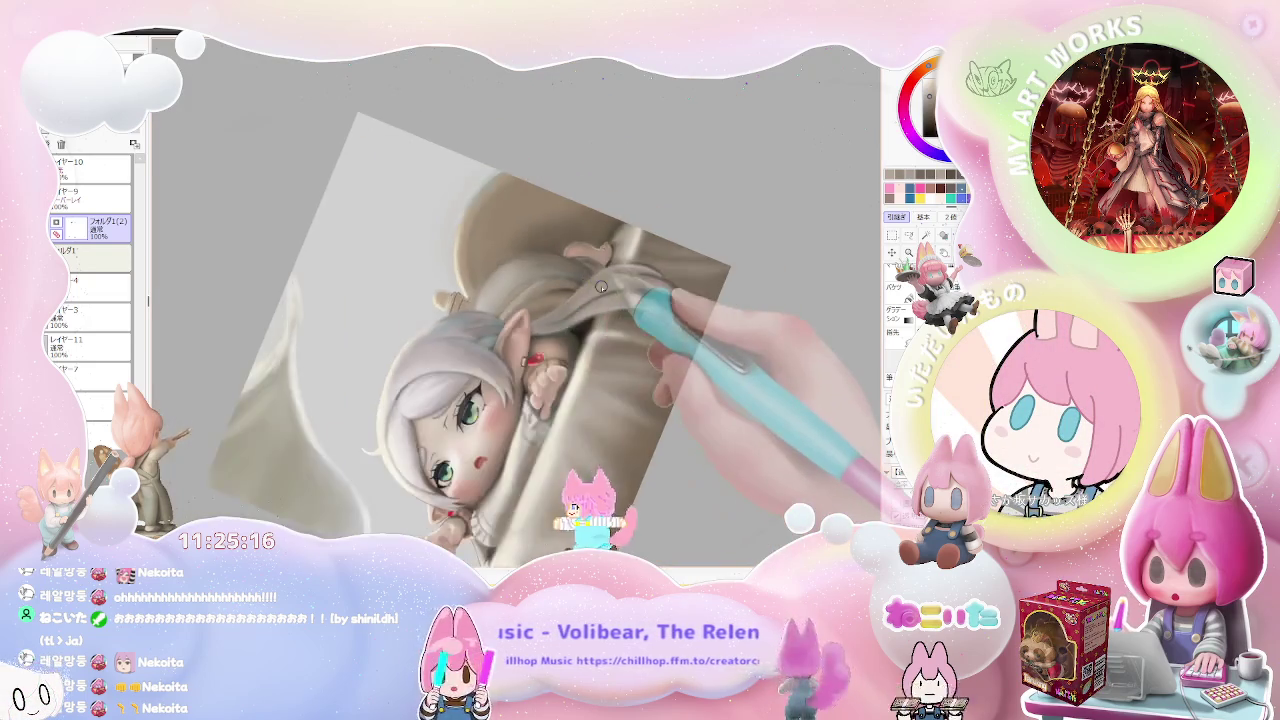
scroll(590, 287, down, 2)
key(Home)
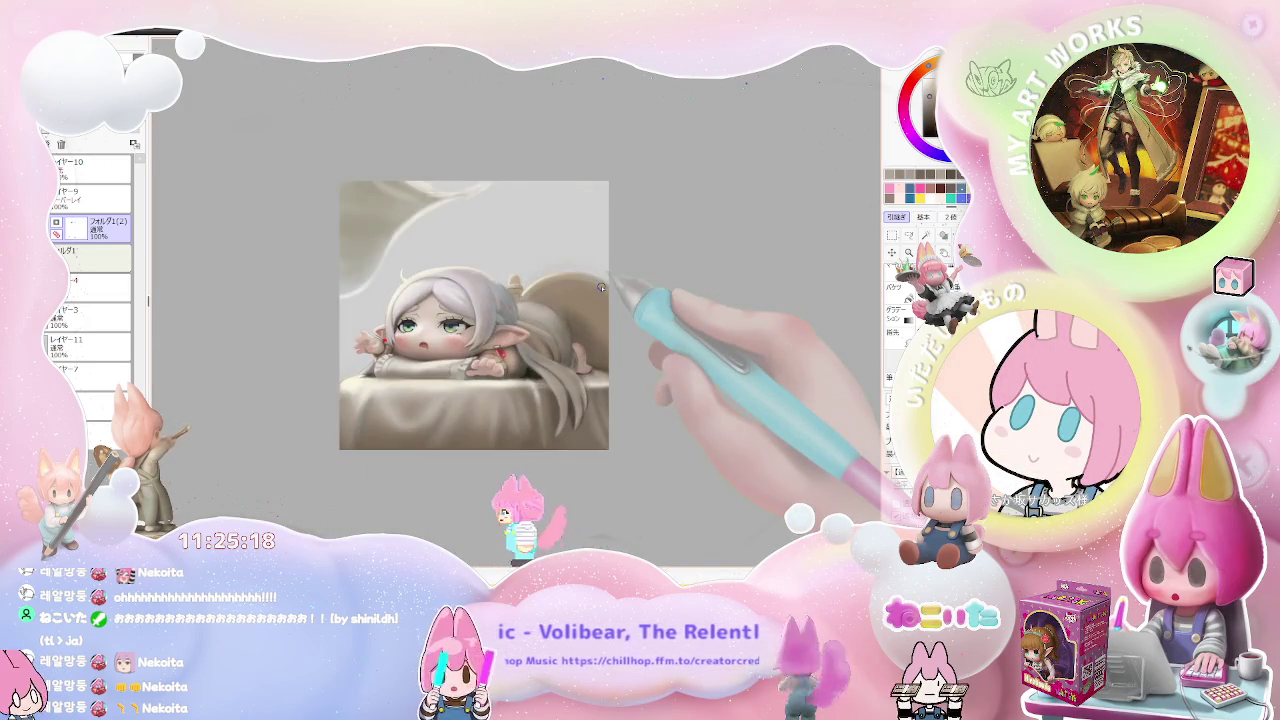
- Flip the canvas view horizontally and zoom around to check the proportions
key(h)
scroll(601, 288, up, 1)
scroll(560, 310, up, 1)
scroll(480, 340, up, 1)
scroll(398, 373, up, 1)
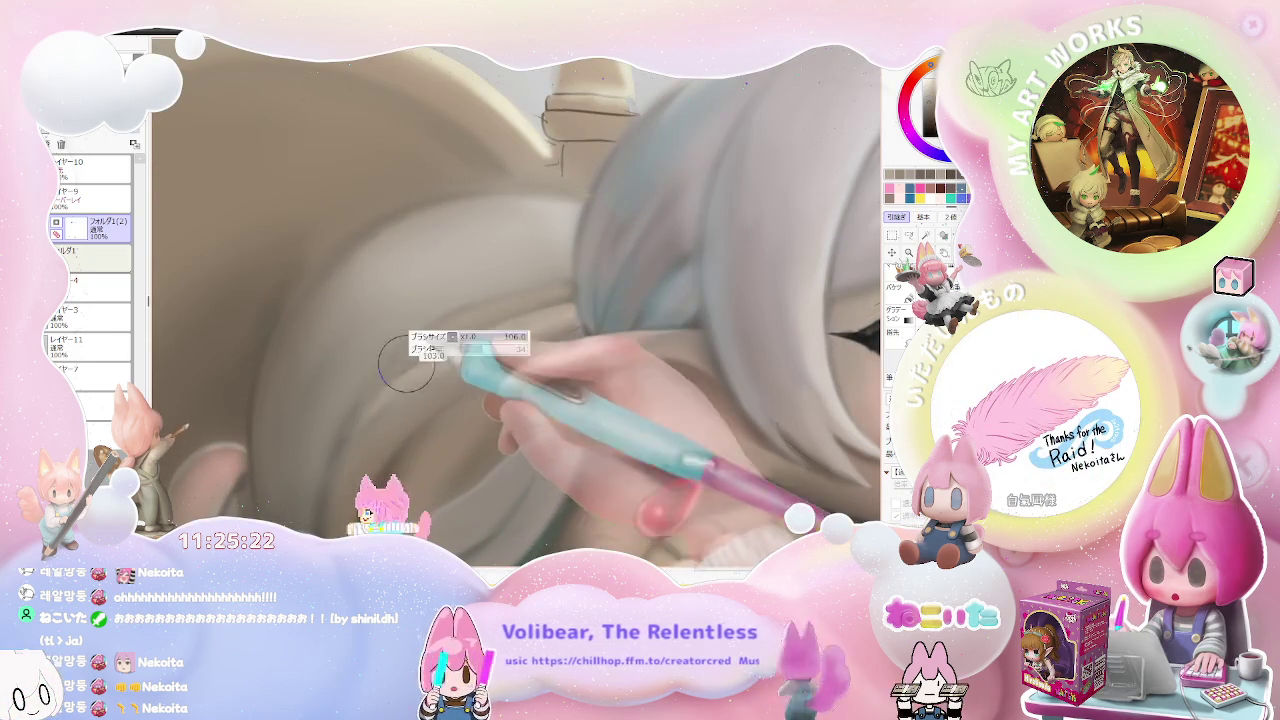
scroll(404, 369, down, 1)
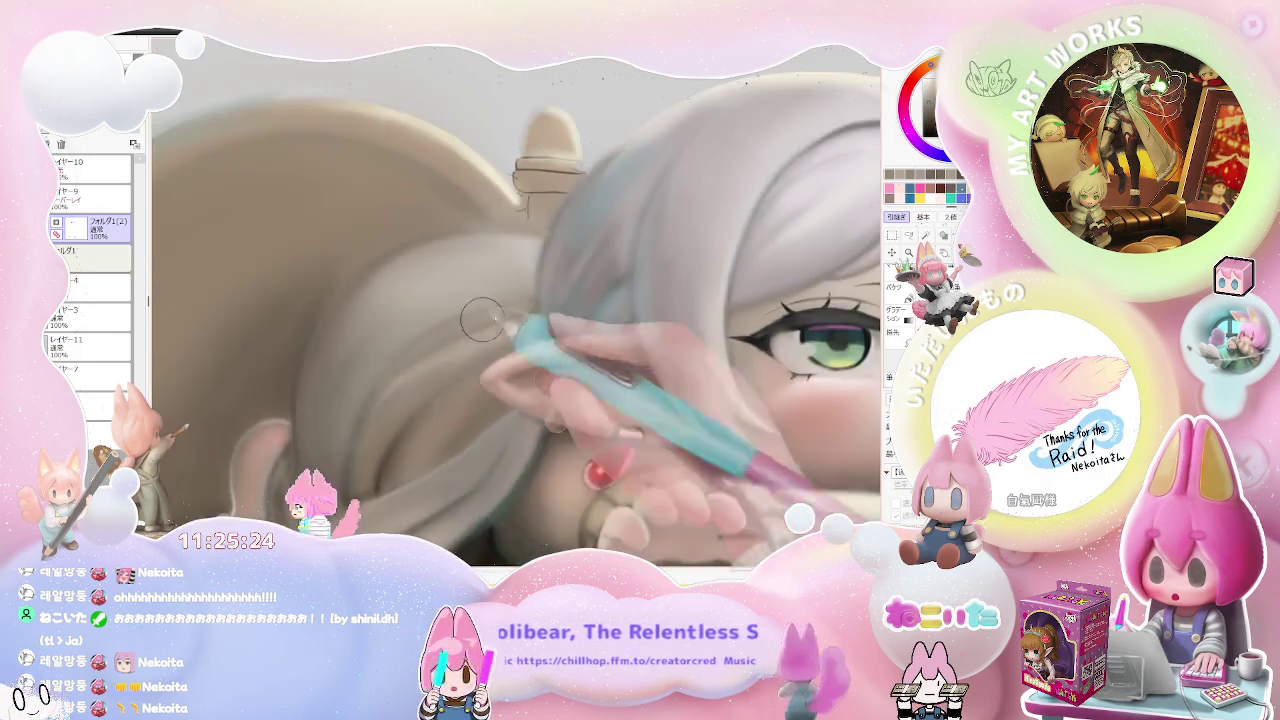
scroll(380, 320, down, 1)
scroll(560, 295, down, 1)
scroll(573, 293, up, 1)
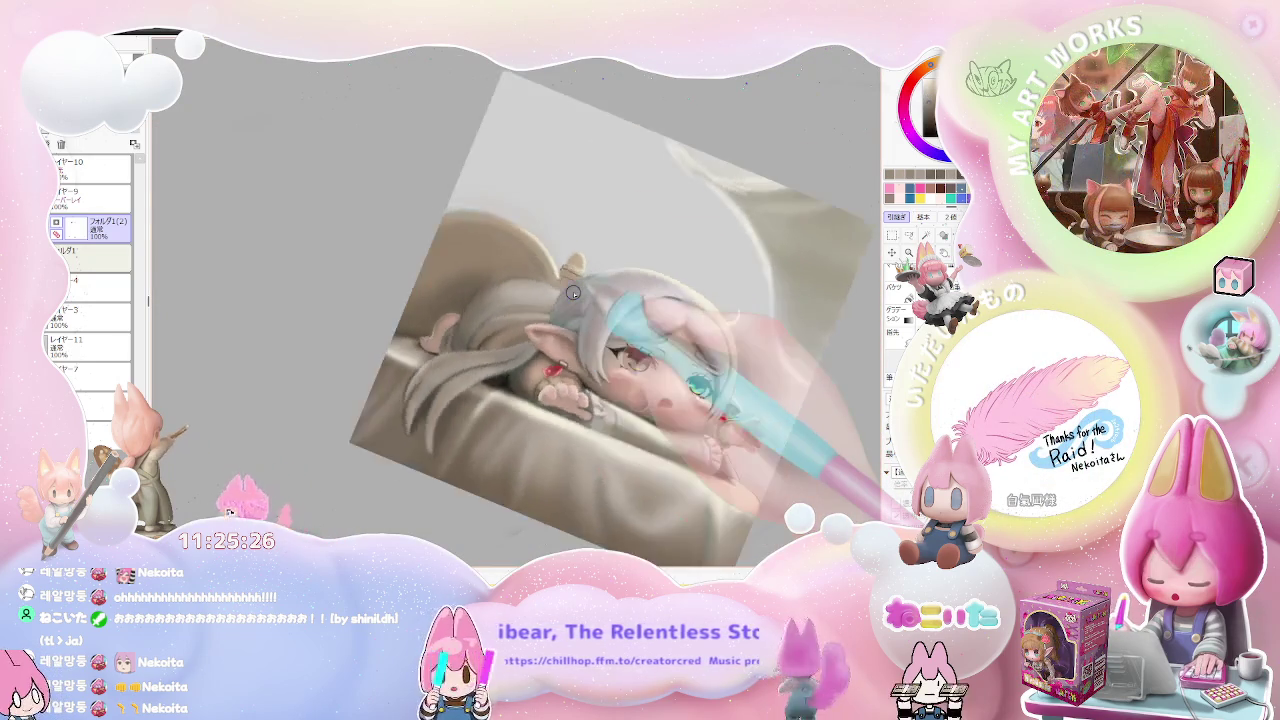
scroll(540, 312, up, 1)
scroll(500, 337, up, 1)
scroll(460, 362, up, 1)
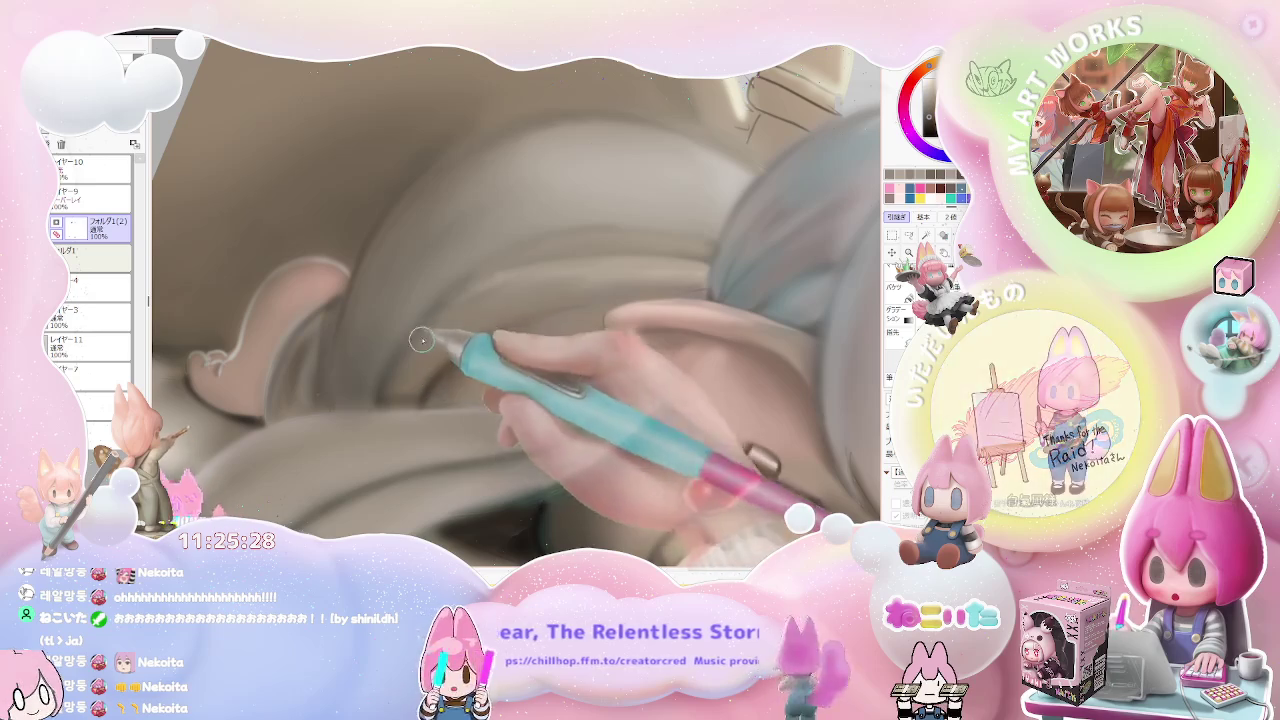
- Shrink the brush and smooth the hair strands, tilting the view for comfortable strokes
key(bracketleft)
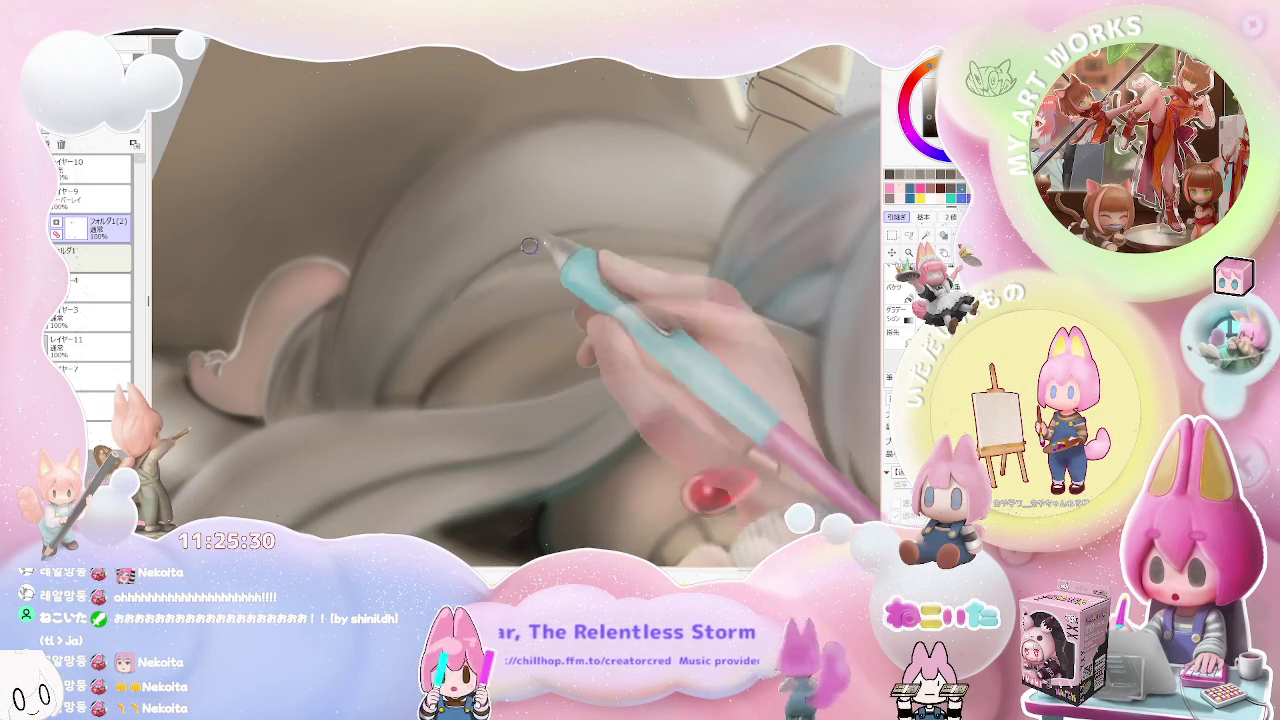
scroll(462, 288, down, 1)
scroll(695, 249, down, 1)
drag(694, 249, 596, 494)
scroll(590, 490, up, 5)
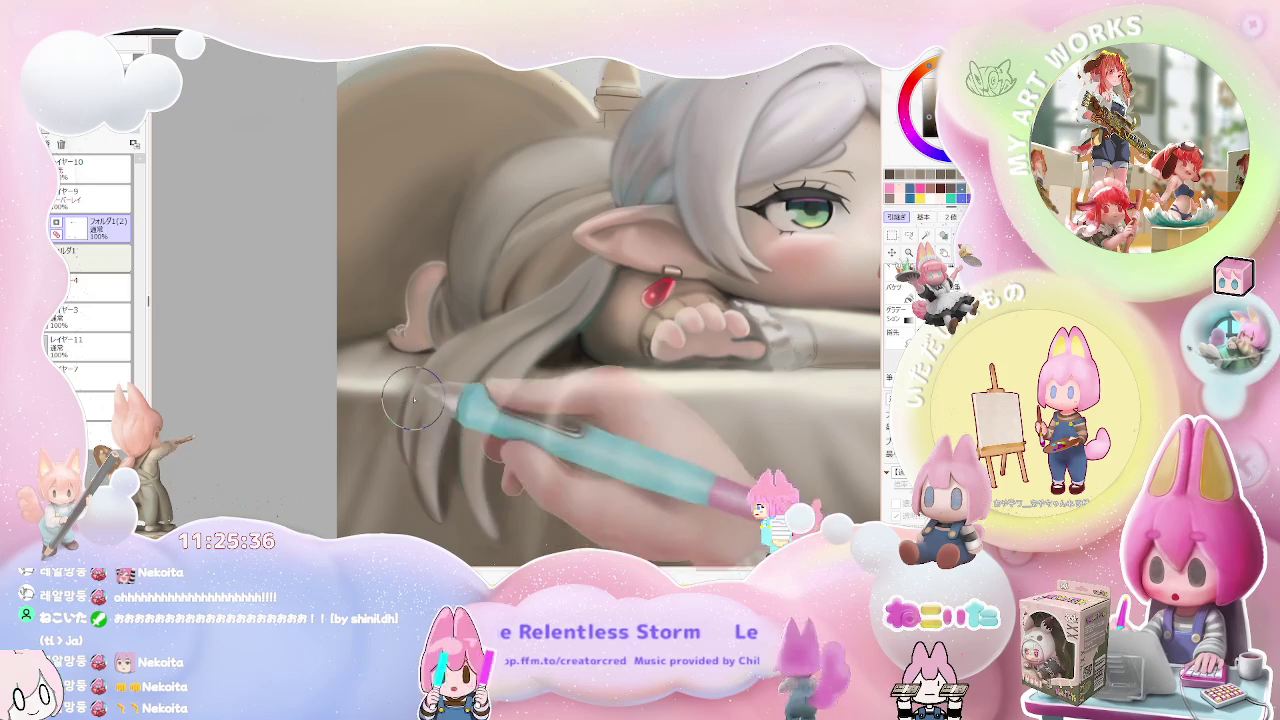
scroll(588, 291, down, 2)
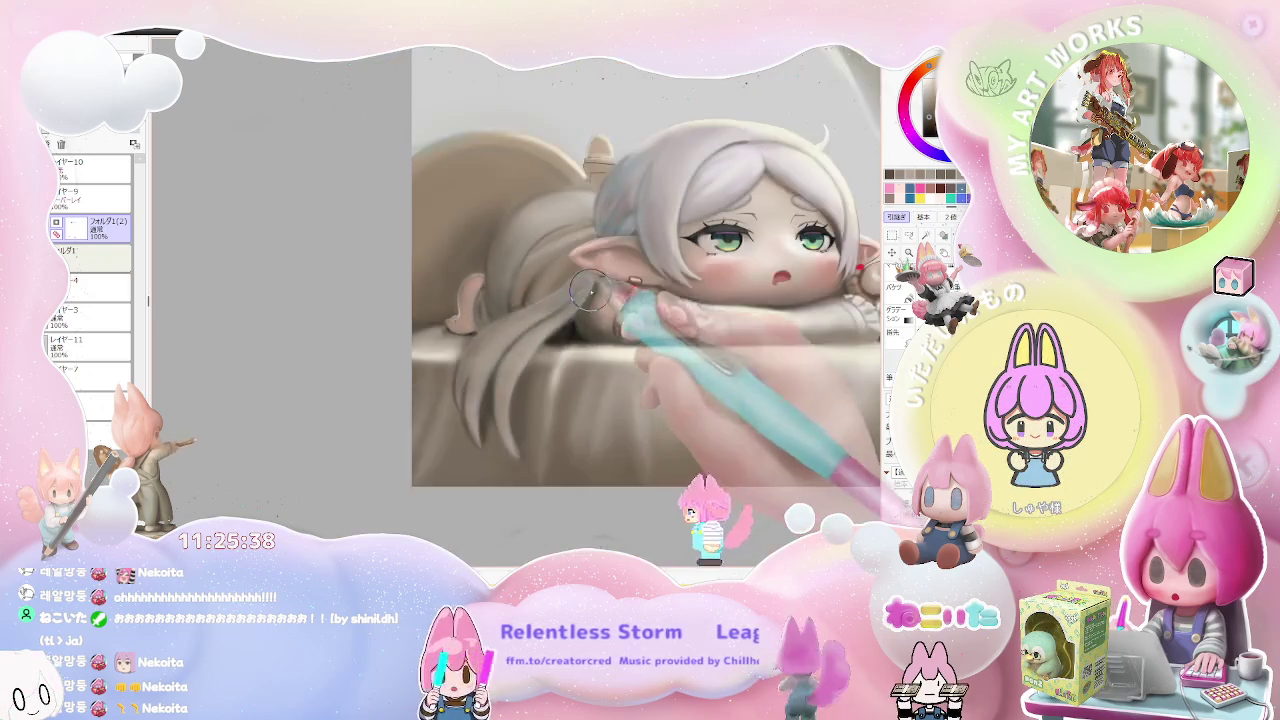
scroll(587, 291, down, 2)
scroll(595, 293, down, 1)
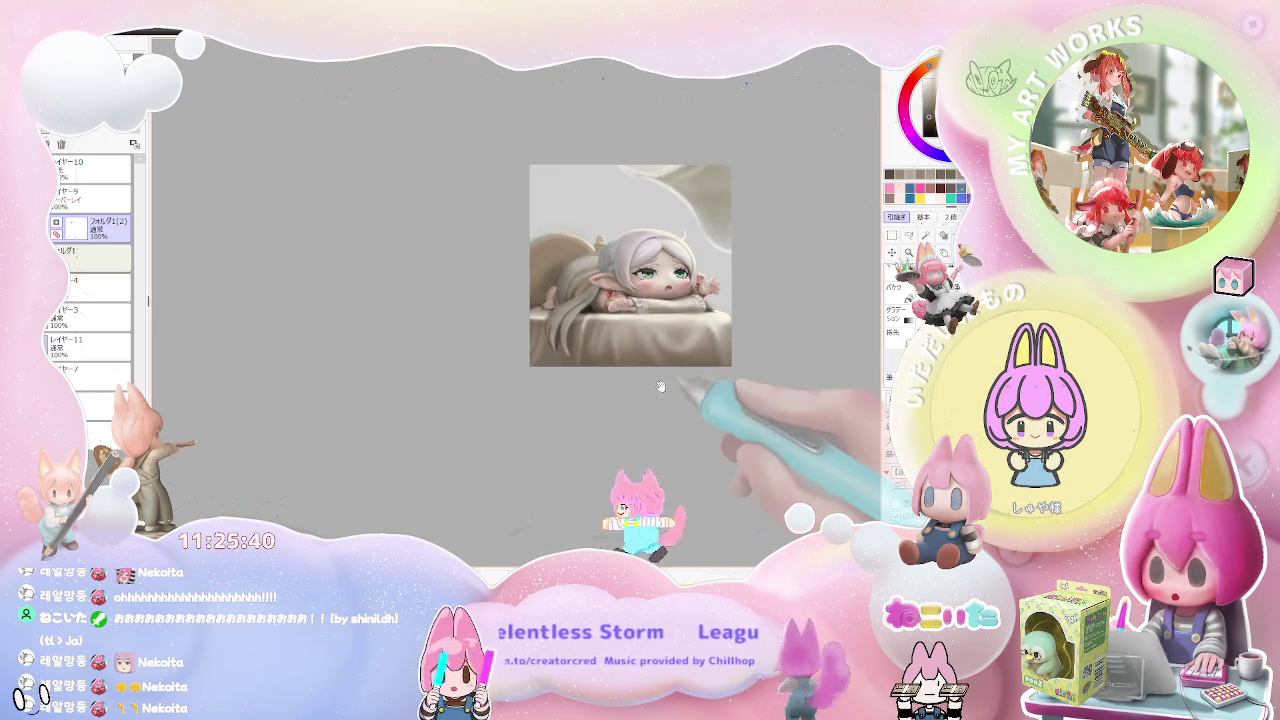
drag(600, 295, 551, 462)
scroll(551, 462, up, 3)
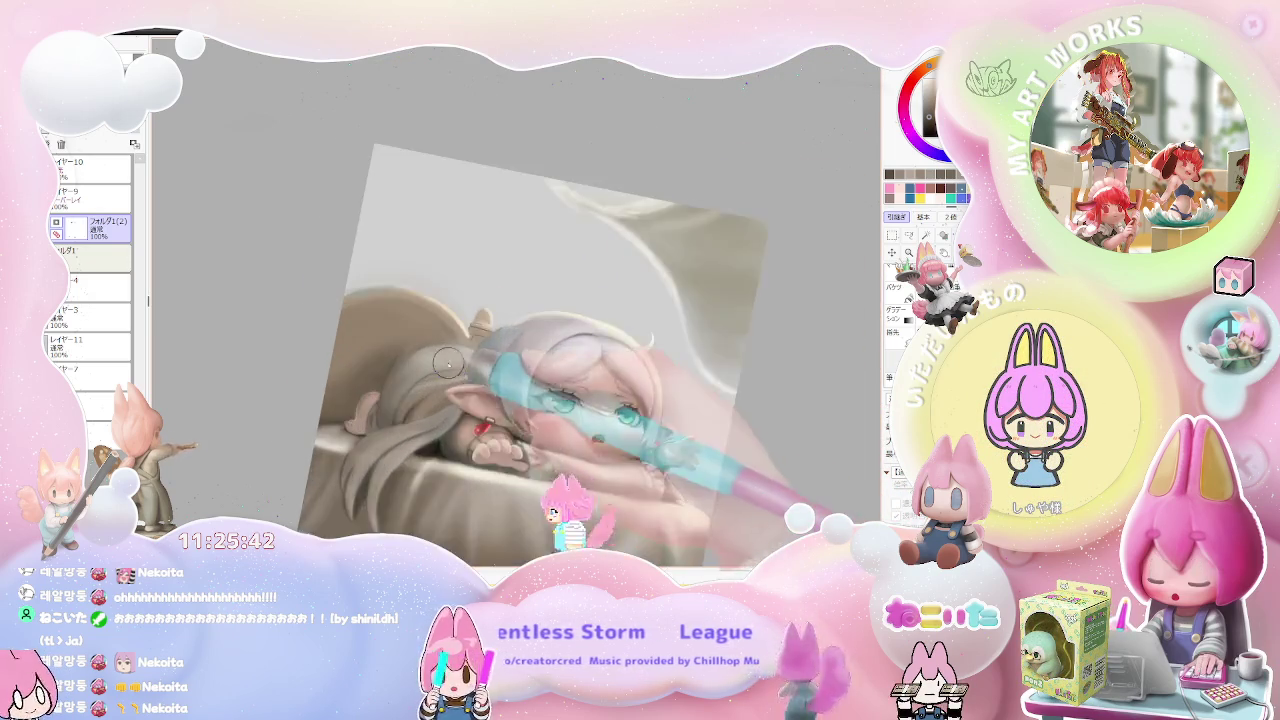
scroll(450, 480, up, 3)
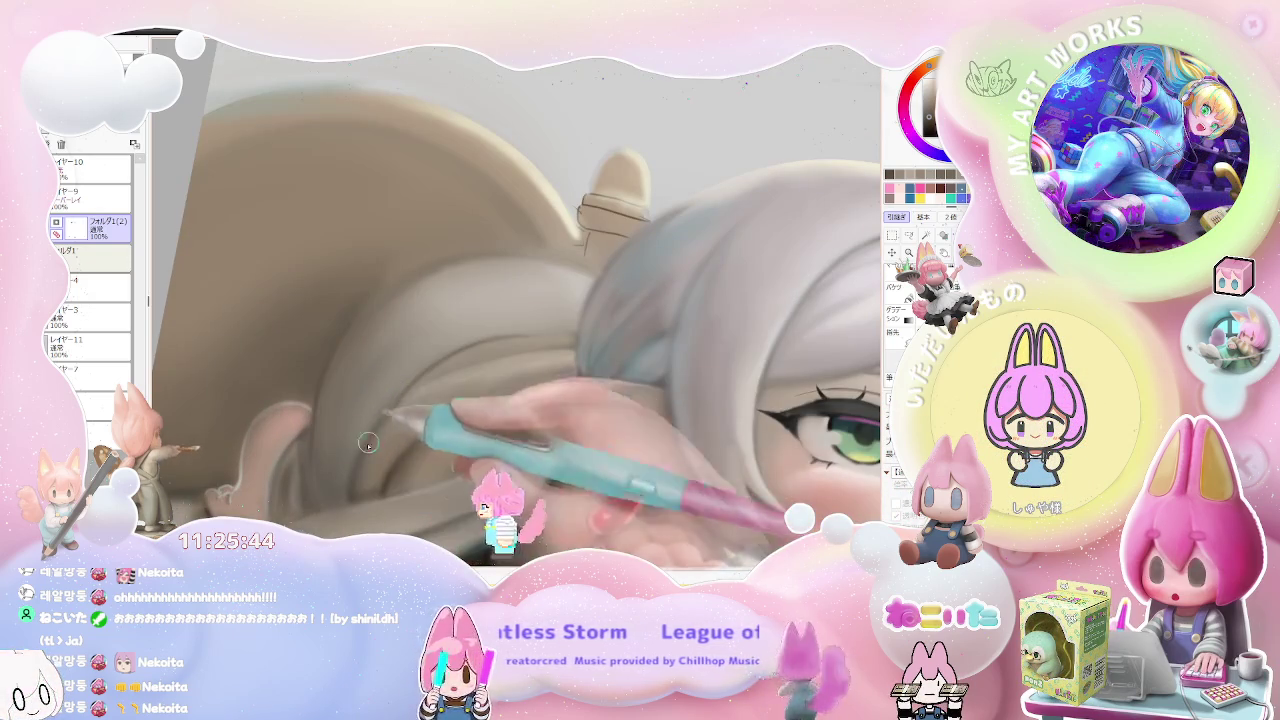
scroll(562, 343, down, 1)
scroll(562, 343, down, 2)
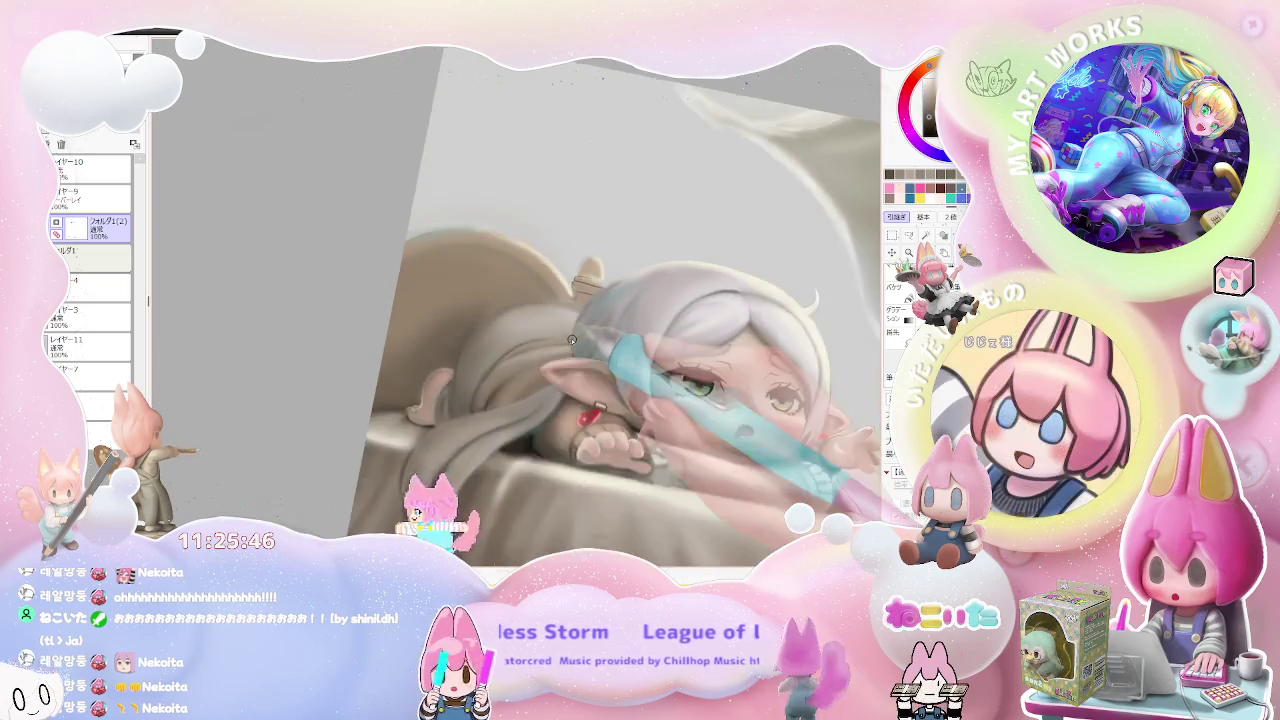
scroll(572, 341, down, 2)
key(Home)
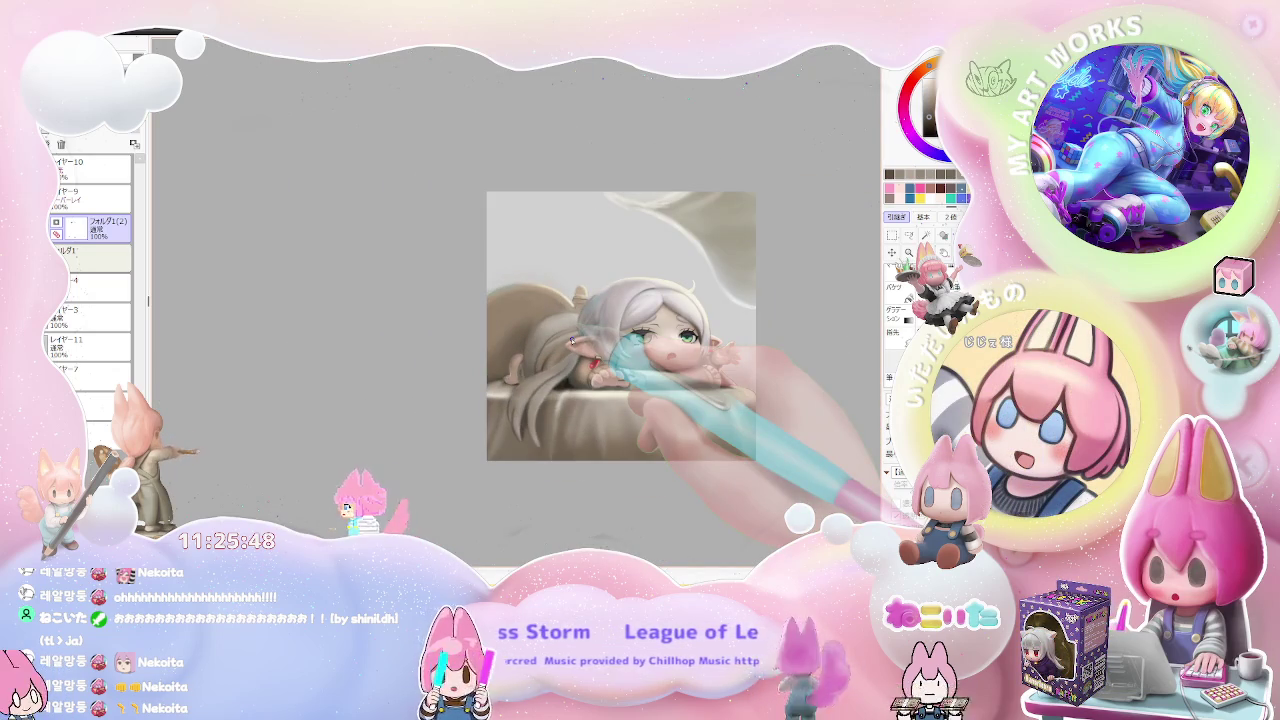
- Refine the pointed ear and hand beside the earring, then return the view upright
drag(572, 341, 534, 447)
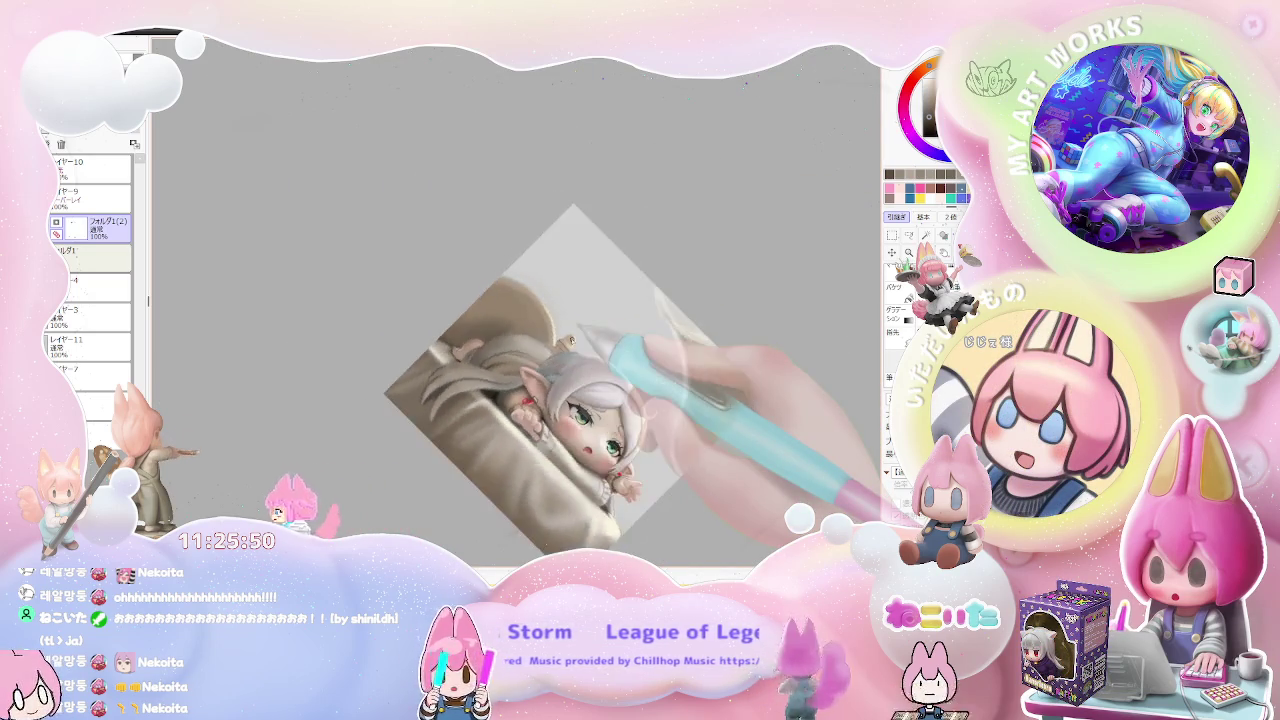
scroll(534, 447, up, 3)
scroll(533, 447, up, 2)
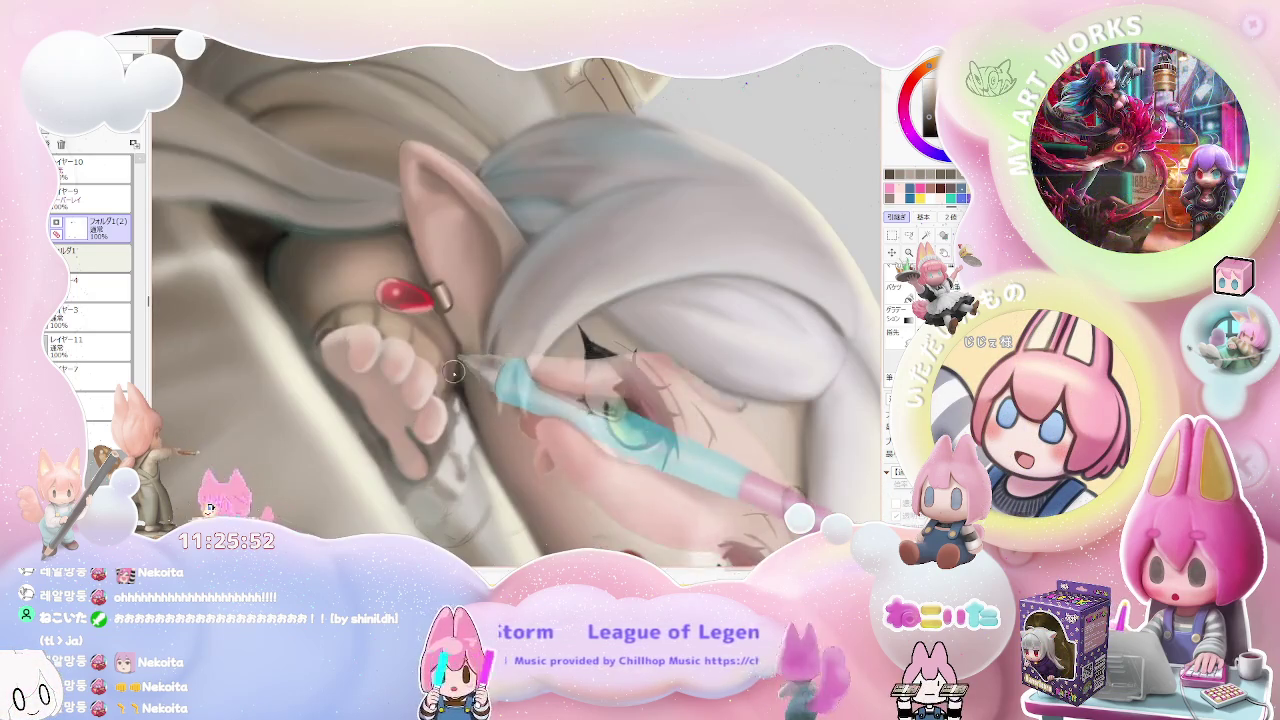
scroll(447, 368, up, 1)
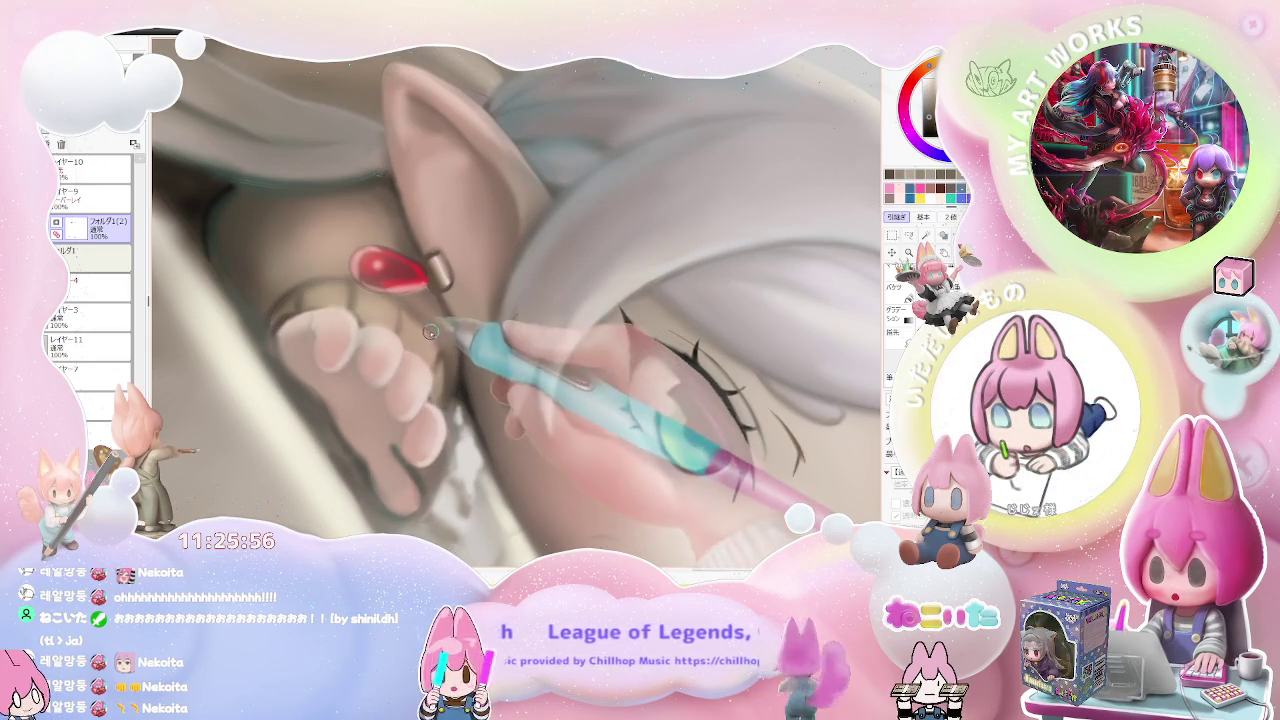
scroll(438, 345, down, 2)
key(Delete)
key(Delete)
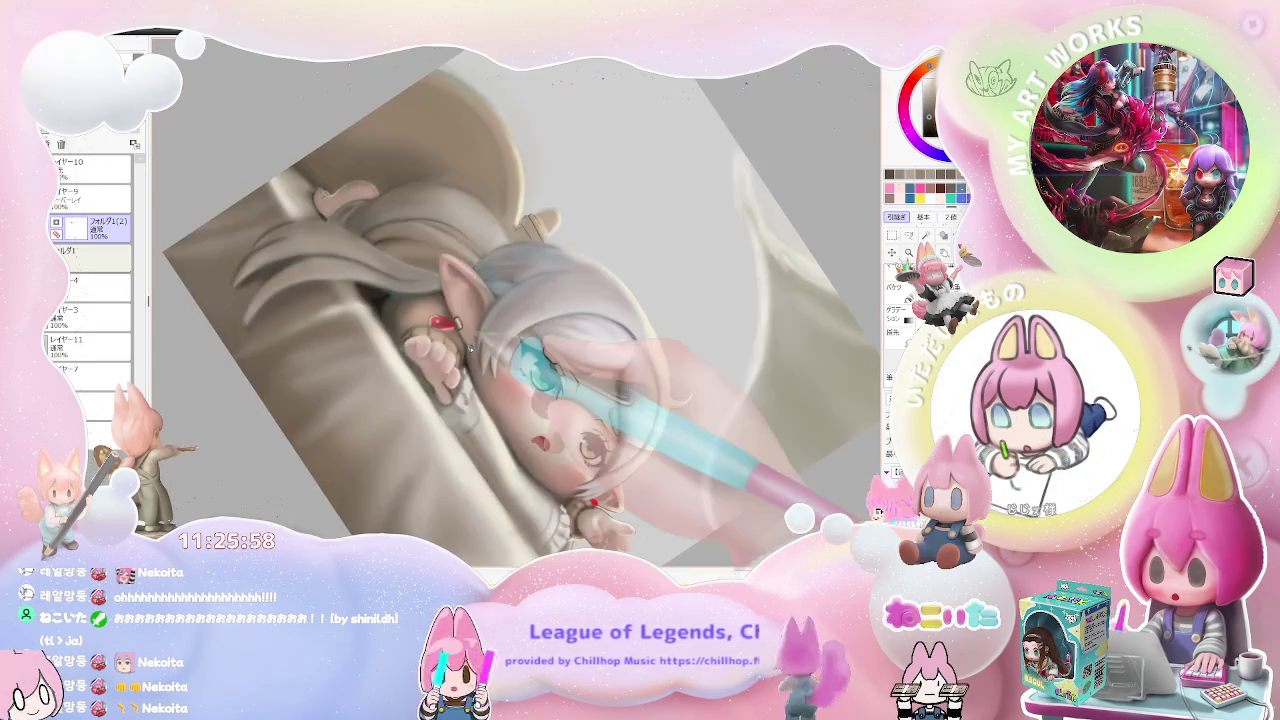
scroll(470, 347, up, 1)
key(End)
scroll(470, 347, up, 1)
key(End)
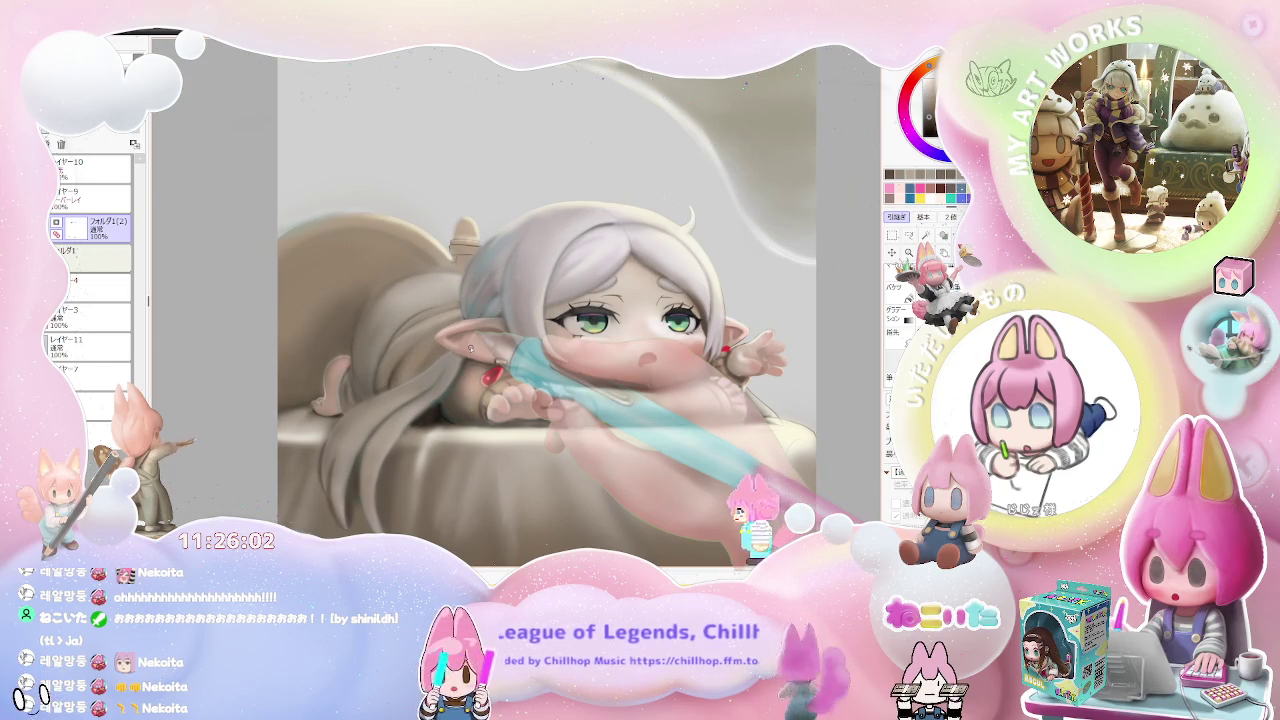
scroll(470, 347, up, 1)
scroll(470, 347, up, 1)
scroll(472, 372, up, 1)
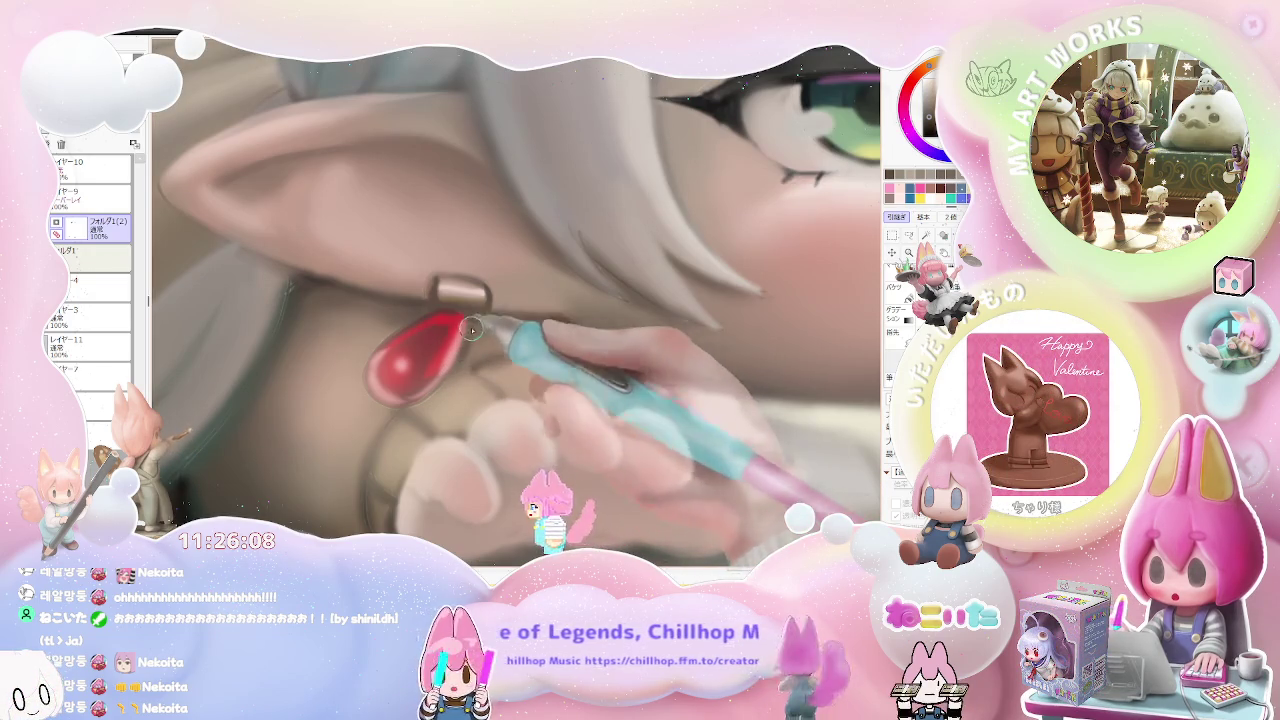
- Zoom in on the red teardrop earring and ear to paint highlights and shading
scroll(470, 330, down, 2)
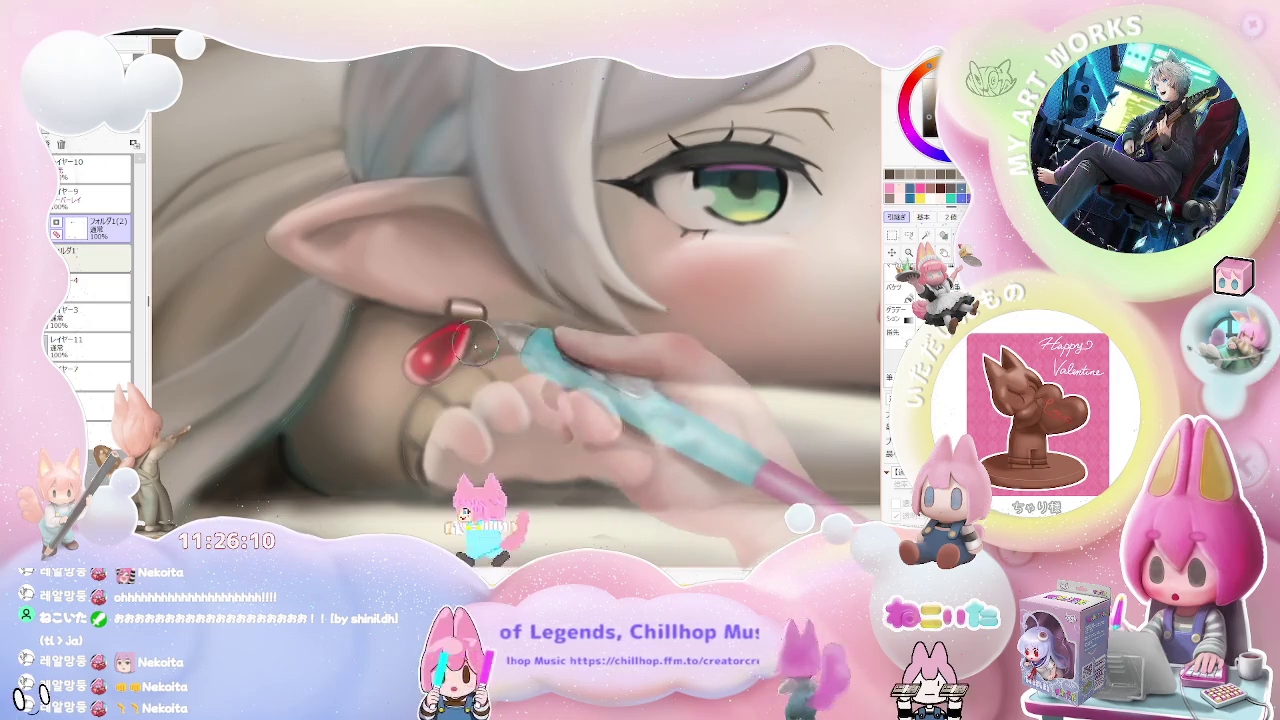
scroll(478, 338, up, 1)
scroll(478, 338, down, 2)
scroll(540, 332, down, 2)
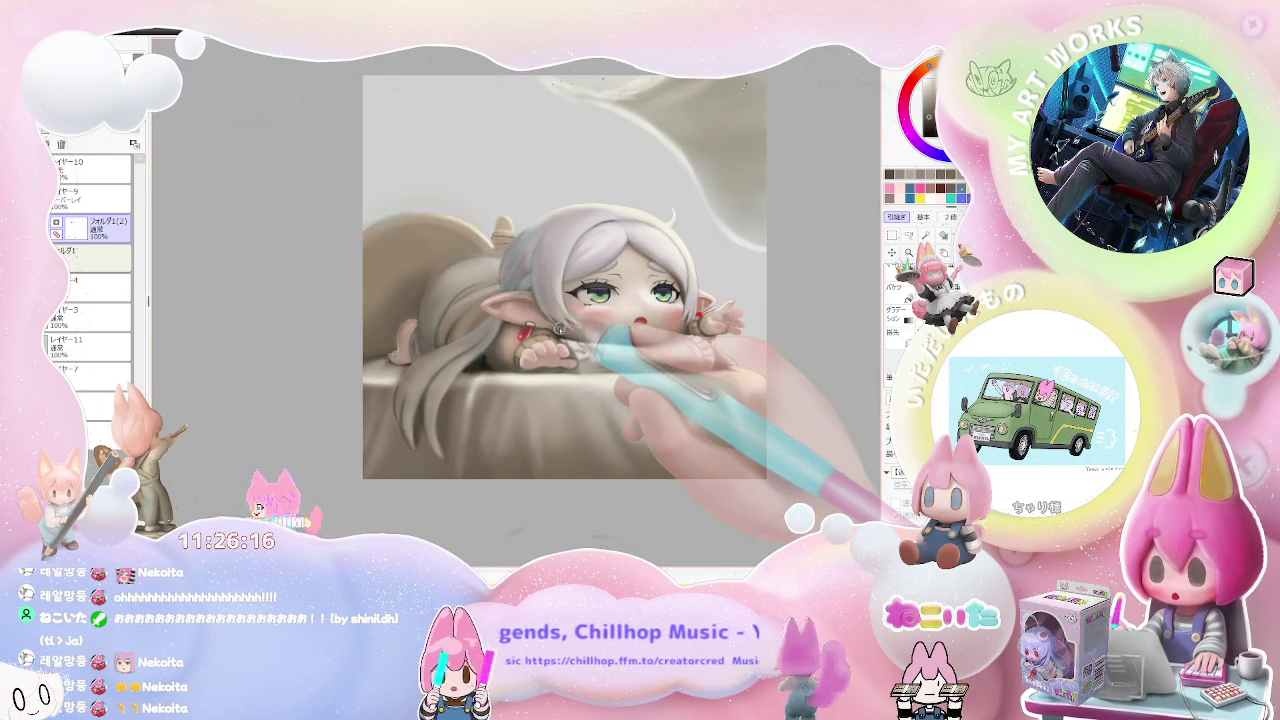
scroll(550, 332, up, 2)
scroll(520, 340, up, 3)
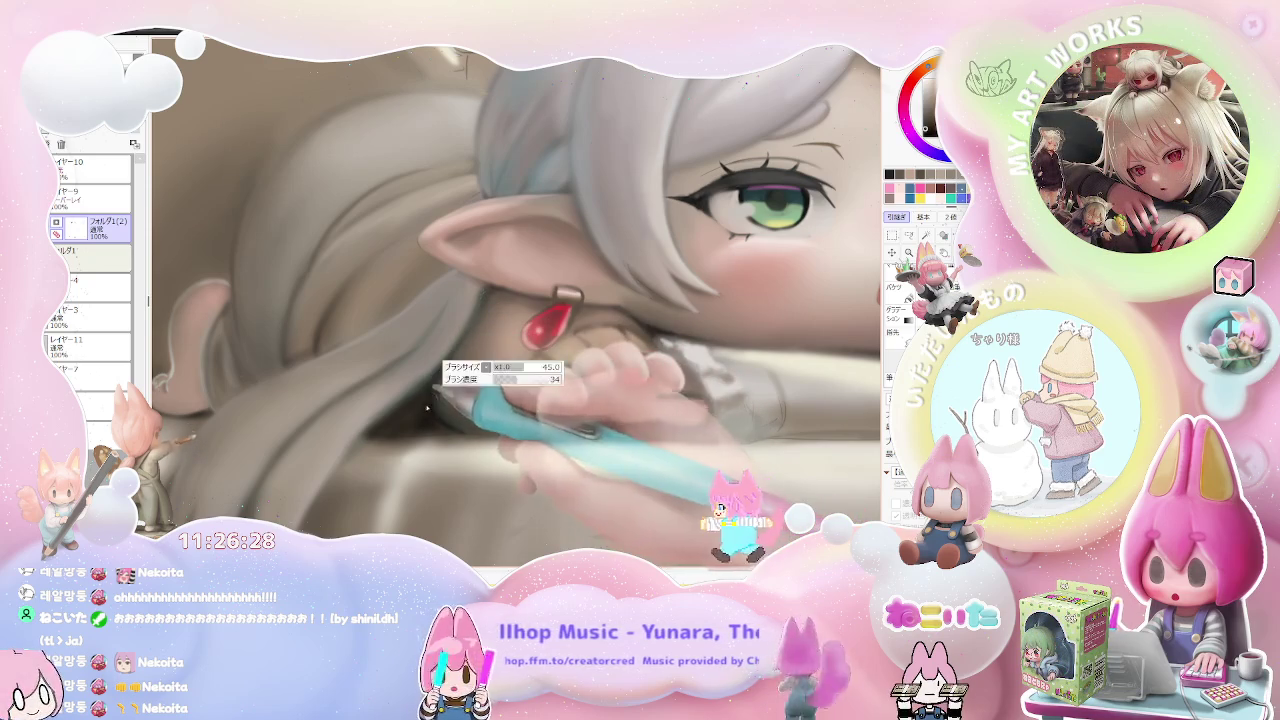
scroll(488, 405, down, 2)
scroll(488, 405, down, 1)
scroll(488, 405, down, 2)
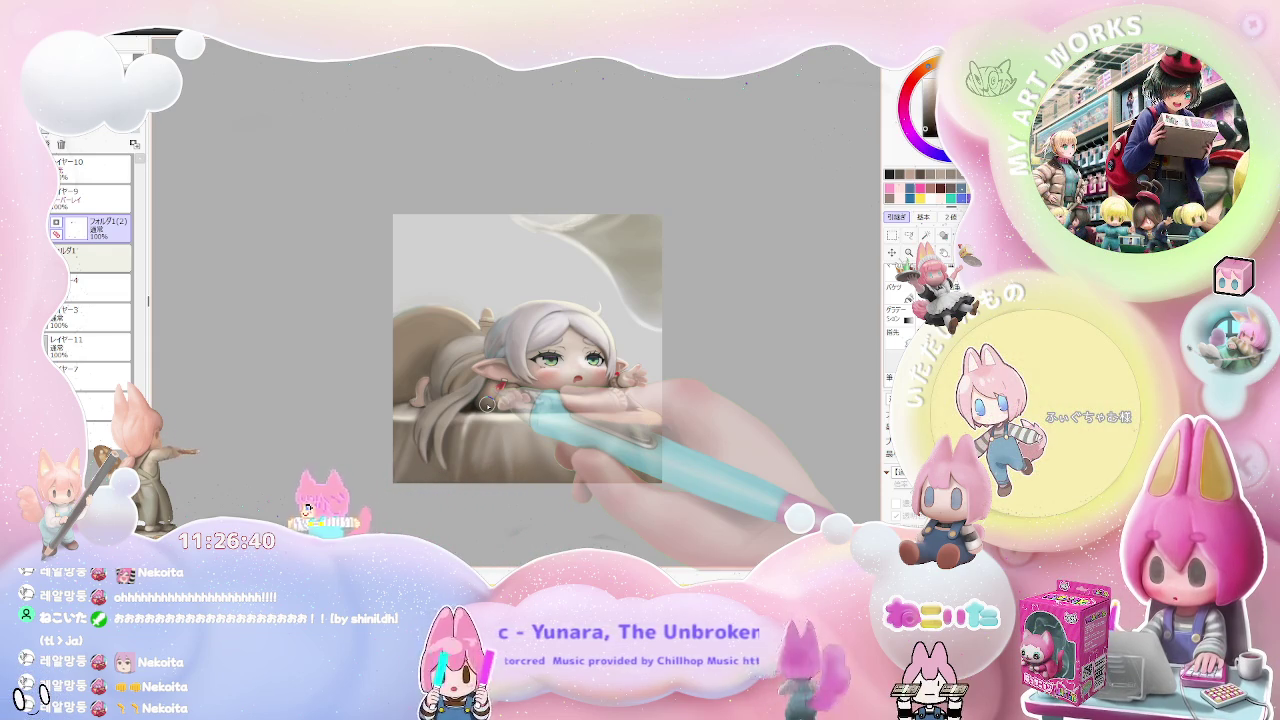
scroll(487, 404, up, 3)
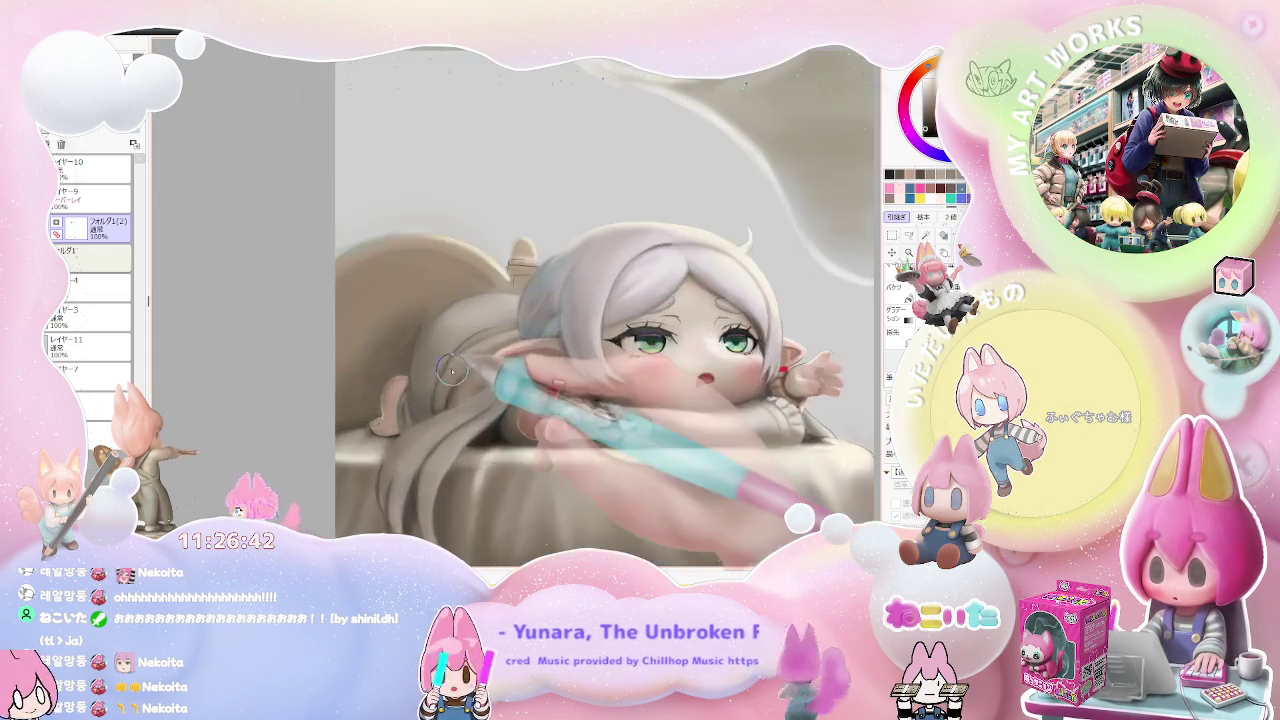
scroll(460, 410, up, 3)
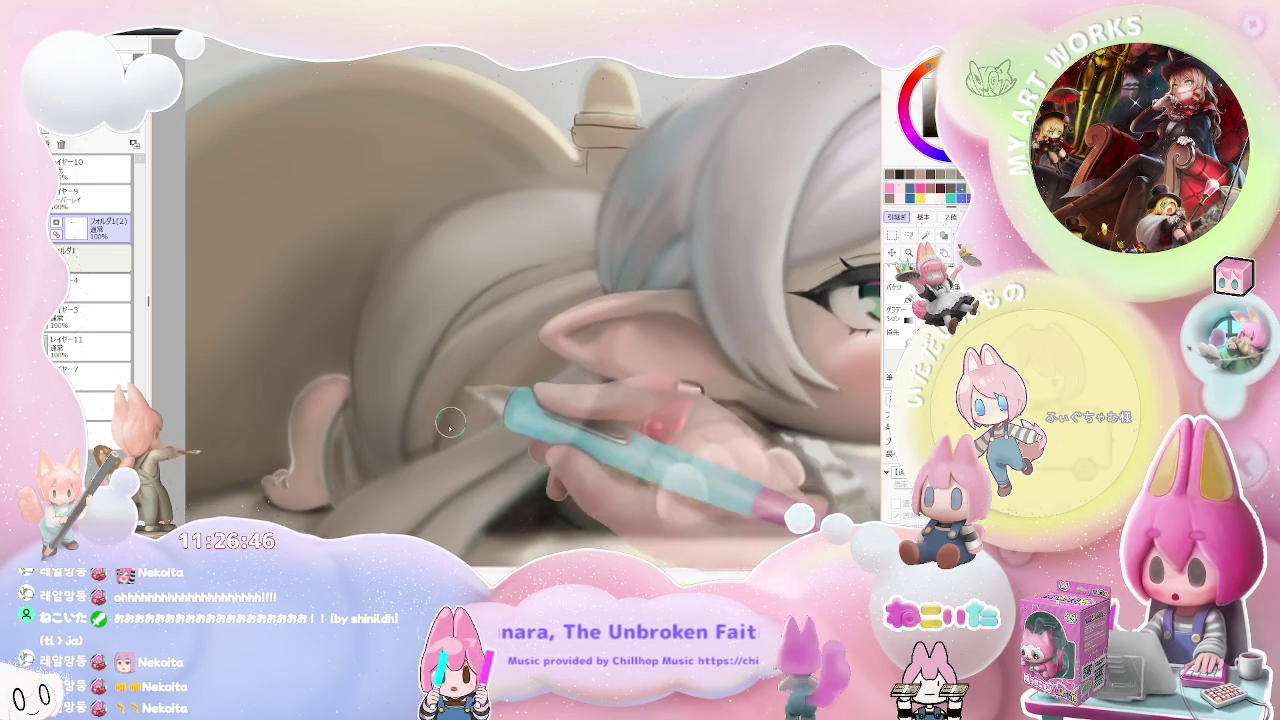
scroll(490, 370, down, 4)
scroll(527, 348, down, 1)
scroll(527, 349, down, 2)
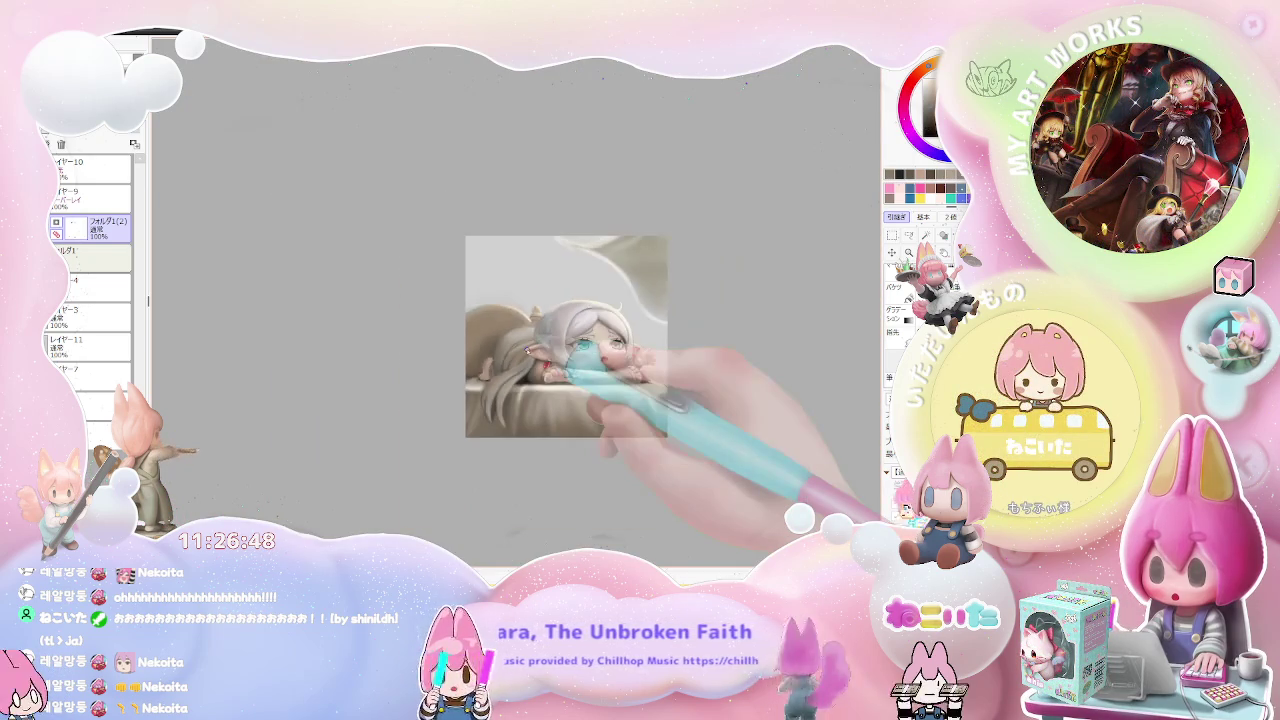
scroll(527, 349, up, 3)
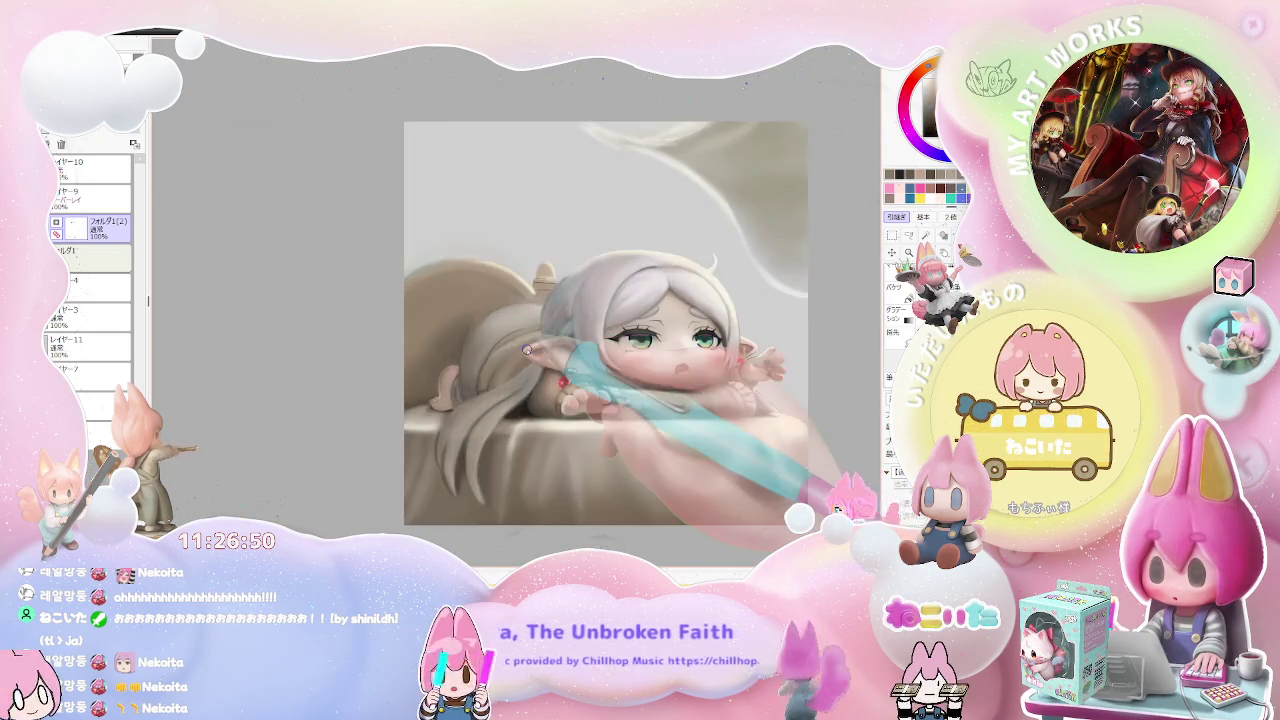
scroll(500, 365, up, 2)
scroll(460, 389, up, 2)
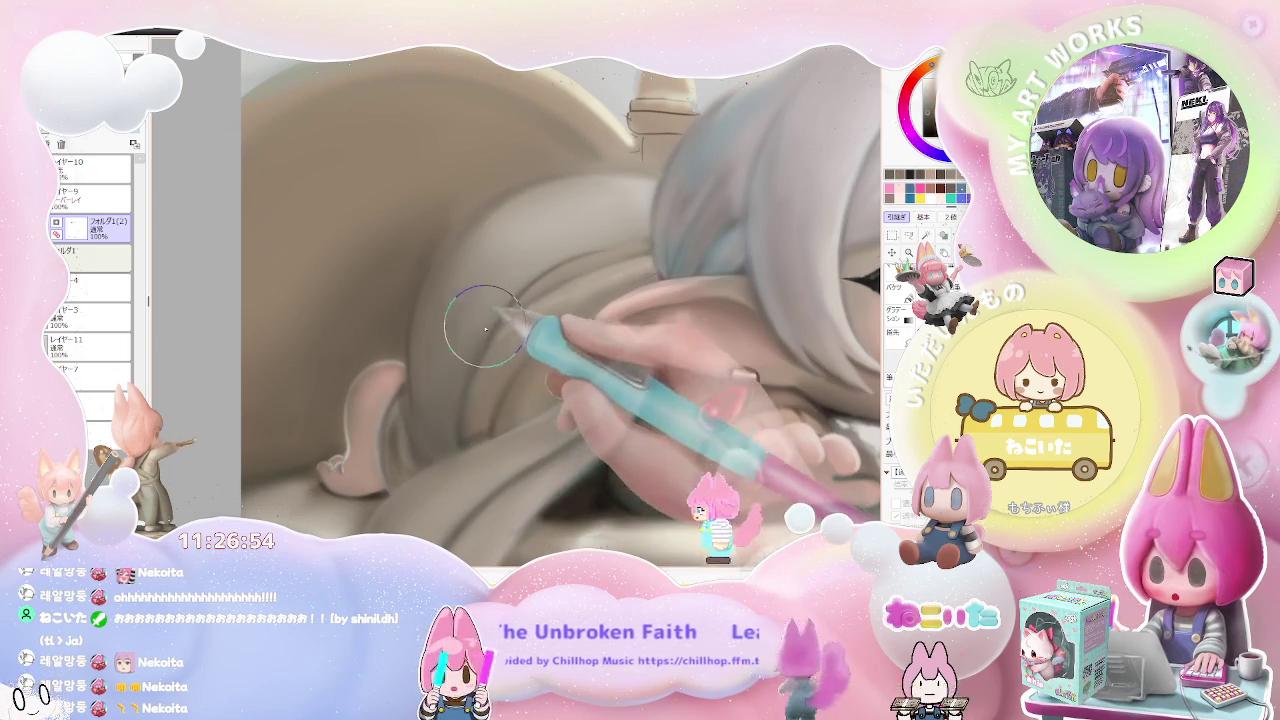
scroll(463, 367, down, 1)
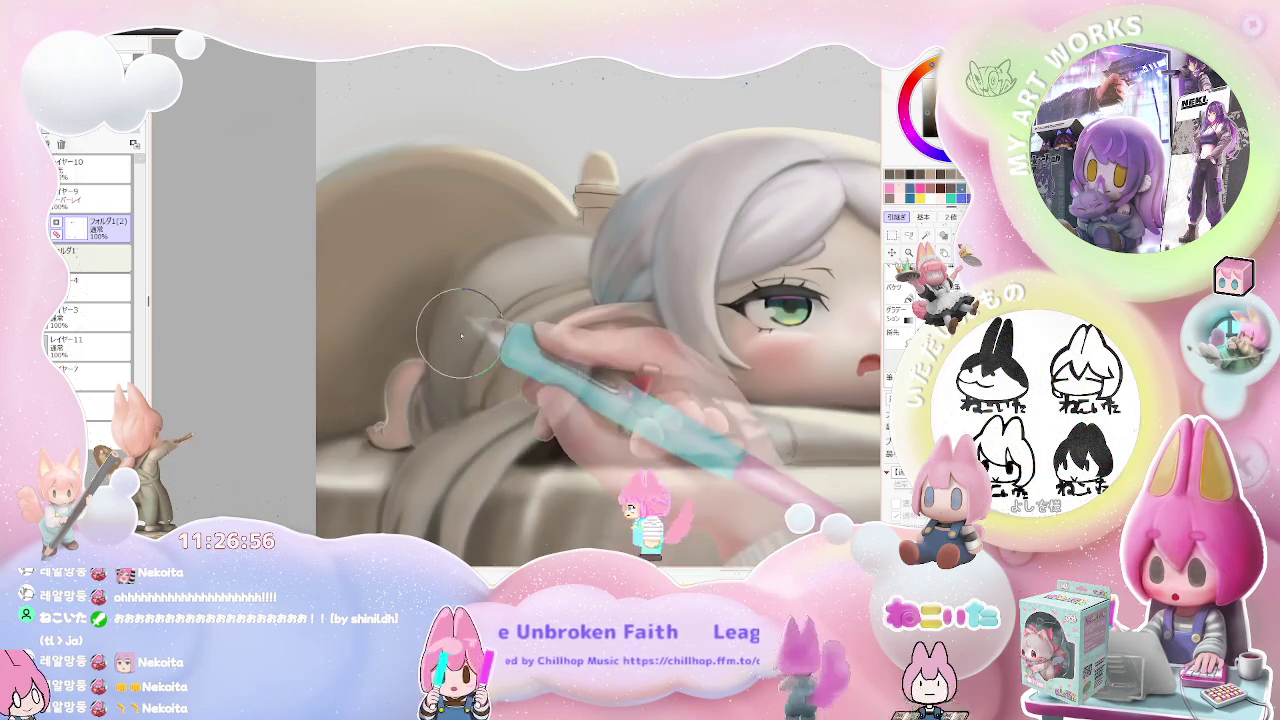
scroll(462, 333, down, 2)
scroll(462, 333, down, 2)
scroll(462, 333, down, 1)
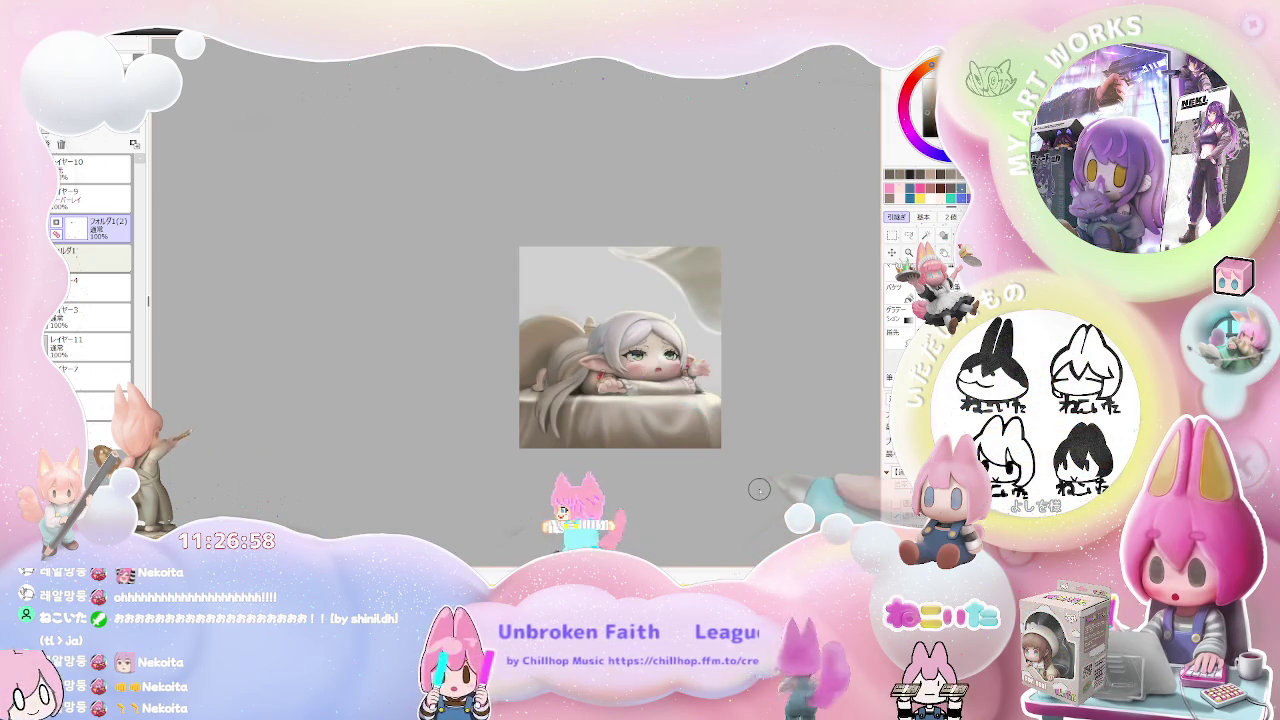
key(End)
key(End)
scroll(447, 347, up, 2)
scroll(447, 347, up, 2)
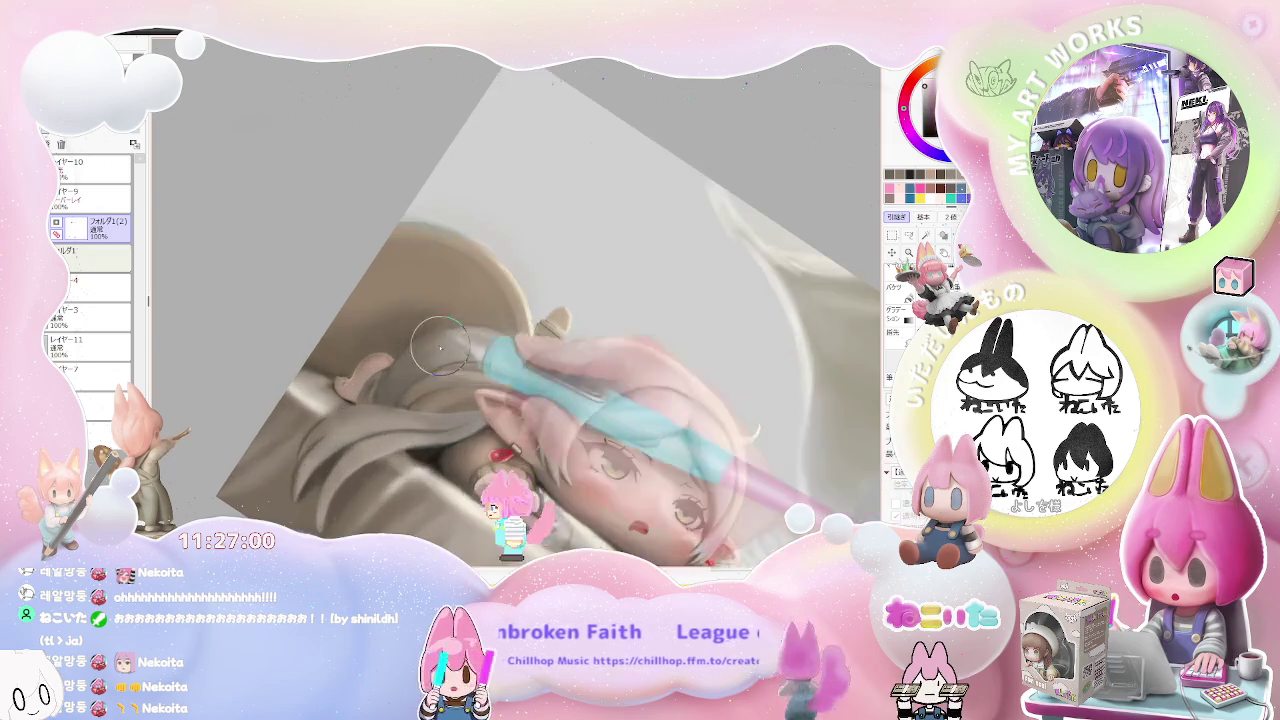
scroll(447, 347, up, 1)
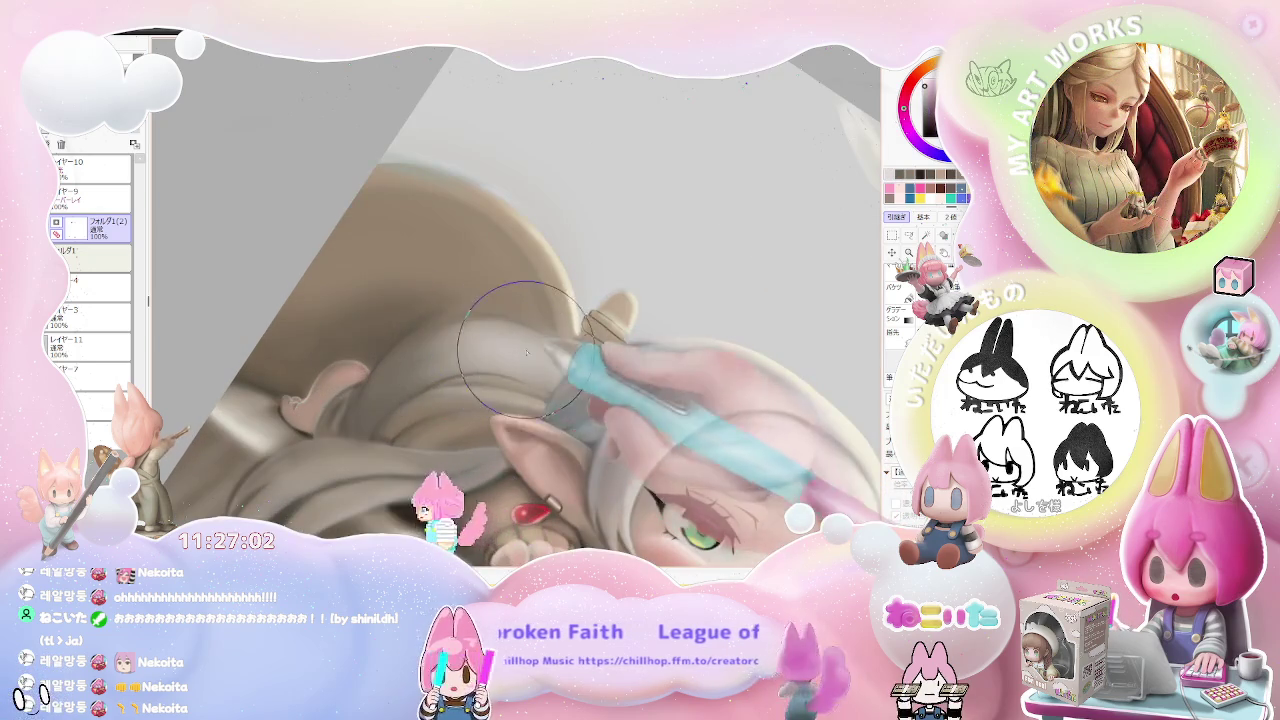
scroll(530, 355, down, 2)
scroll(600, 380, down, 2)
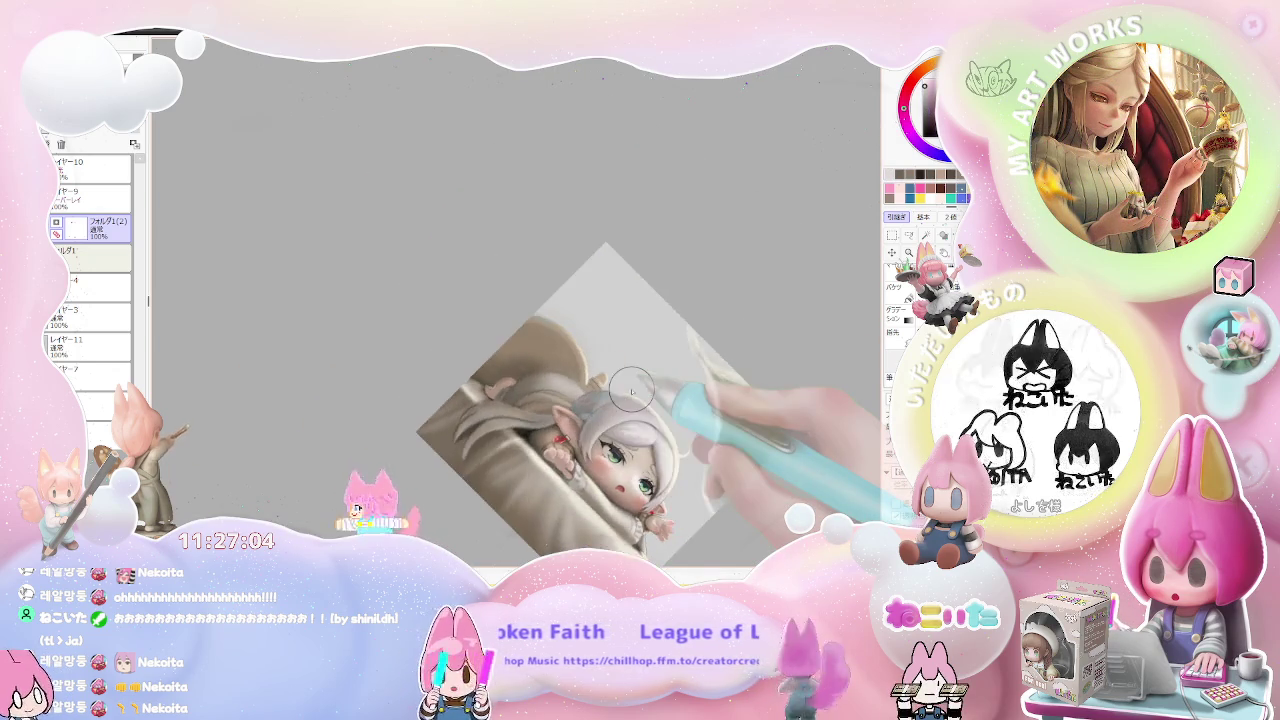
key(End)
scroll(430, 330, up, 2)
scroll(443, 350, up, 2)
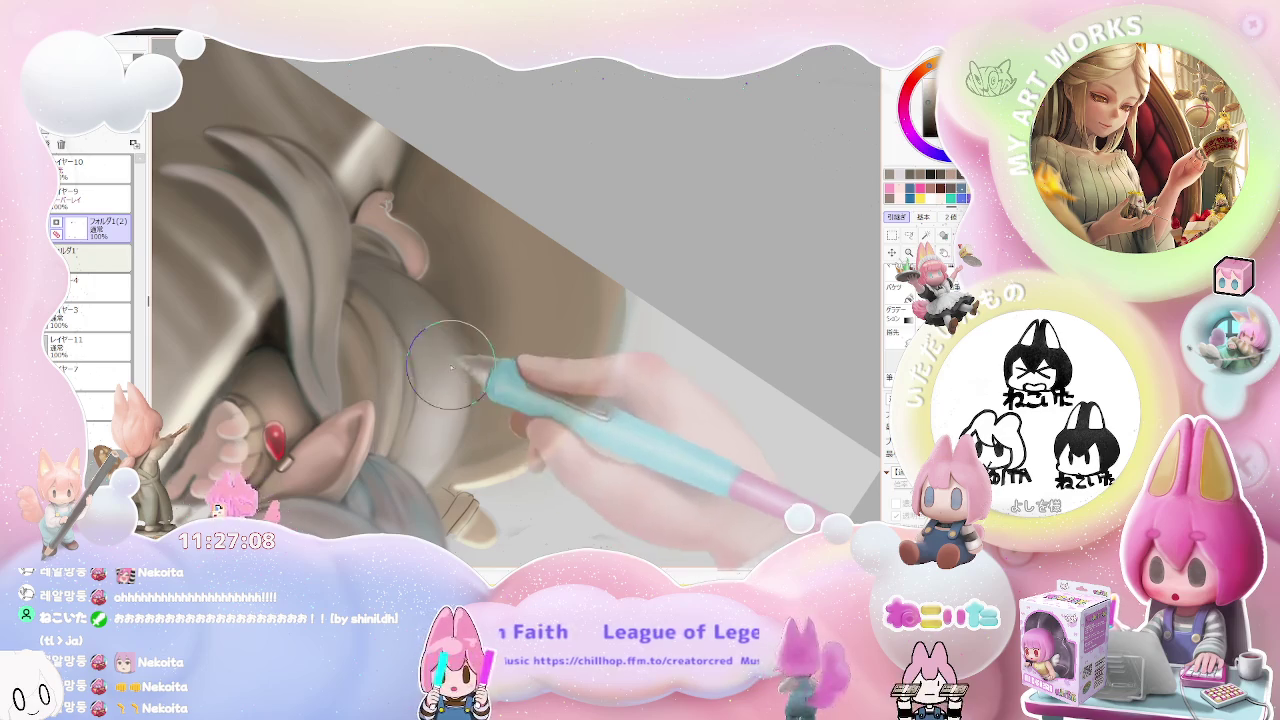
scroll(449, 372, down, 2)
scroll(470, 372, down, 1)
scroll(560, 410, down, 2)
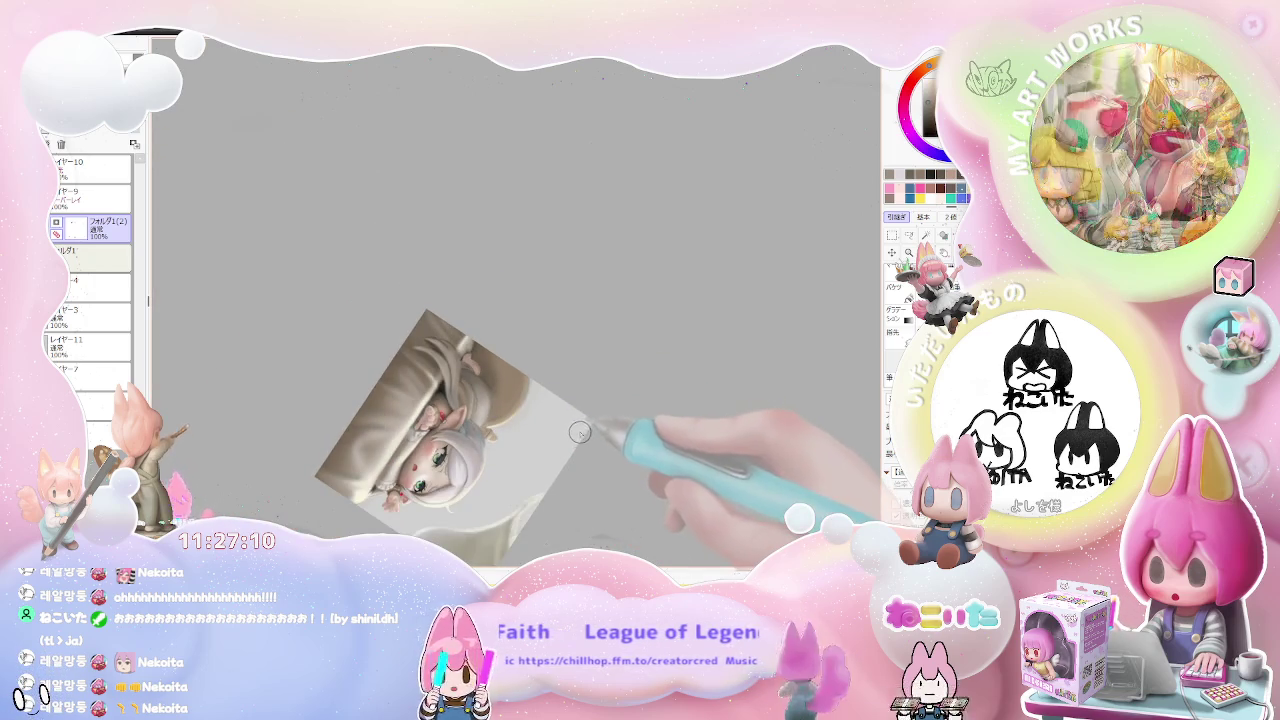
key(End)
scroll(430, 280, up, 1)
scroll(460, 240, up, 1)
scroll(424, 333, up, 2)
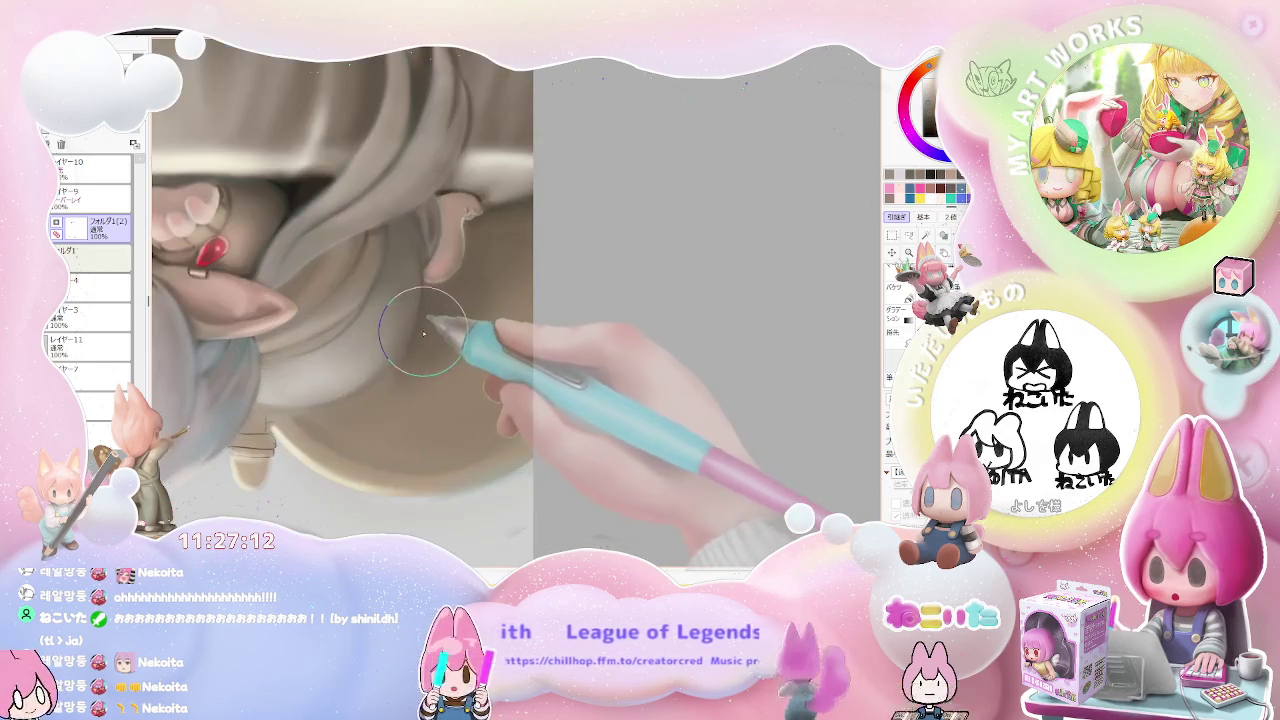
key(bracketleft)
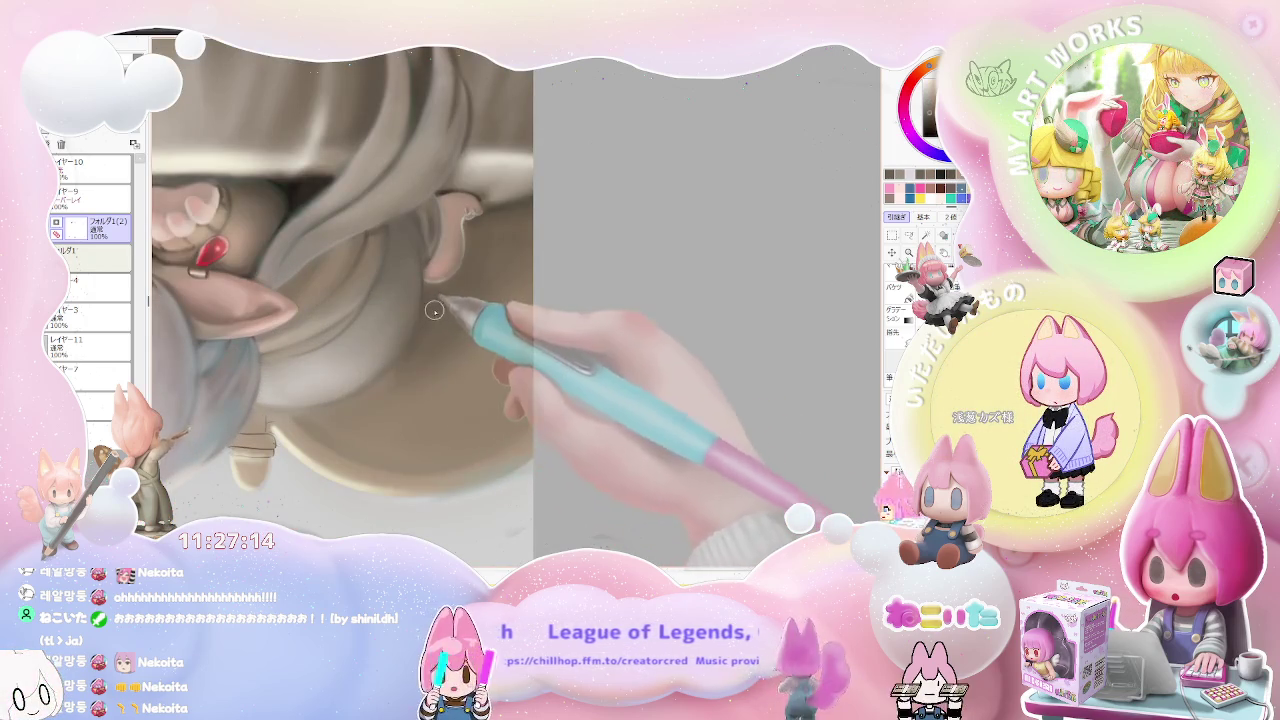
scroll(434, 313, down, 1)
scroll(457, 313, down, 1)
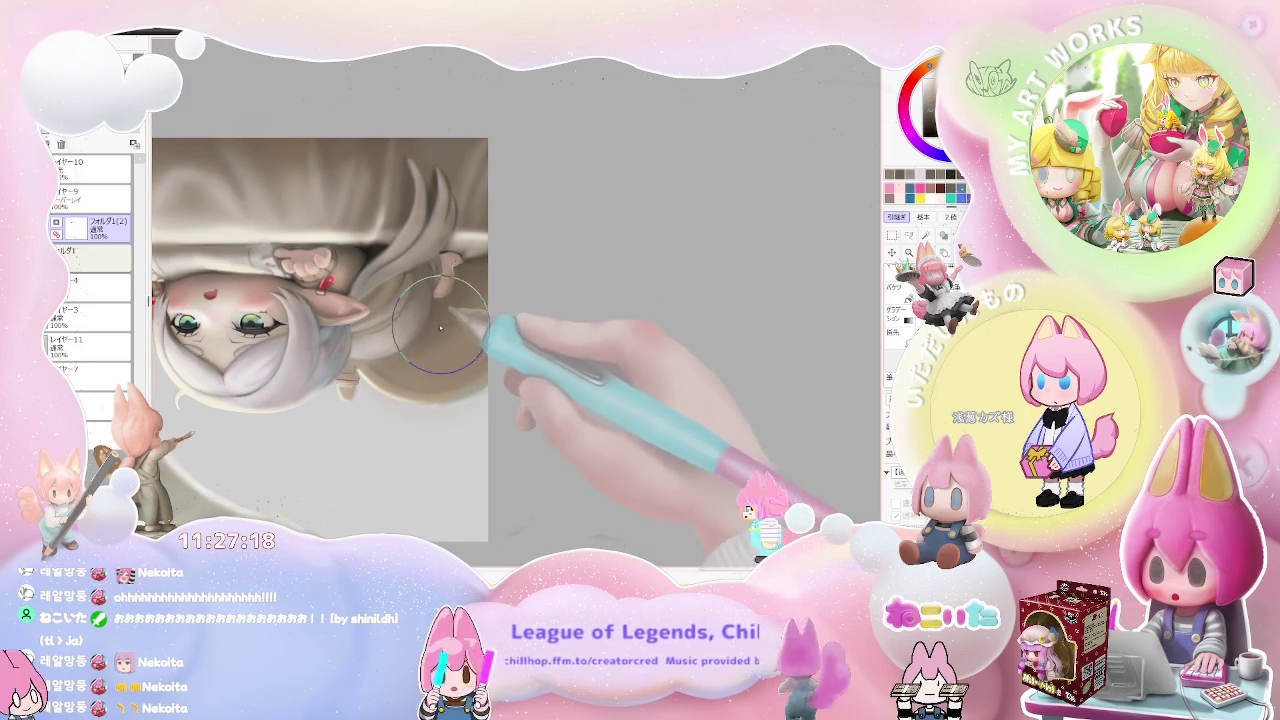
scroll(480, 318, down, 1)
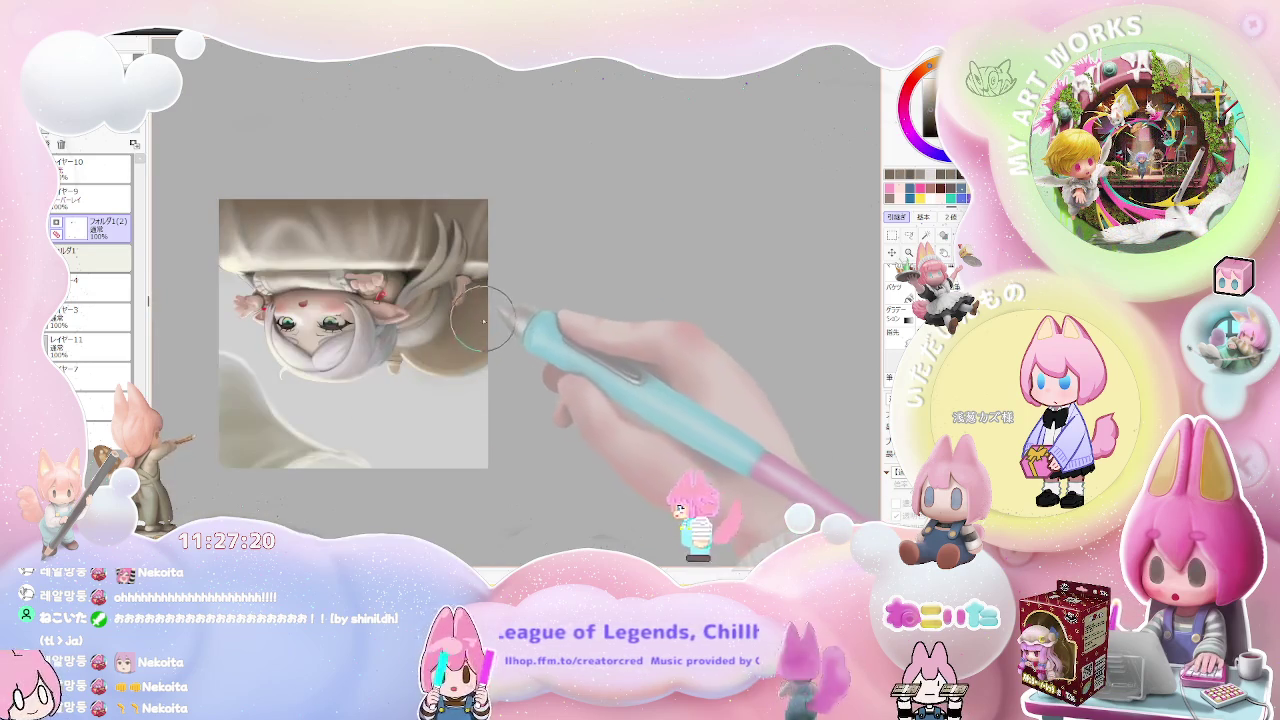
scroll(480, 330, up, 1)
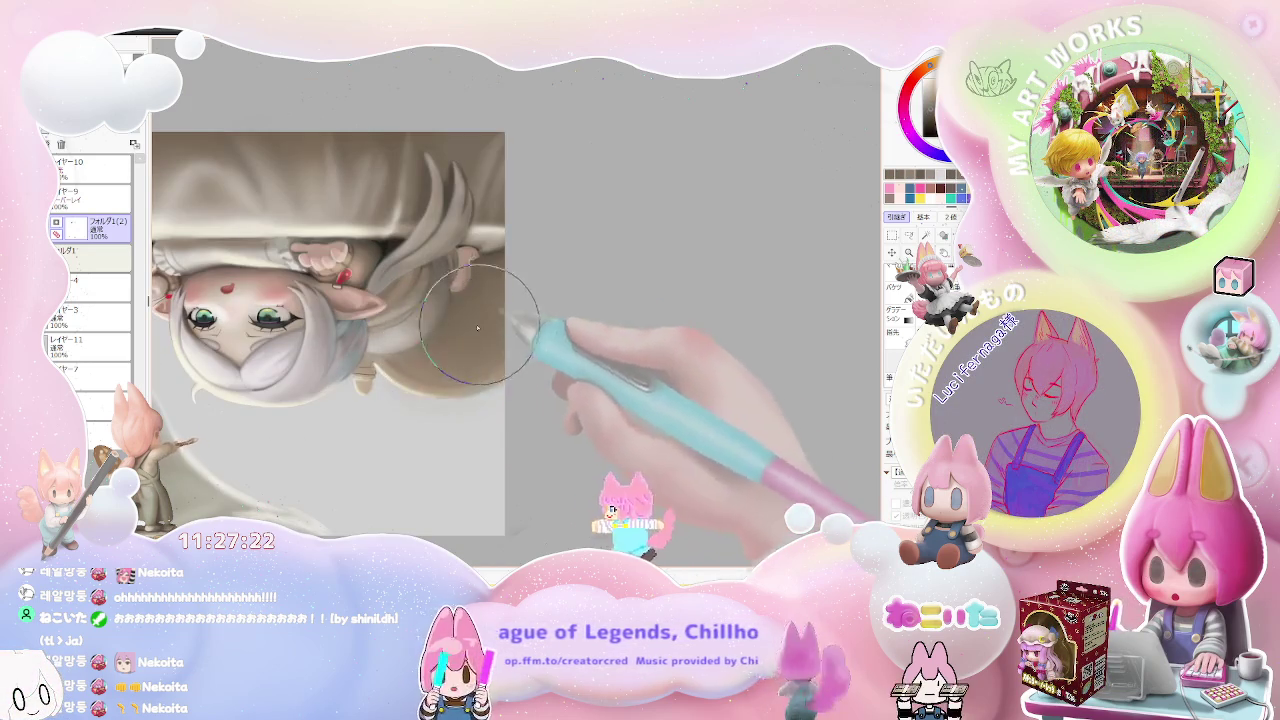
scroll(466, 300, down, 1)
scroll(500, 290, down, 1)
scroll(580, 294, down, 1)
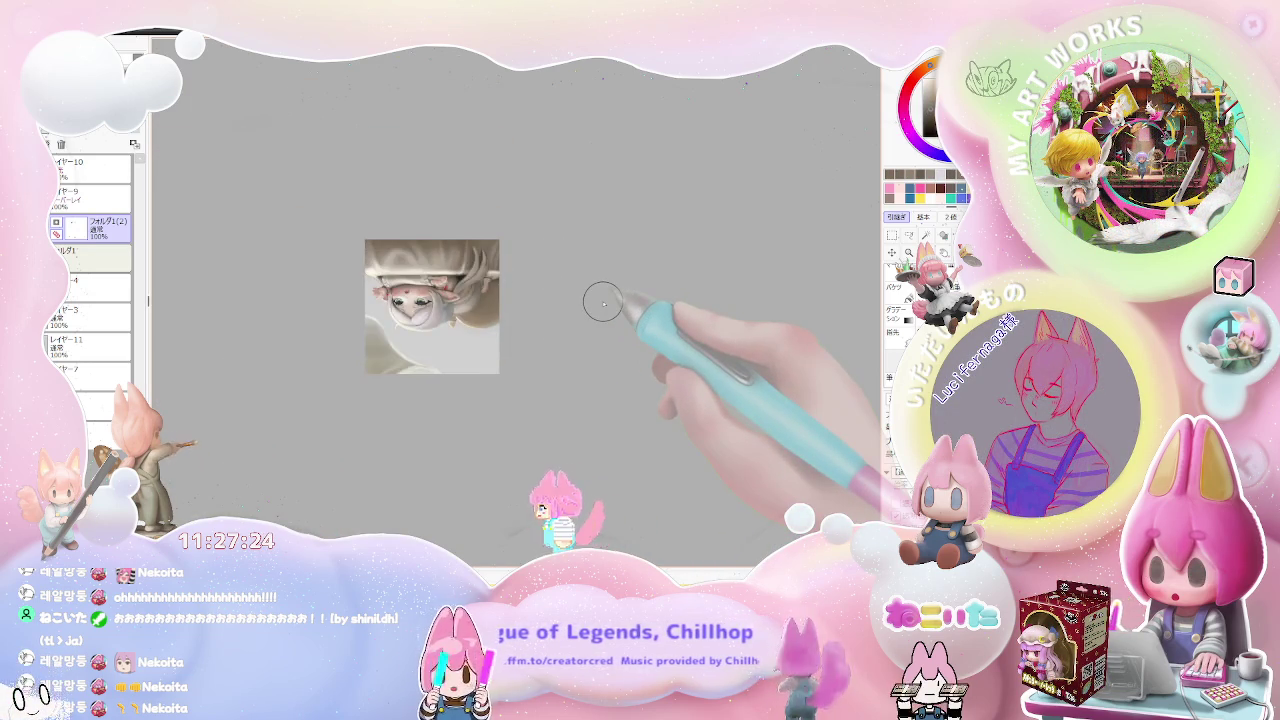
scroll(603, 303, up, 1)
key(Delete)
key(Delete)
key(Delete)
key(Delete)
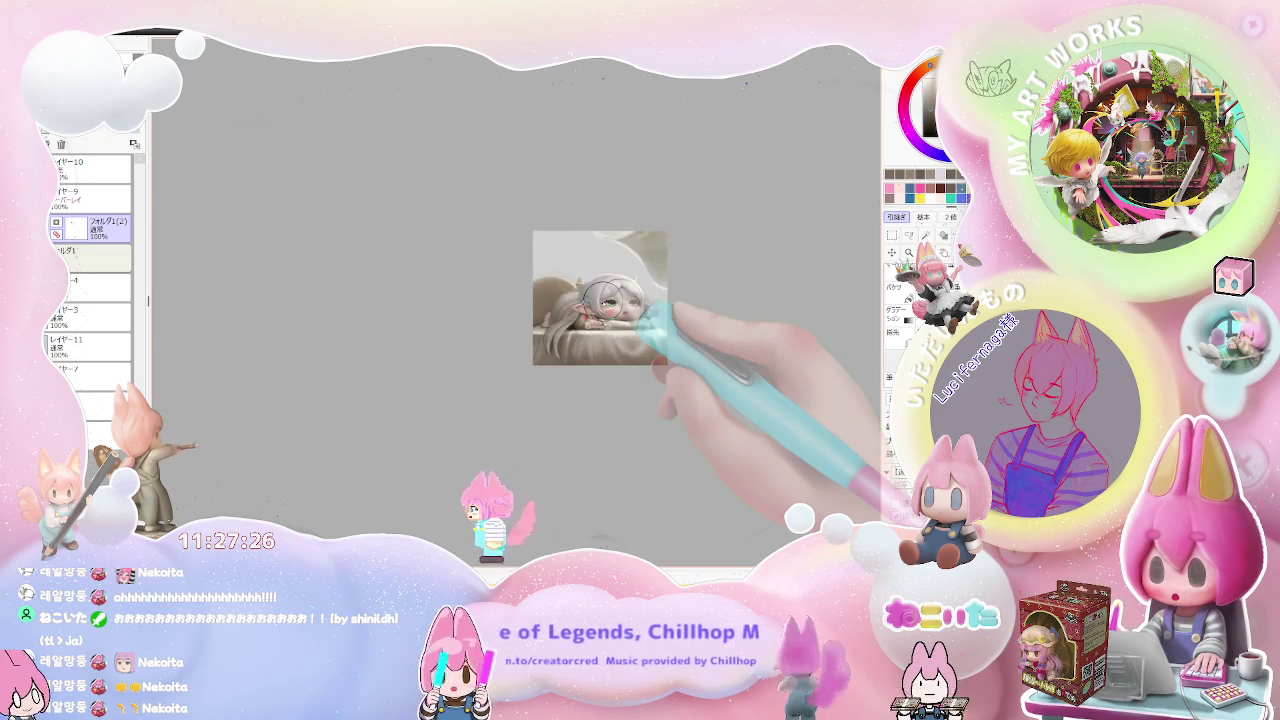
scroll(603, 297, up, 2)
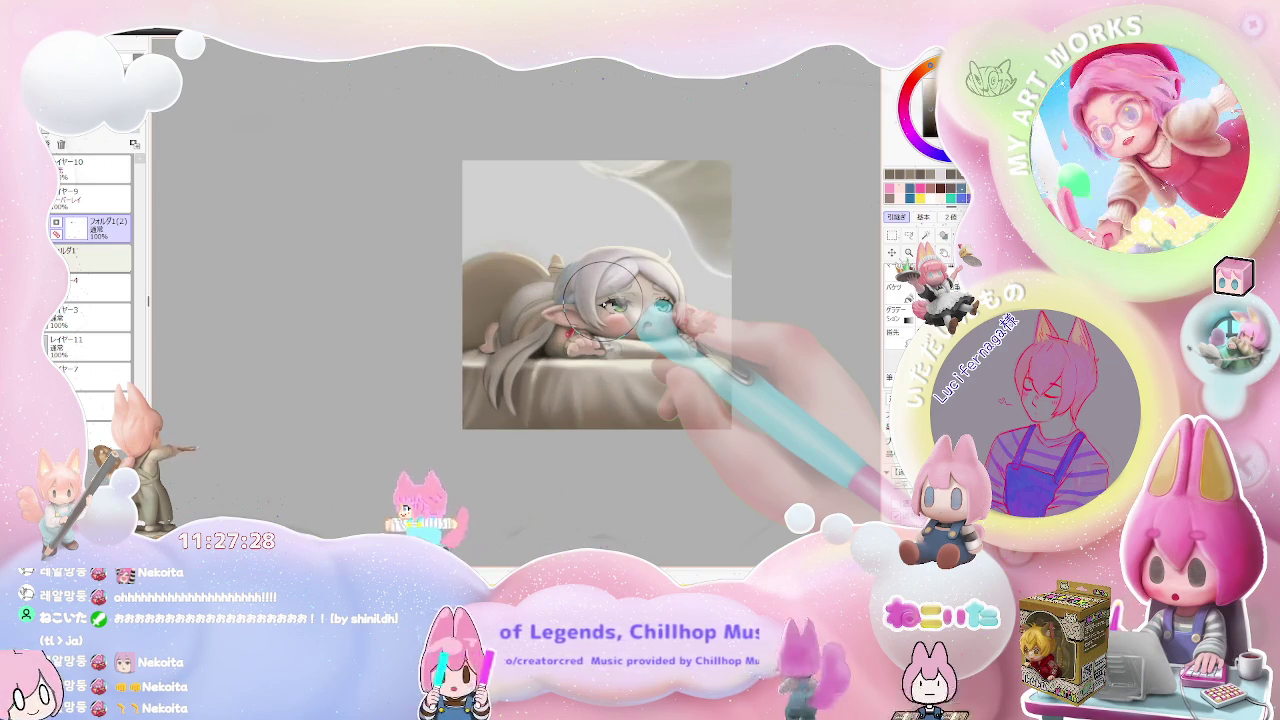
key(Insert)
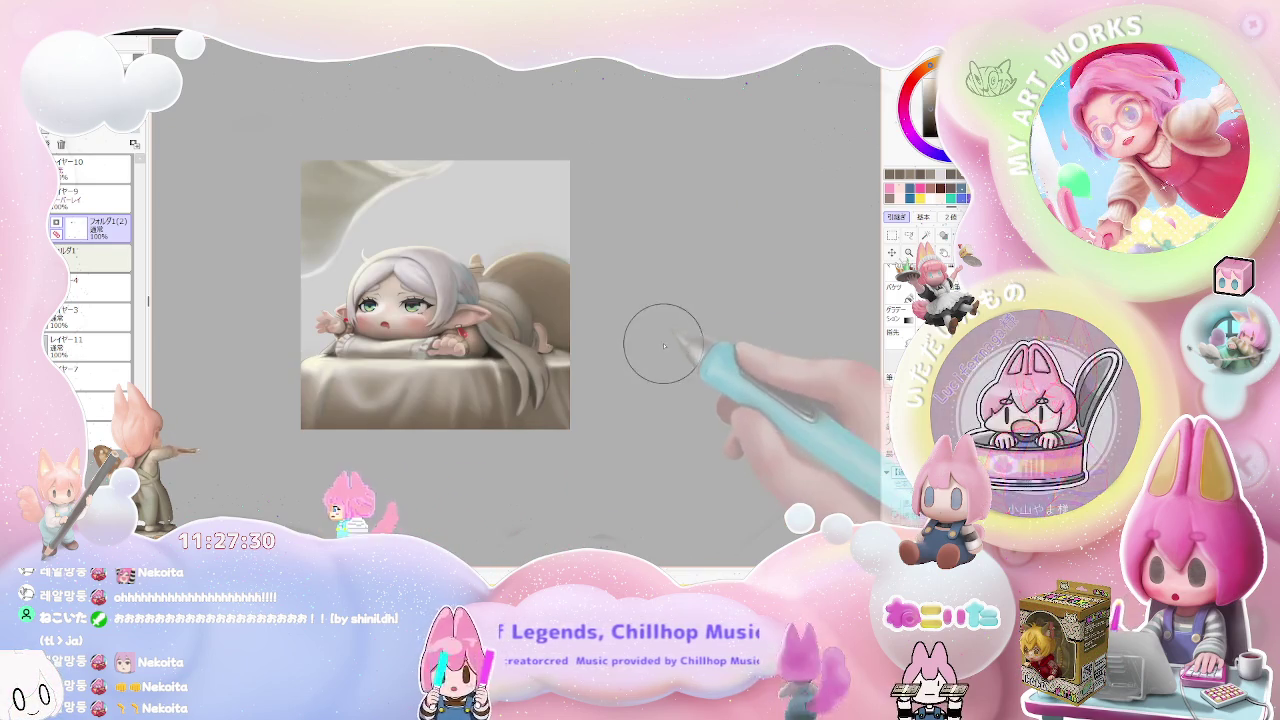
- Enlarge the brush and rotate the view clockwise to frame the red teardrop earring
scroll(479, 337, up, 2)
scroll(479, 337, up, 2)
scroll(479, 337, up, 2)
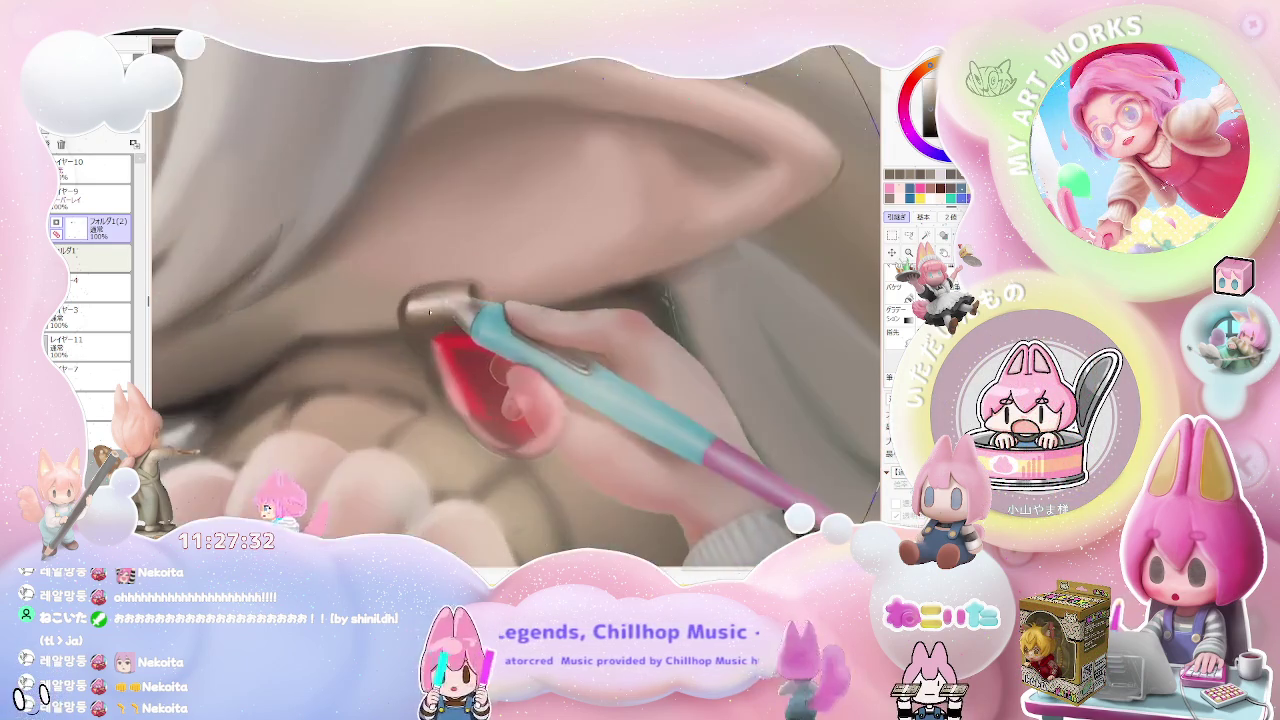
scroll(479, 337, up, 1)
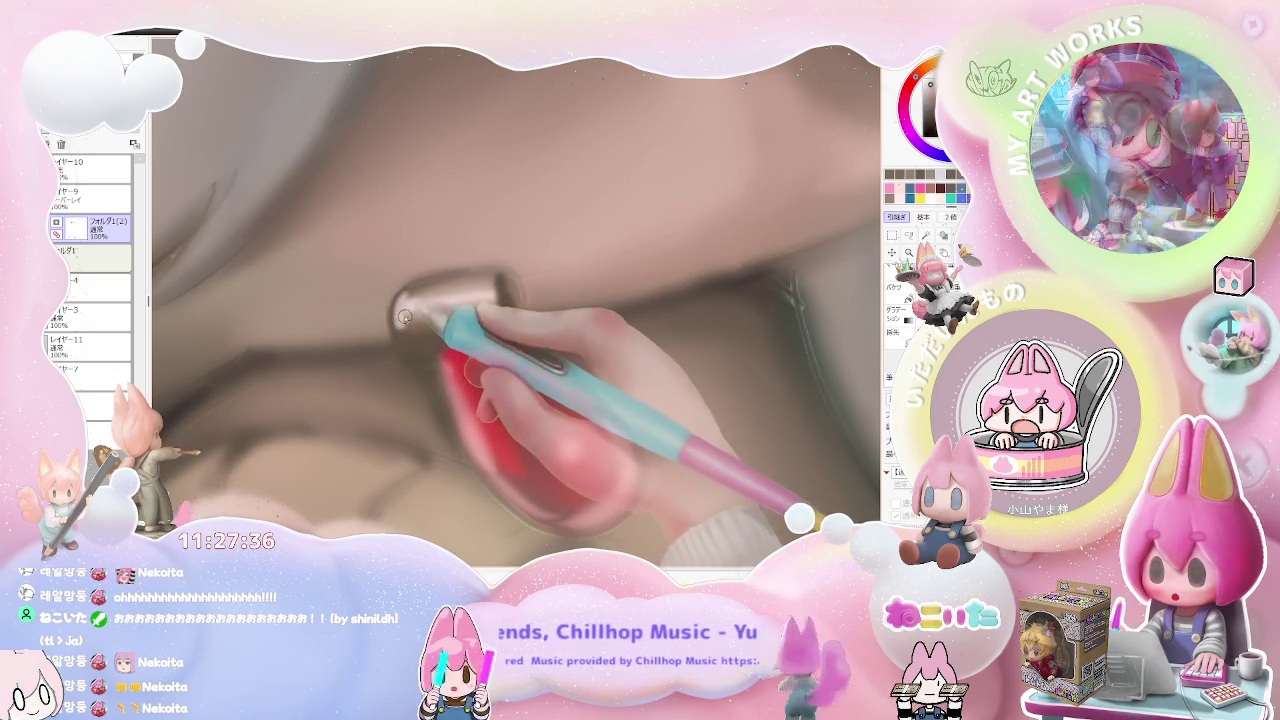
key(bracketright)
scroll(443, 283, down, 2)
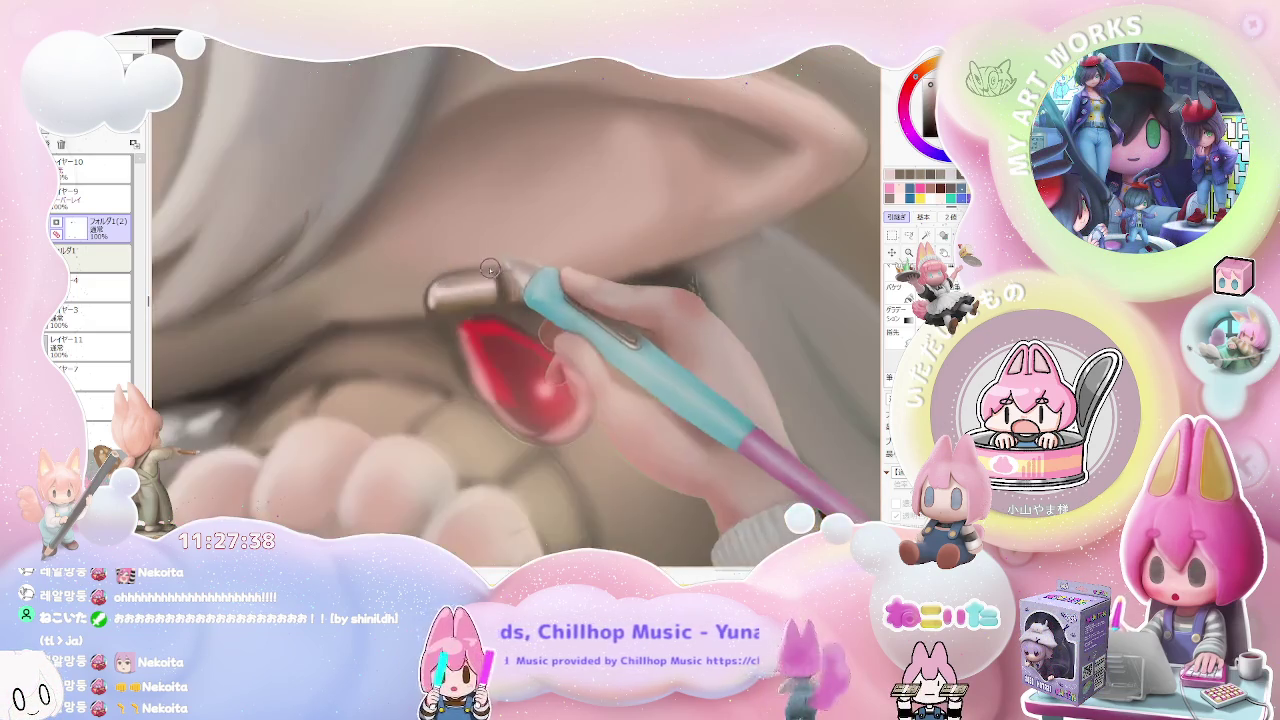
scroll(520, 290, down, 2)
scroll(570, 310, down, 1)
scroll(576, 322, down, 2)
key(End)
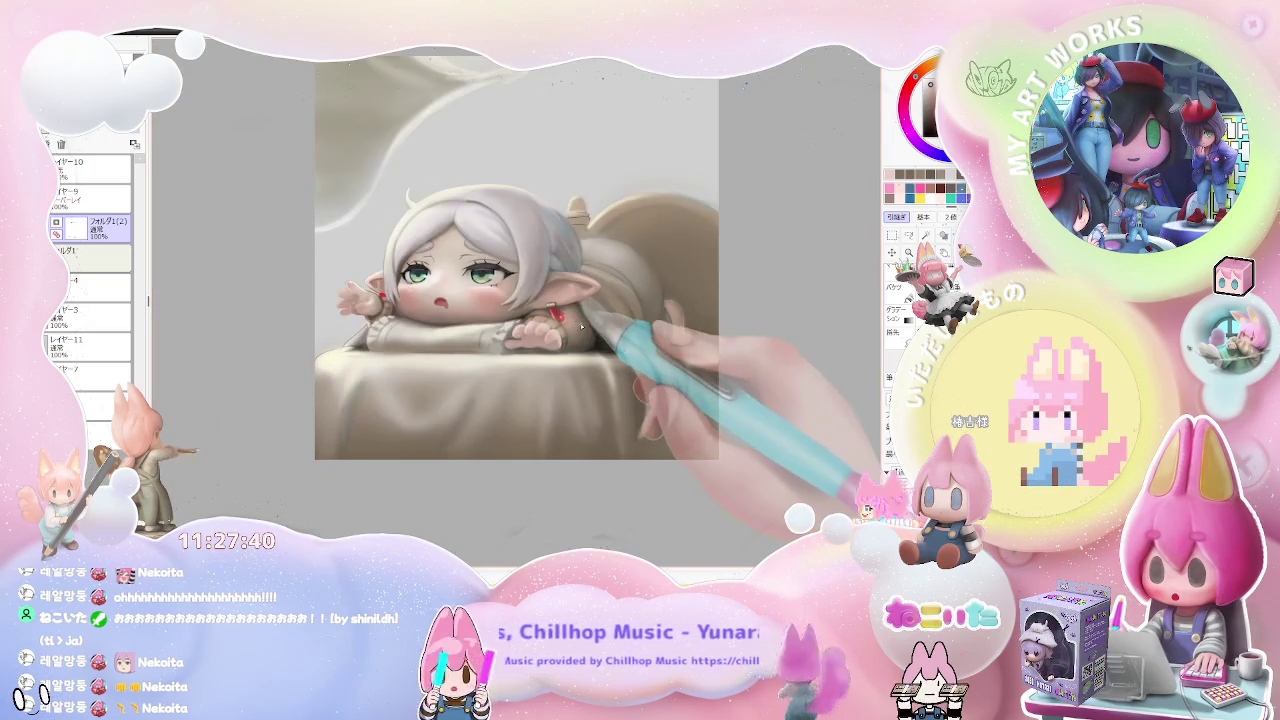
key(End)
key(End)
key(End)
- Paint a light highlight on the gem's lower-left, then shrink the brush to 29
scroll(540, 338, up, 2)
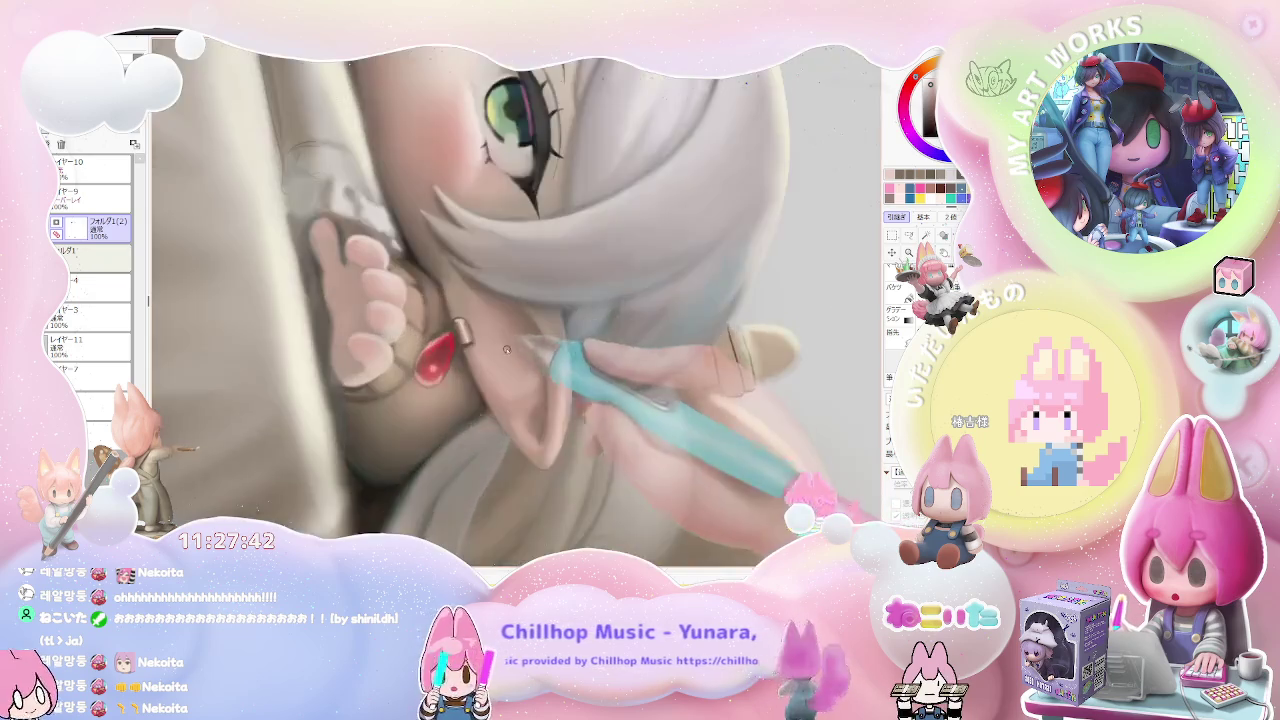
scroll(470, 342, up, 2)
scroll(419, 345, up, 2)
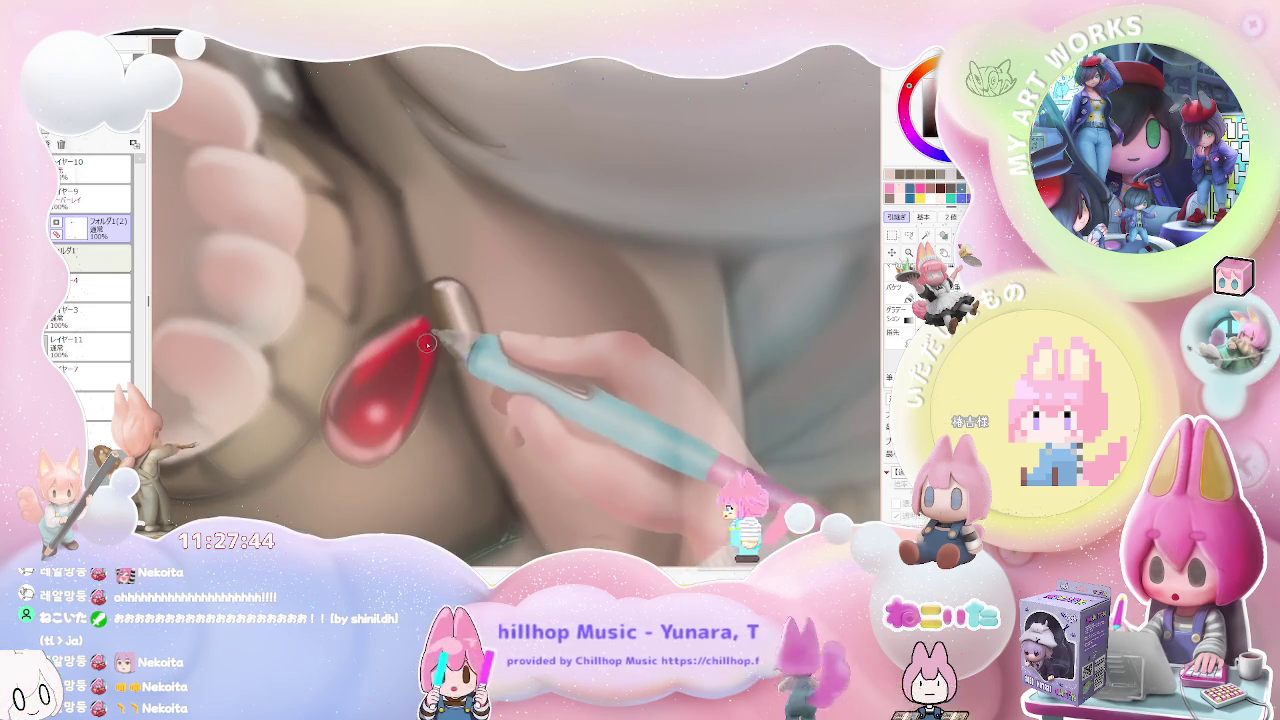
scroll(430, 348, down, 1)
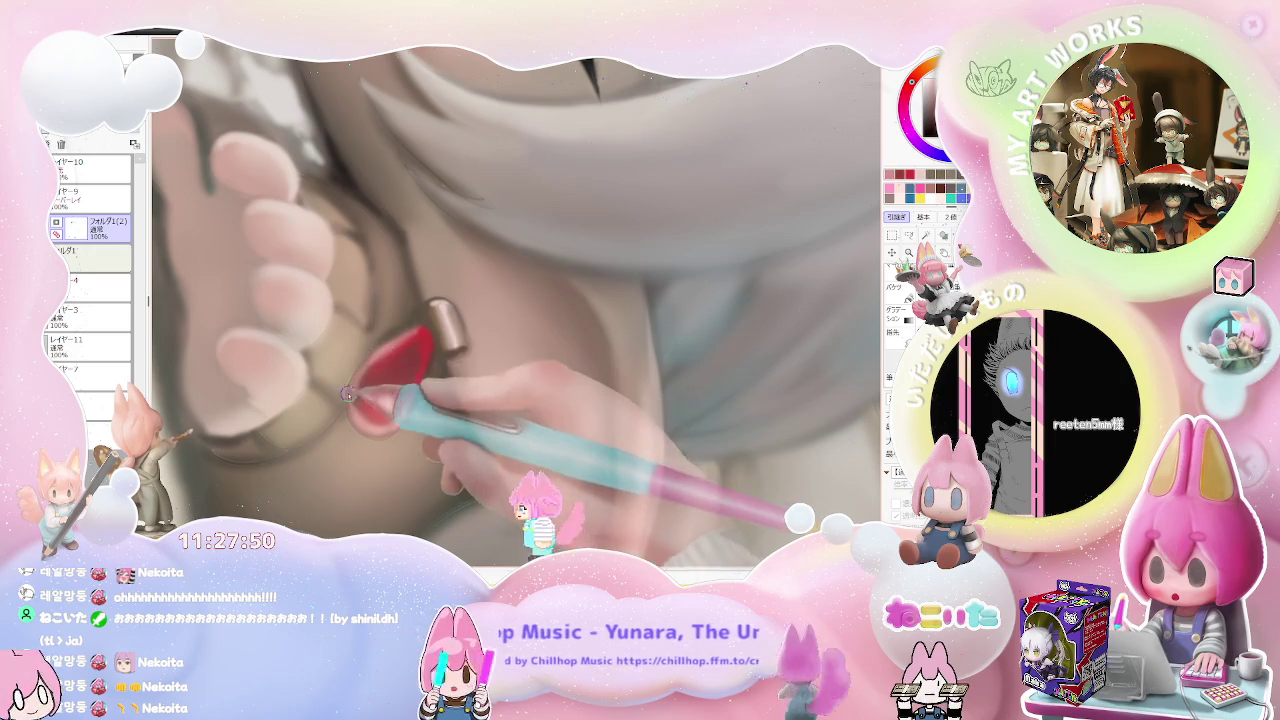
scroll(358, 373, down, 2)
scroll(390, 355, down, 2)
scroll(430, 330, down, 2)
scroll(466, 310, down, 1)
scroll(466, 310, up, 1)
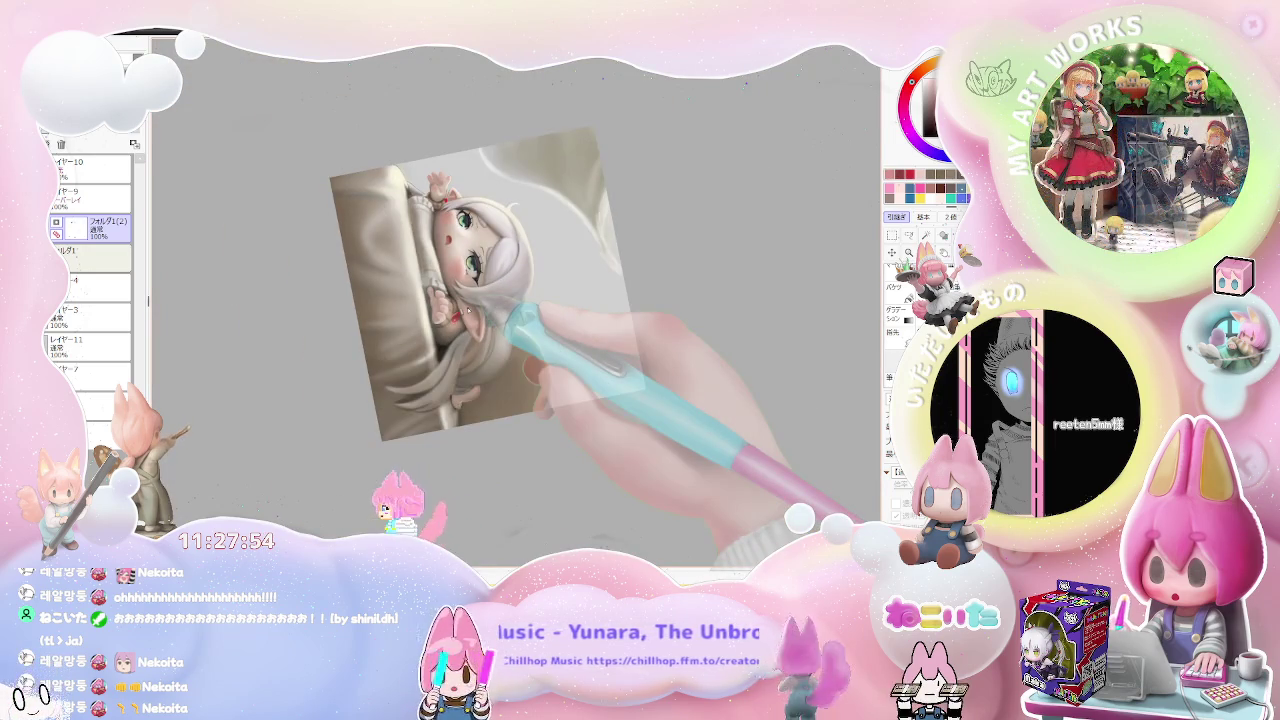
scroll(462, 304, up, 2)
scroll(457, 296, up, 2)
scroll(451, 287, up, 2)
scroll(450, 283, up, 2)
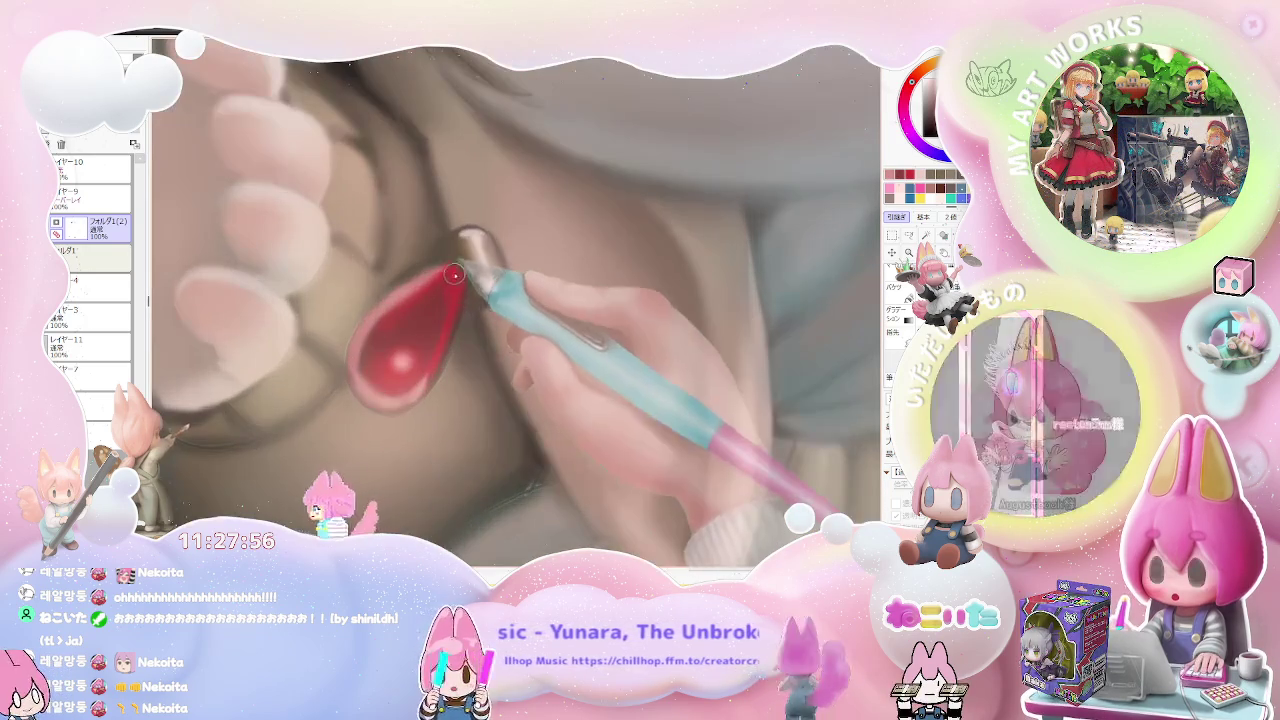
drag(437, 318, 380, 352)
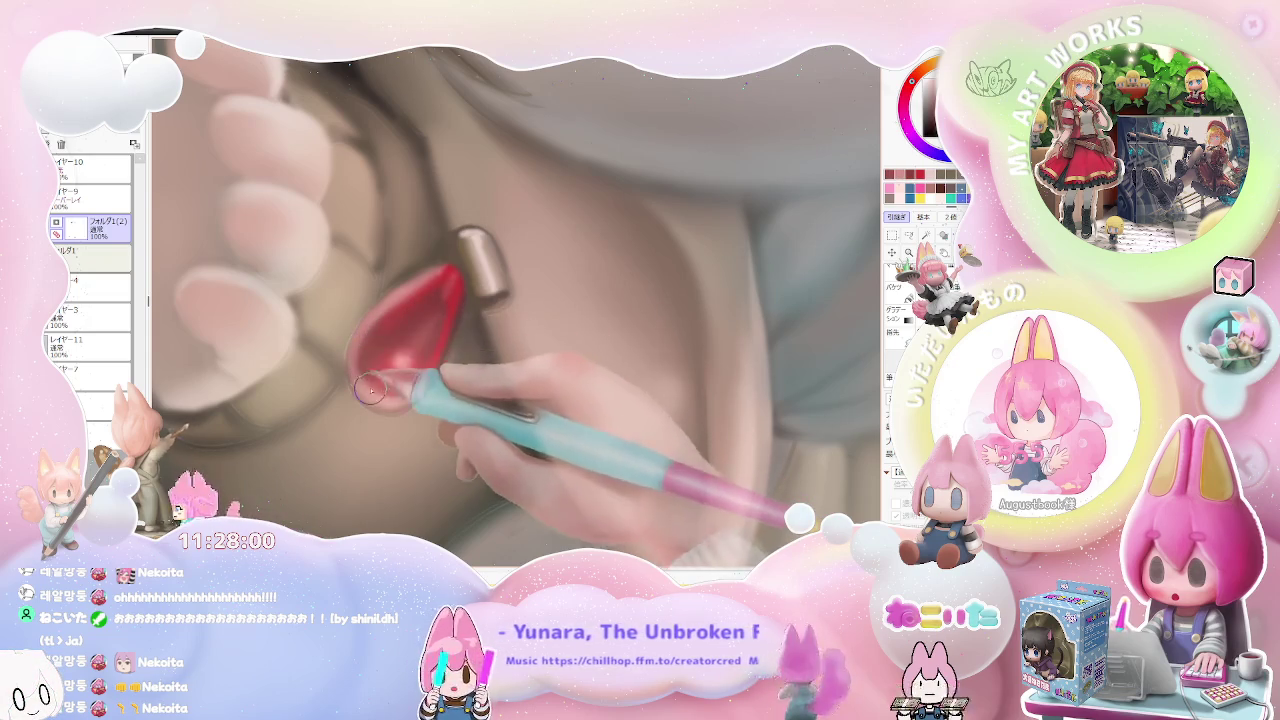
key(bracketleft)
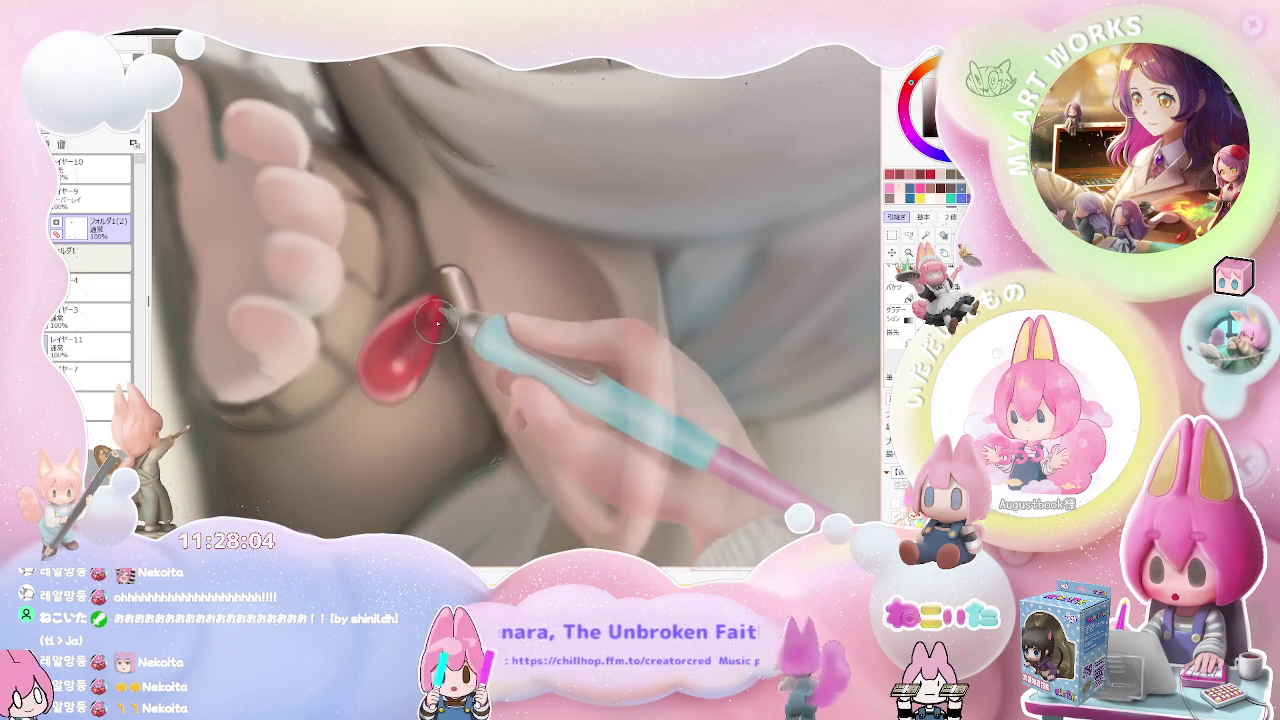
scroll(440, 325, down, 2)
scroll(460, 320, down, 2)
scroll(480, 318, down, 1)
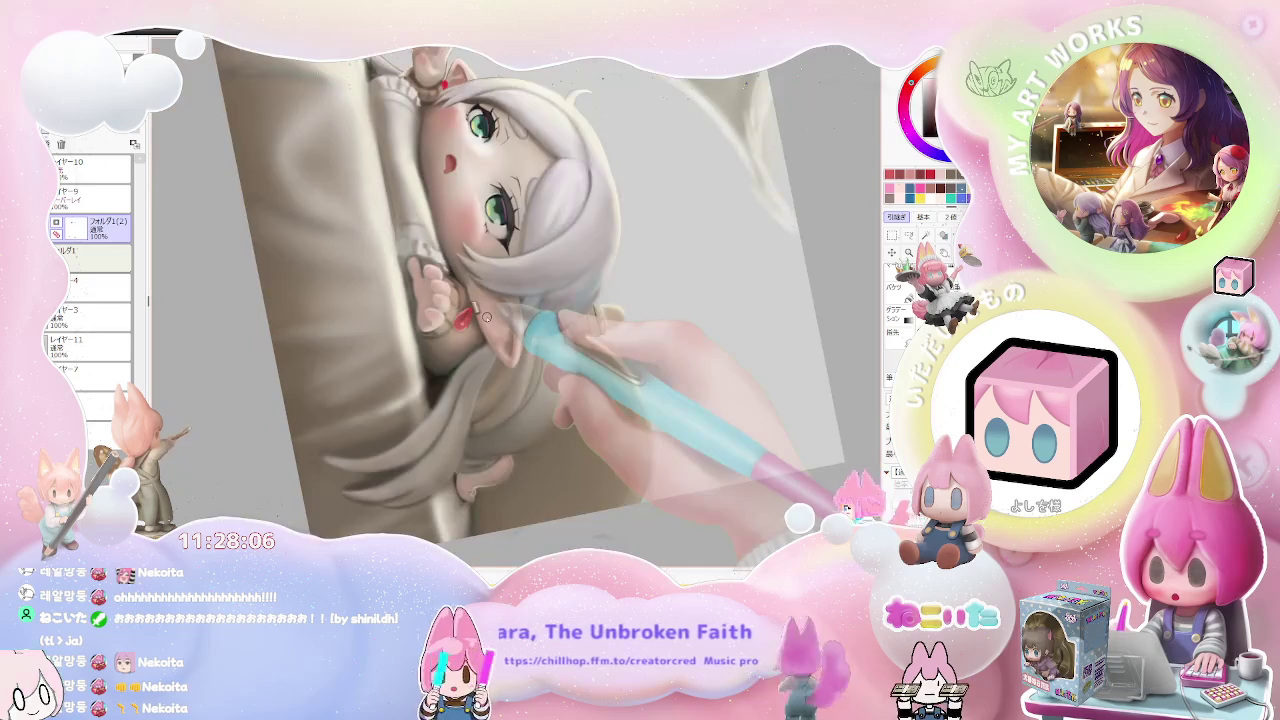
scroll(487, 318, down, 1)
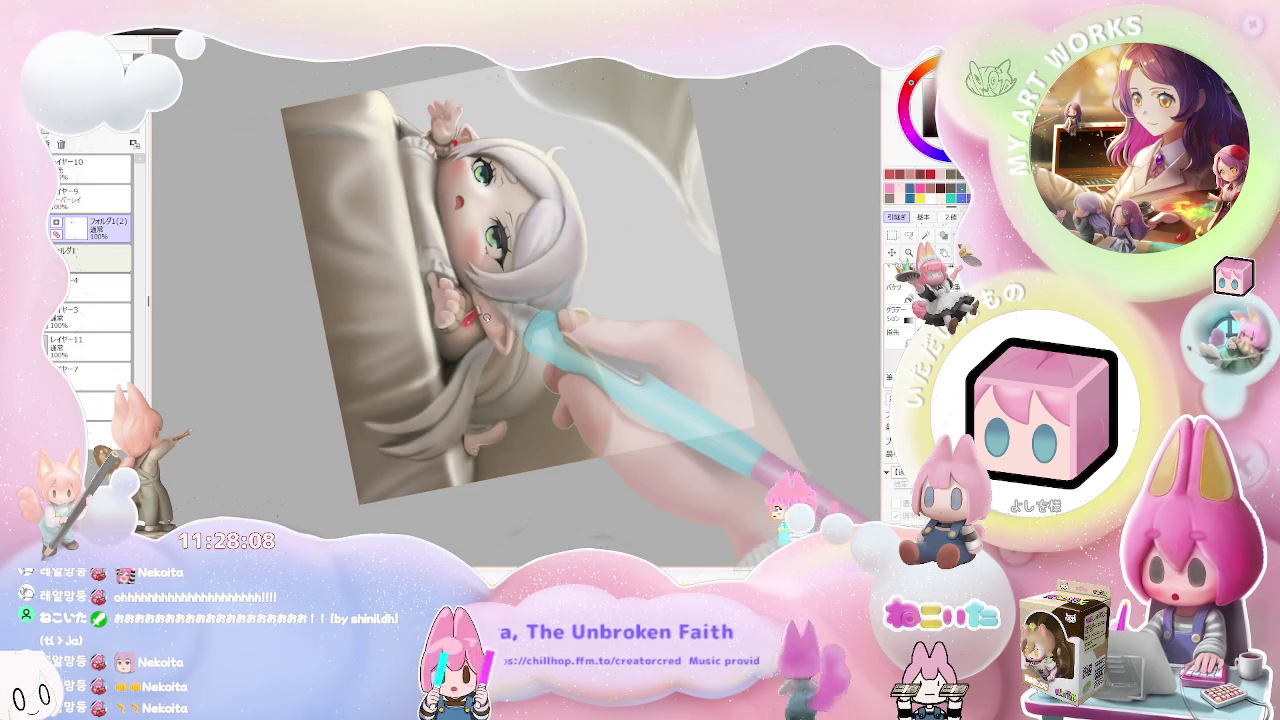
scroll(487, 318, up, 1)
scroll(480, 300, up, 1)
scroll(460, 240, up, 1)
scroll(430, 142, up, 1)
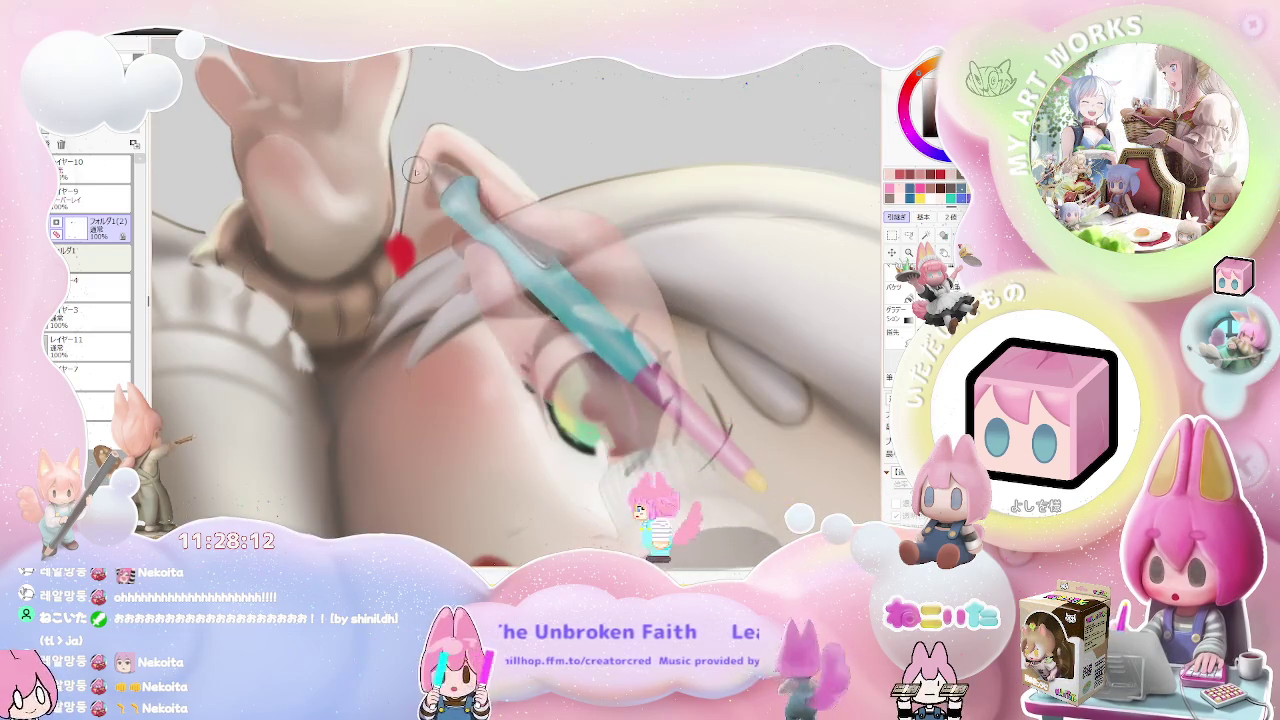
key(bracketleft)
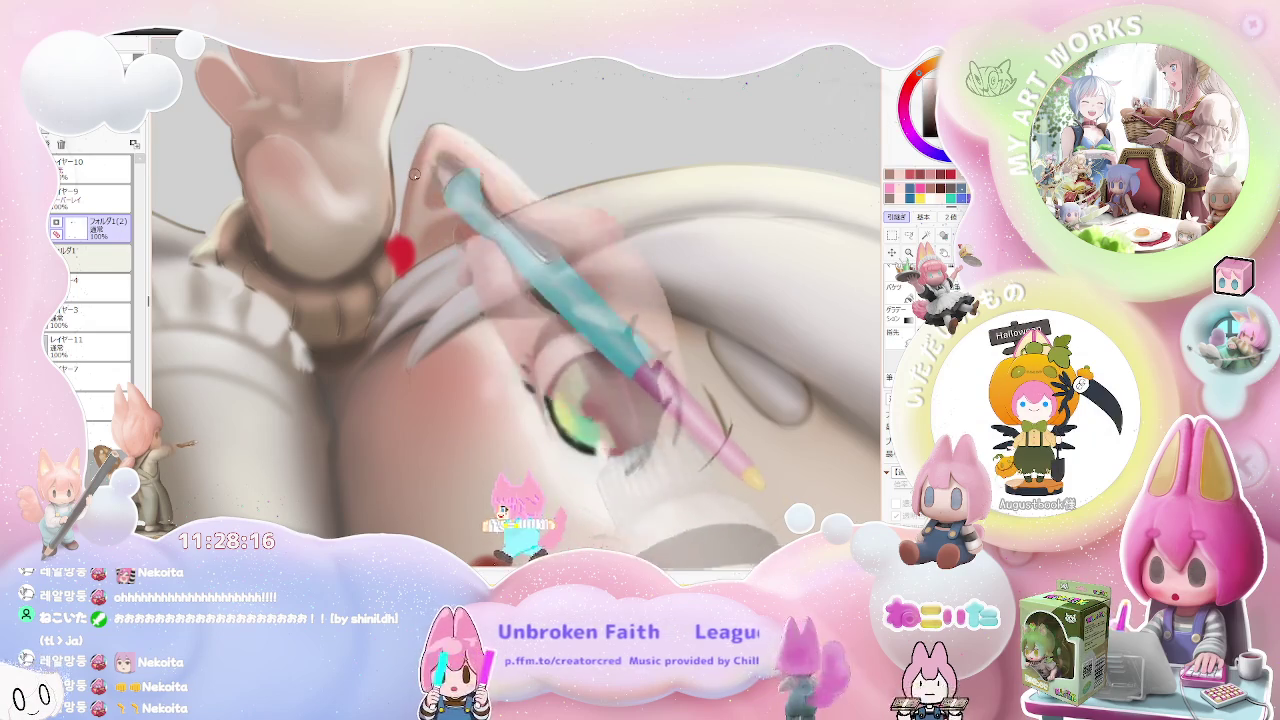
scroll(421, 152, down, 2)
scroll(510, 238, down, 3)
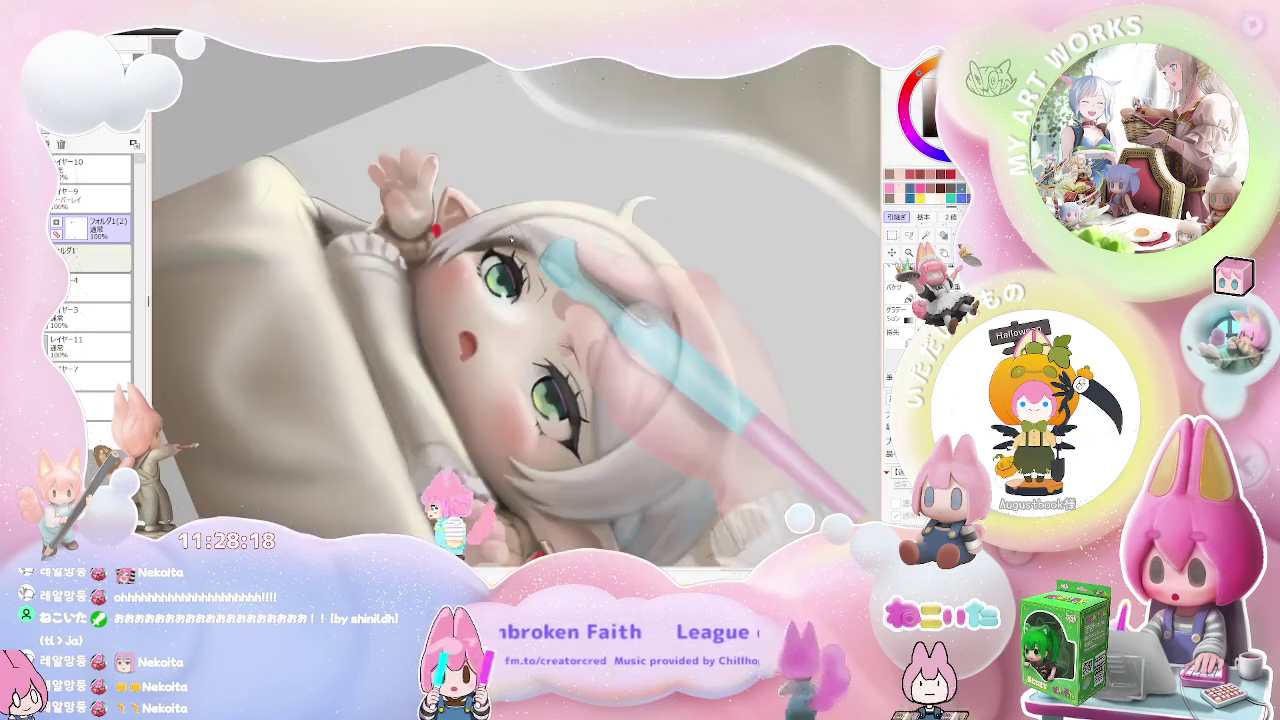
scroll(510, 240, down, 2)
scroll(510, 240, down, 2)
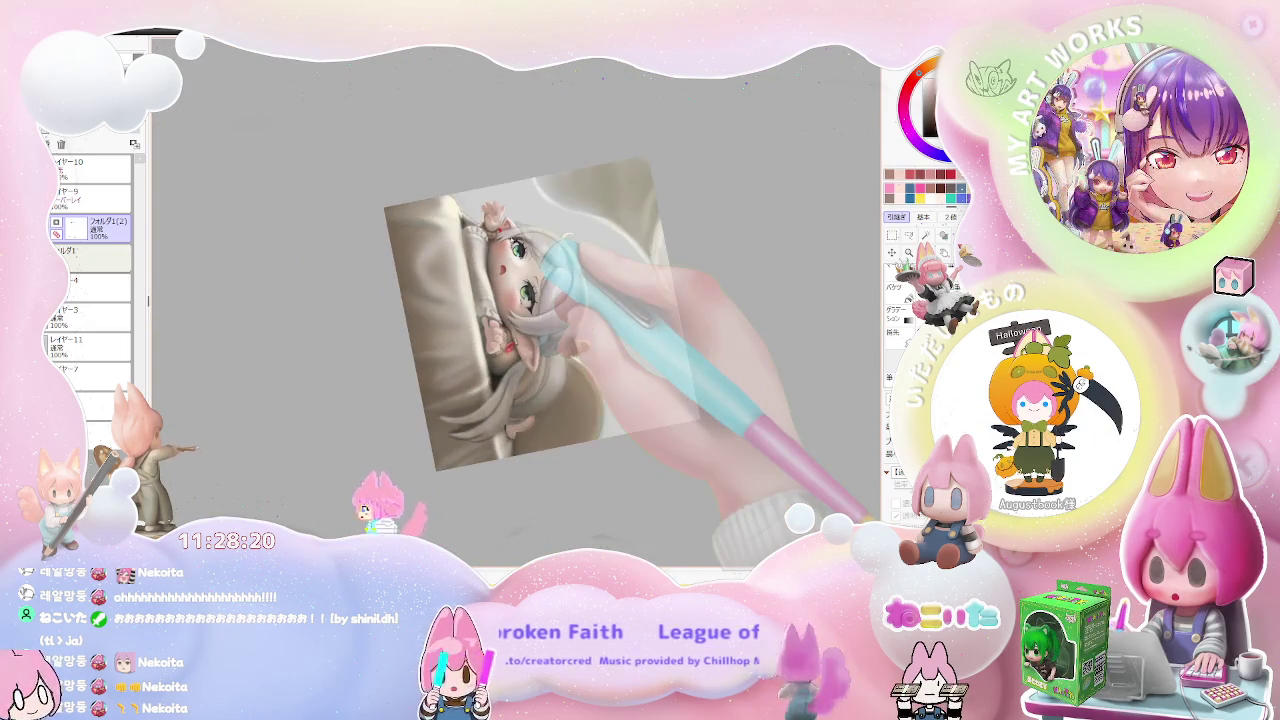
scroll(548, 369, up, 2)
scroll(548, 369, up, 2)
scroll(548, 369, up, 2)
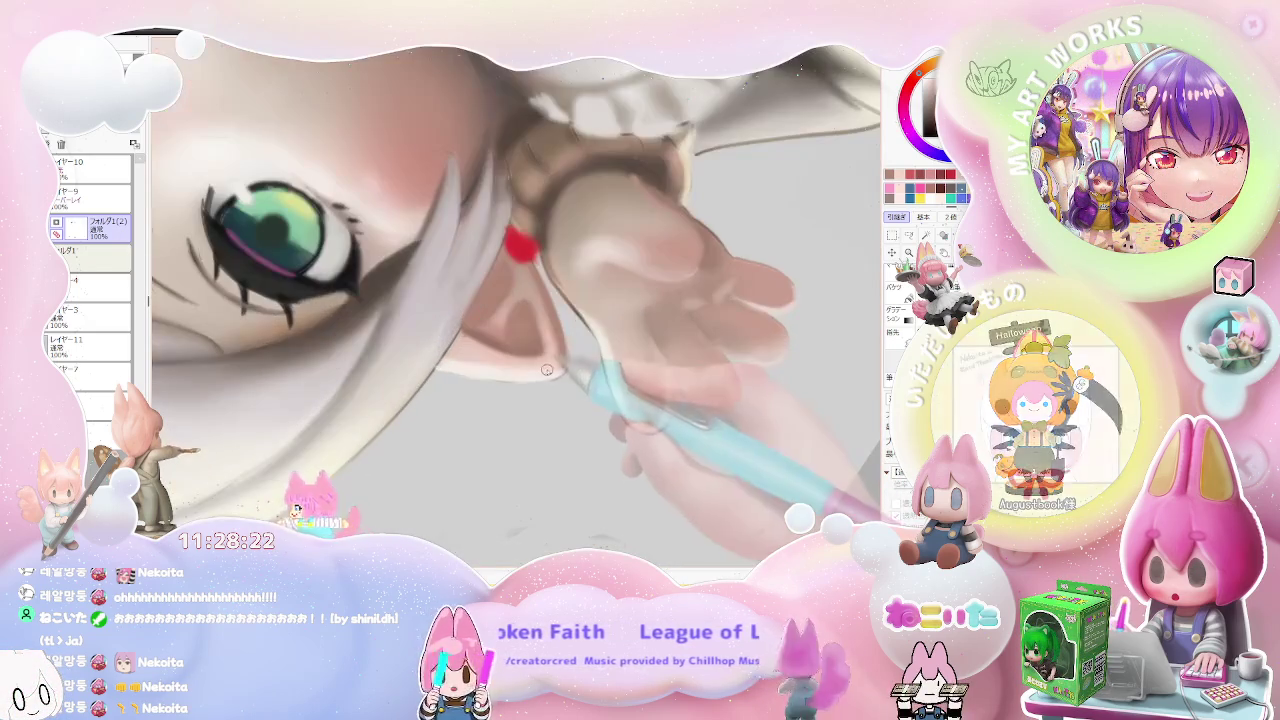
key(bracketright)
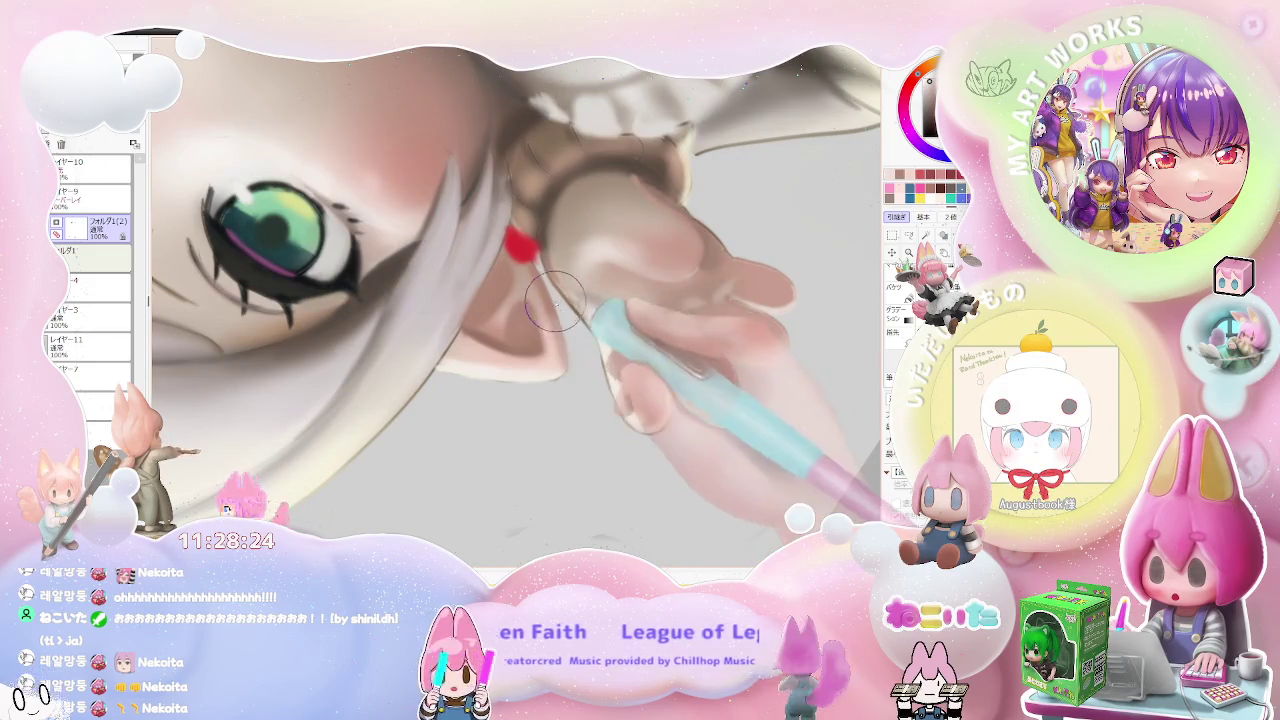
scroll(552, 350, down, 1)
scroll(553, 390, down, 1)
scroll(553, 390, down, 1)
scroll(590, 398, down, 1)
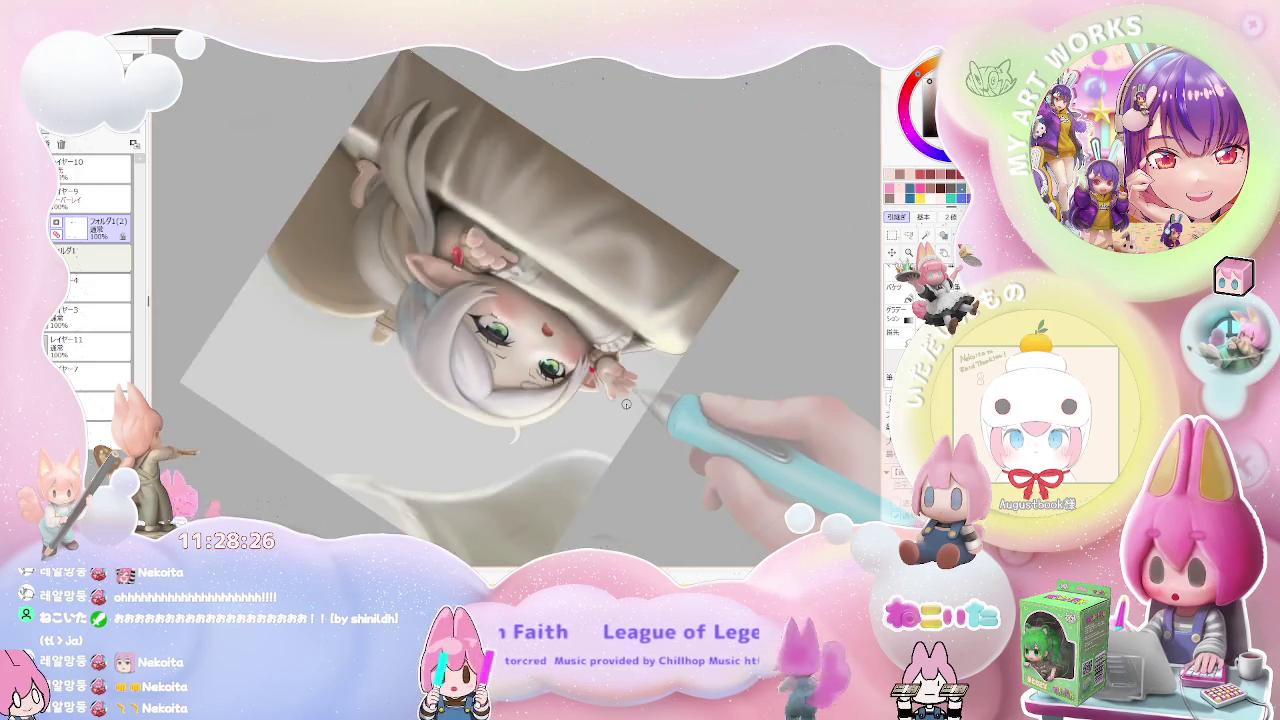
scroll(626, 405, down, 1)
scroll(626, 405, down, 1)
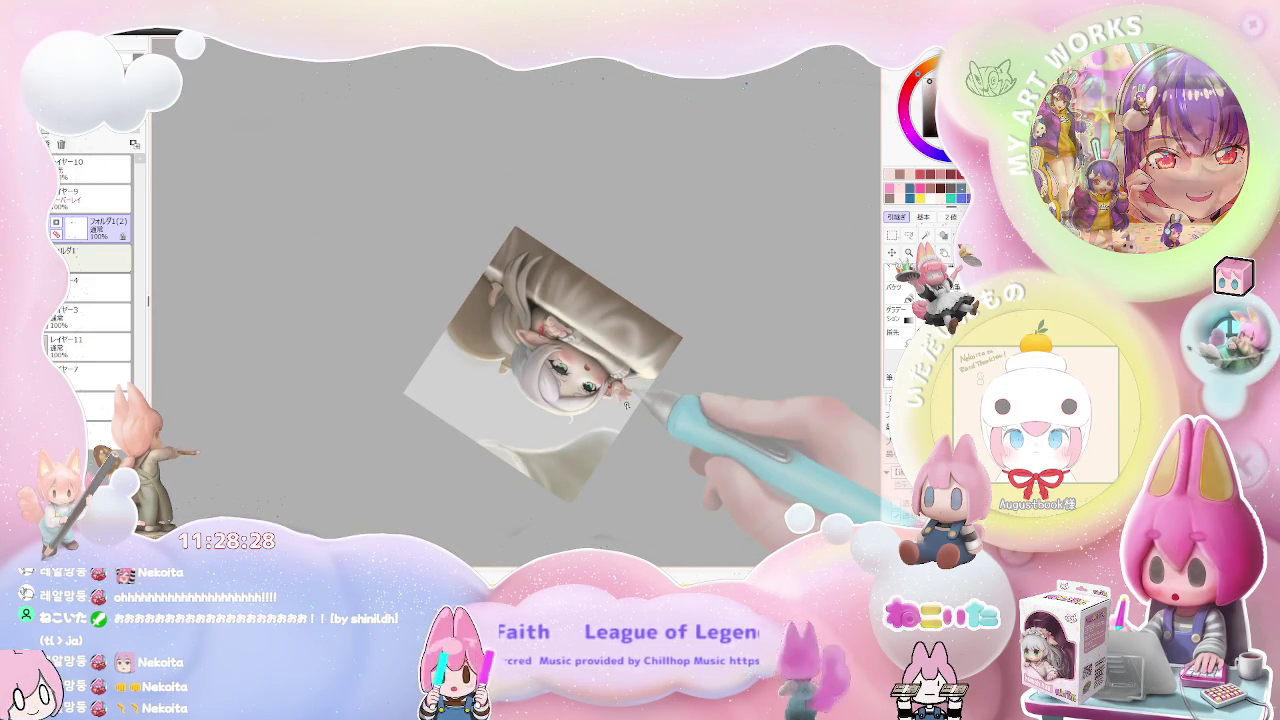
scroll(626, 405, up, 1)
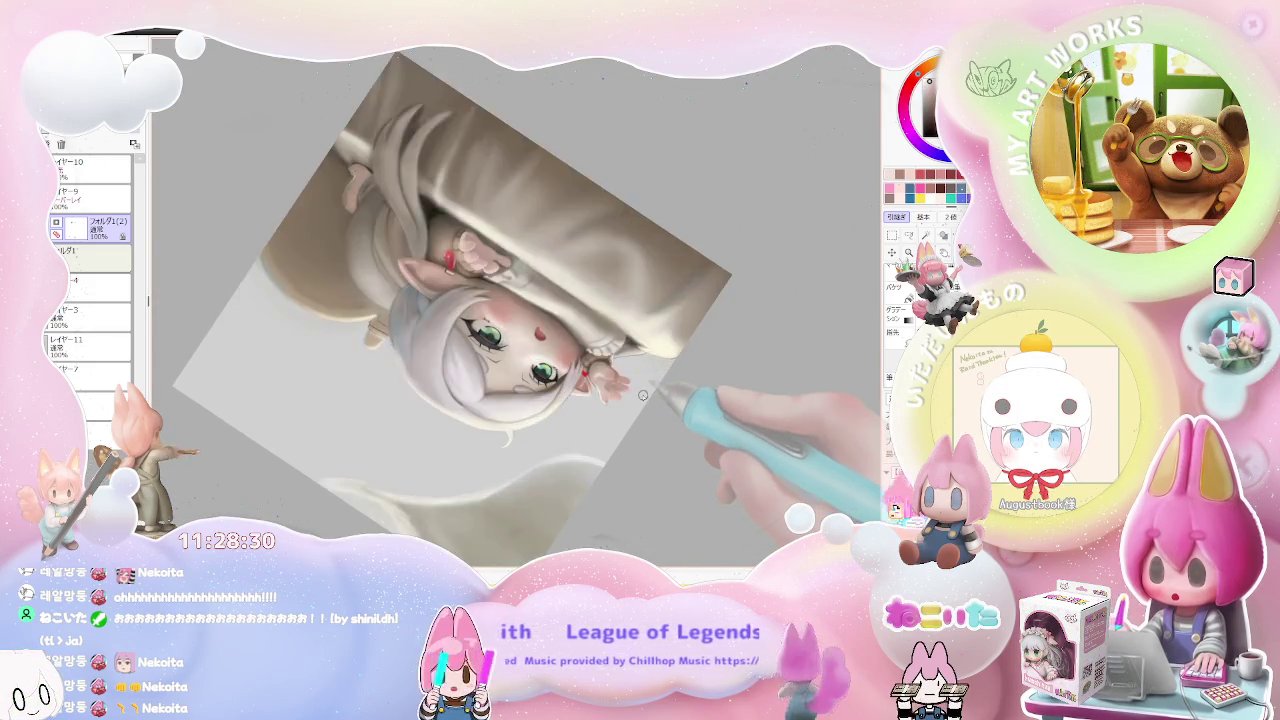
scroll(580, 395, up, 1)
scroll(530, 375, up, 1)
scroll(501, 357, up, 1)
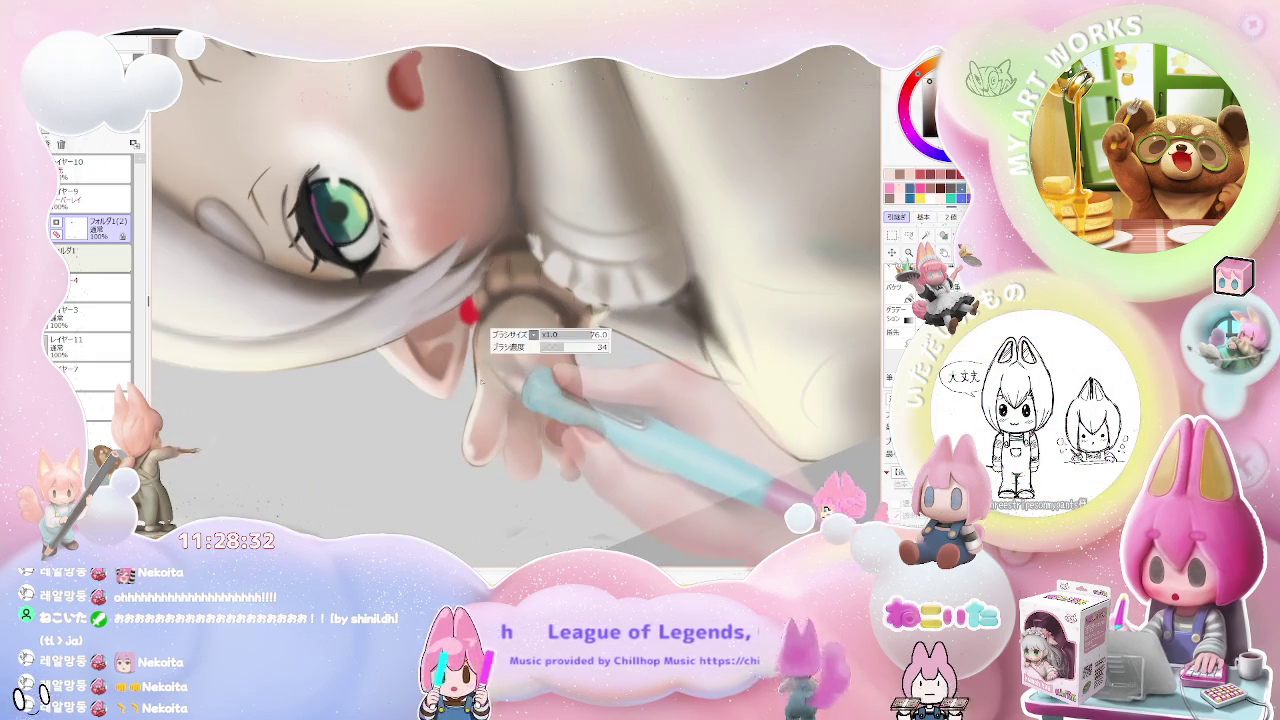
scroll(476, 395, up, 1)
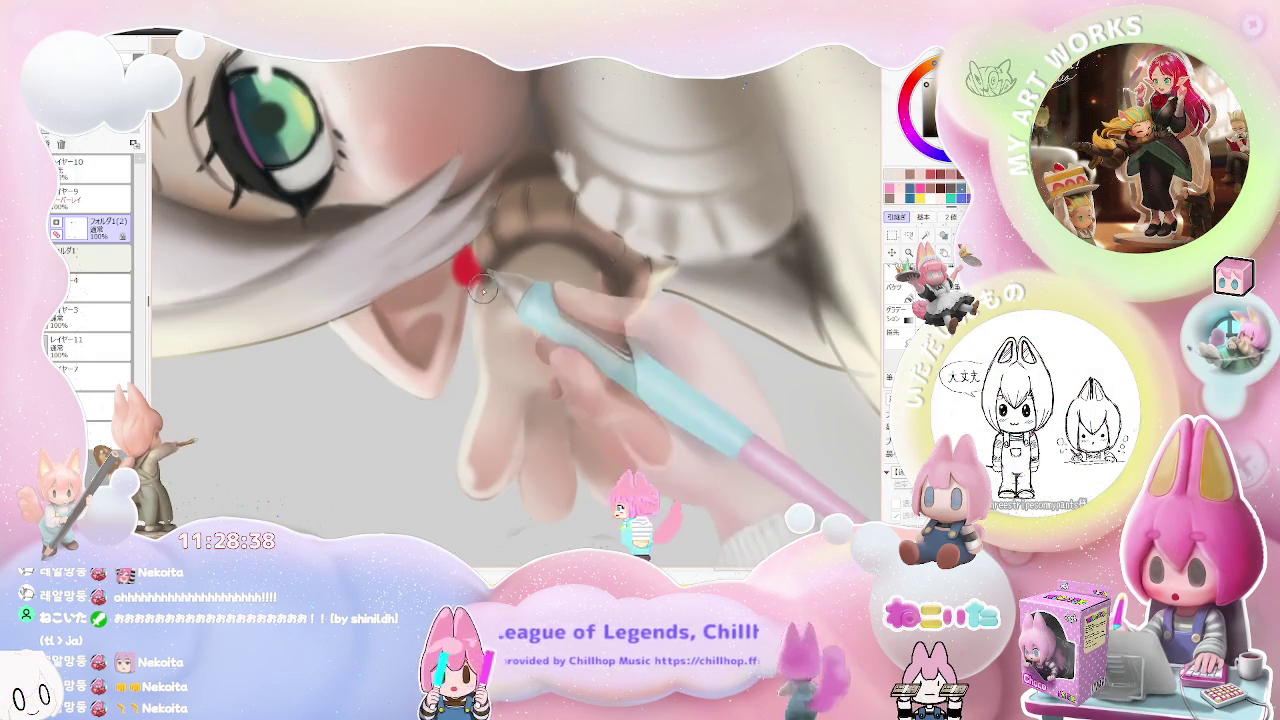
scroll(490, 310, down, 1)
scroll(540, 360, down, 1)
scroll(600, 410, down, 1)
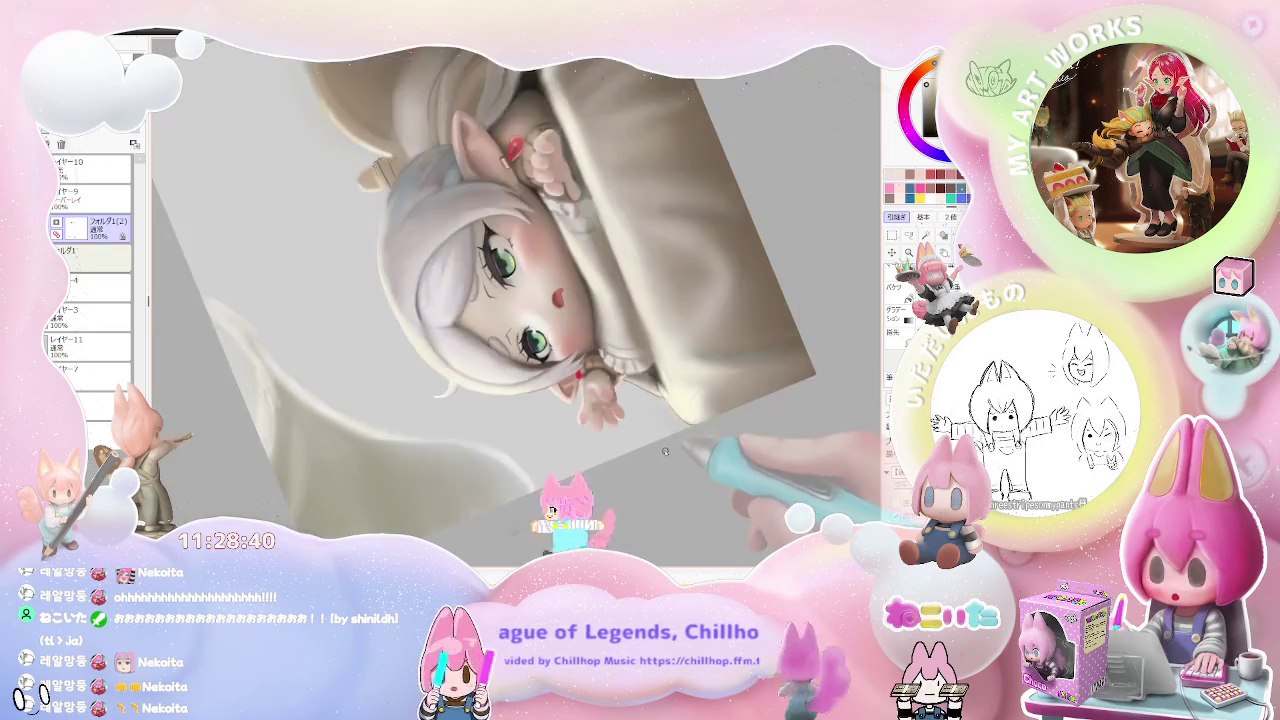
scroll(661, 459, down, 1)
key(Home)
scroll(620, 456, up, 1)
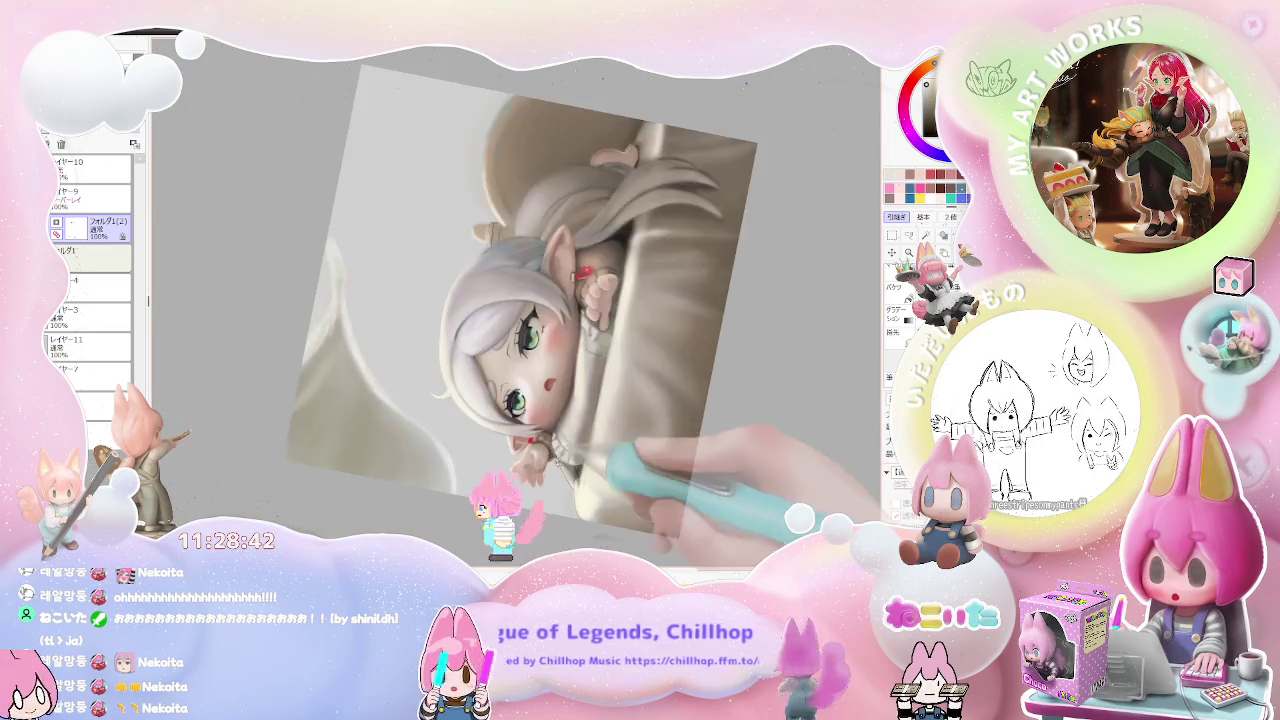
scroll(570, 452, up, 1)
scroll(517, 449, up, 1)
scroll(517, 449, up, 1)
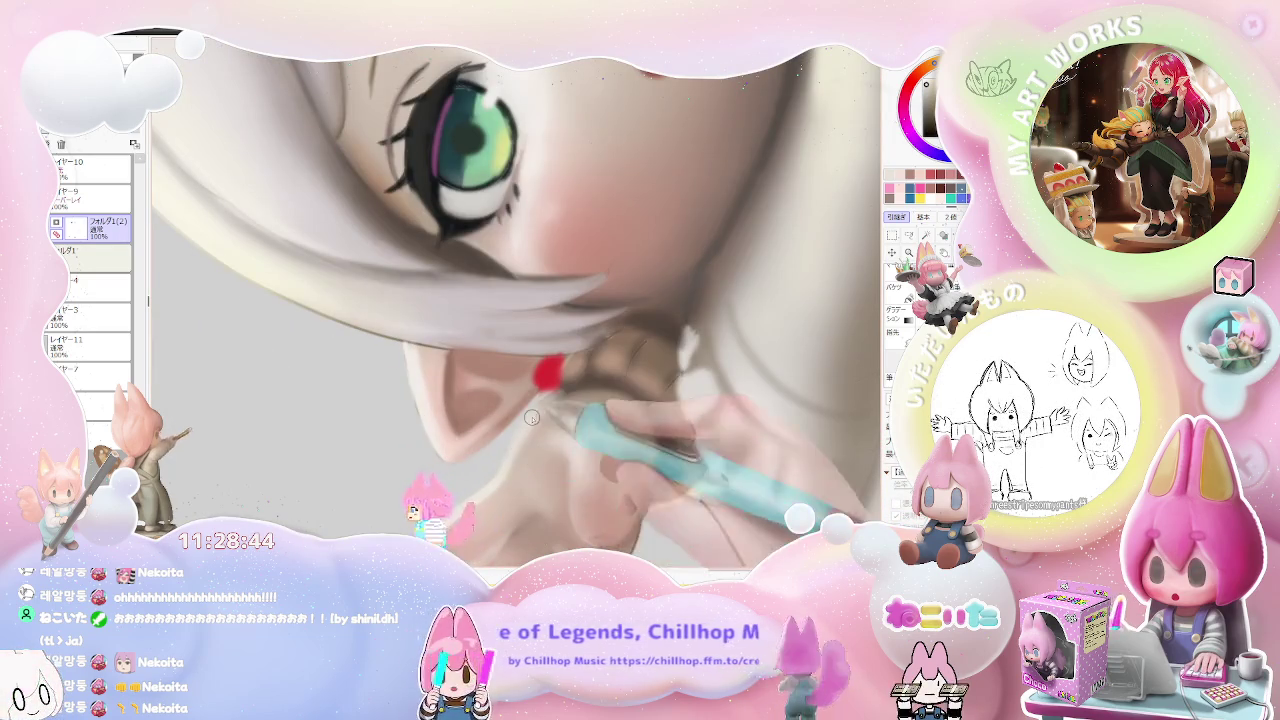
scroll(543, 406, down, 1)
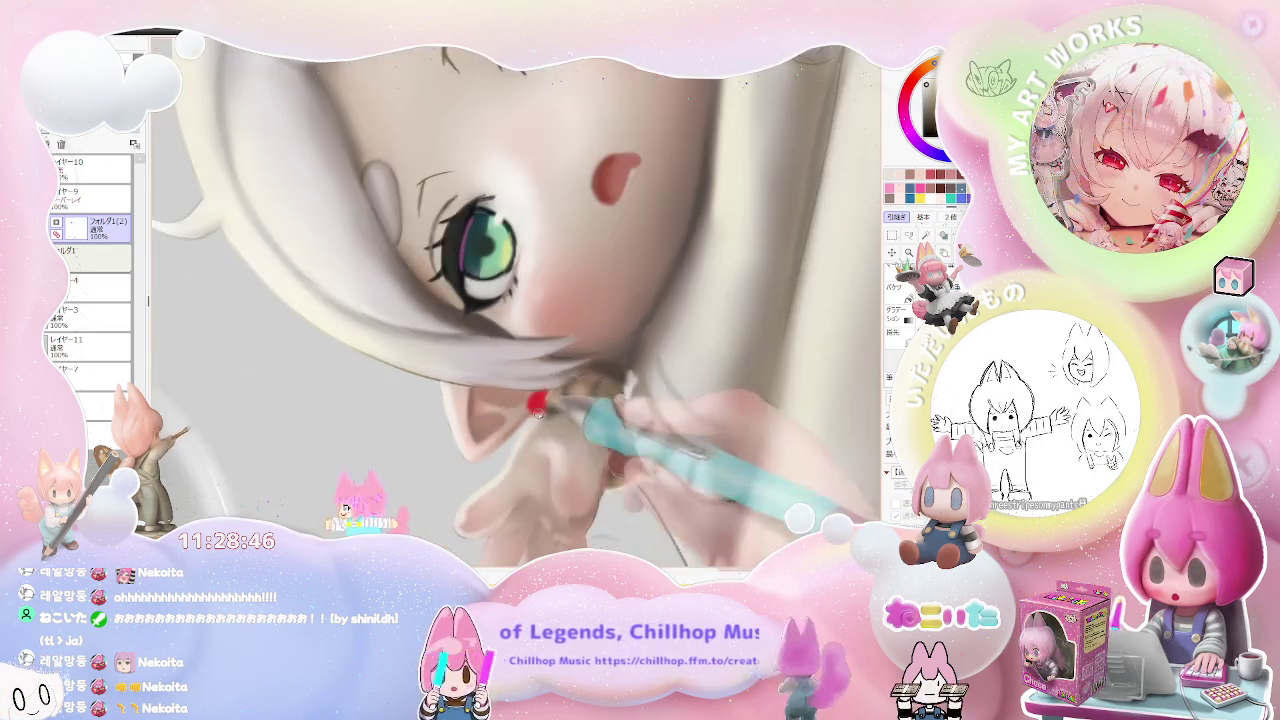
scroll(543, 406, down, 1)
scroll(543, 406, down, 1)
scroll(543, 406, down, 2)
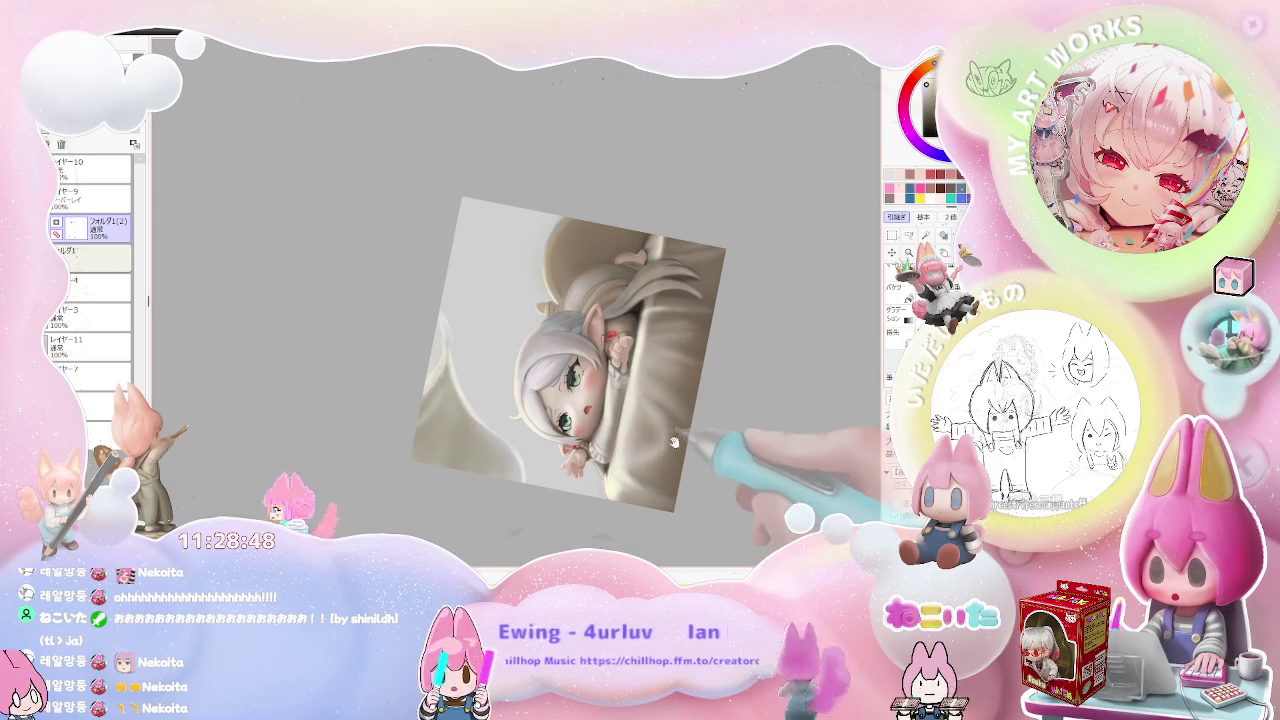
key(End)
key(End)
key(End)
key(End)
key(End)
key(End)
key(End)
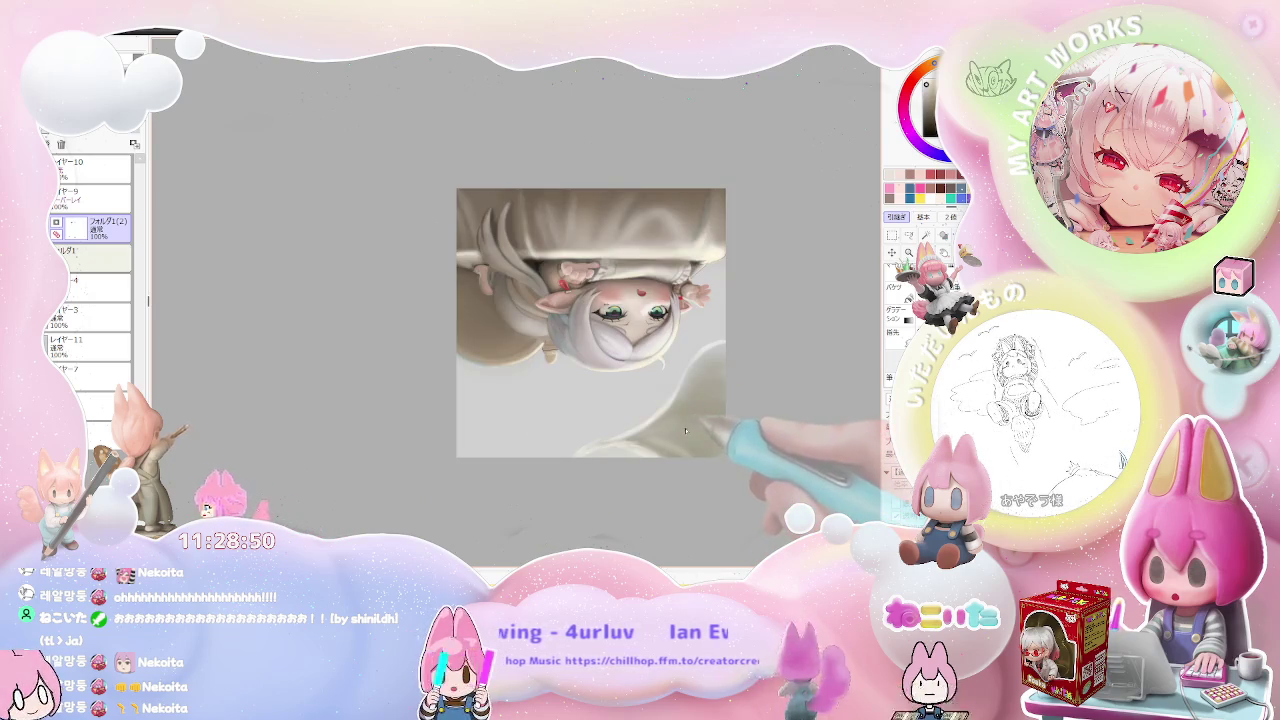
scroll(685, 431, down, 1)
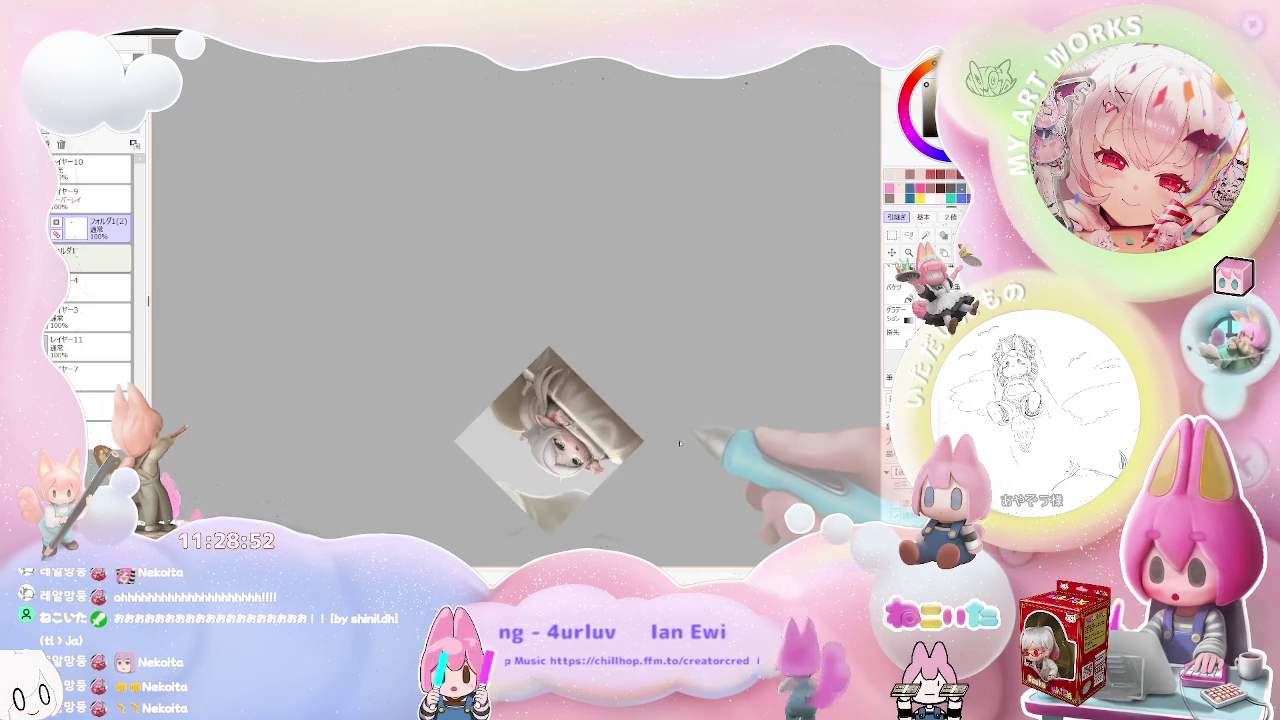
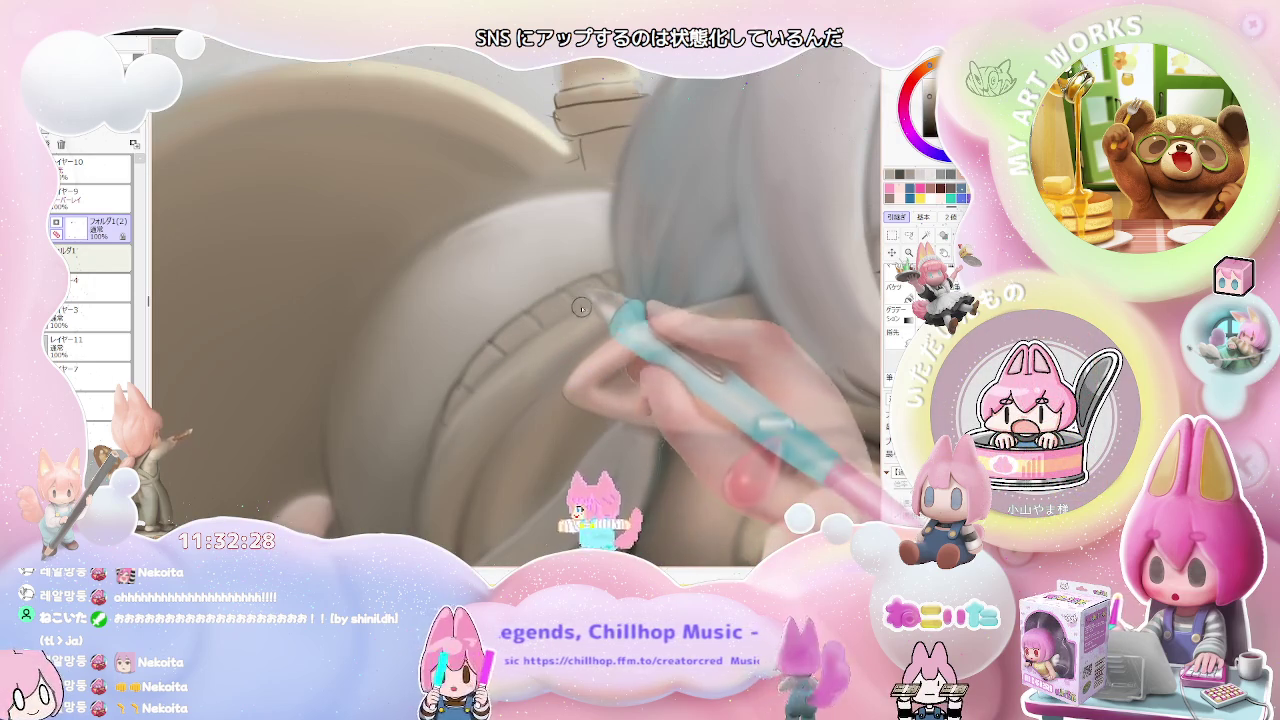
- Enlarge the brush with the ] shortcut to shade the hood behind the head
key(bracketright)
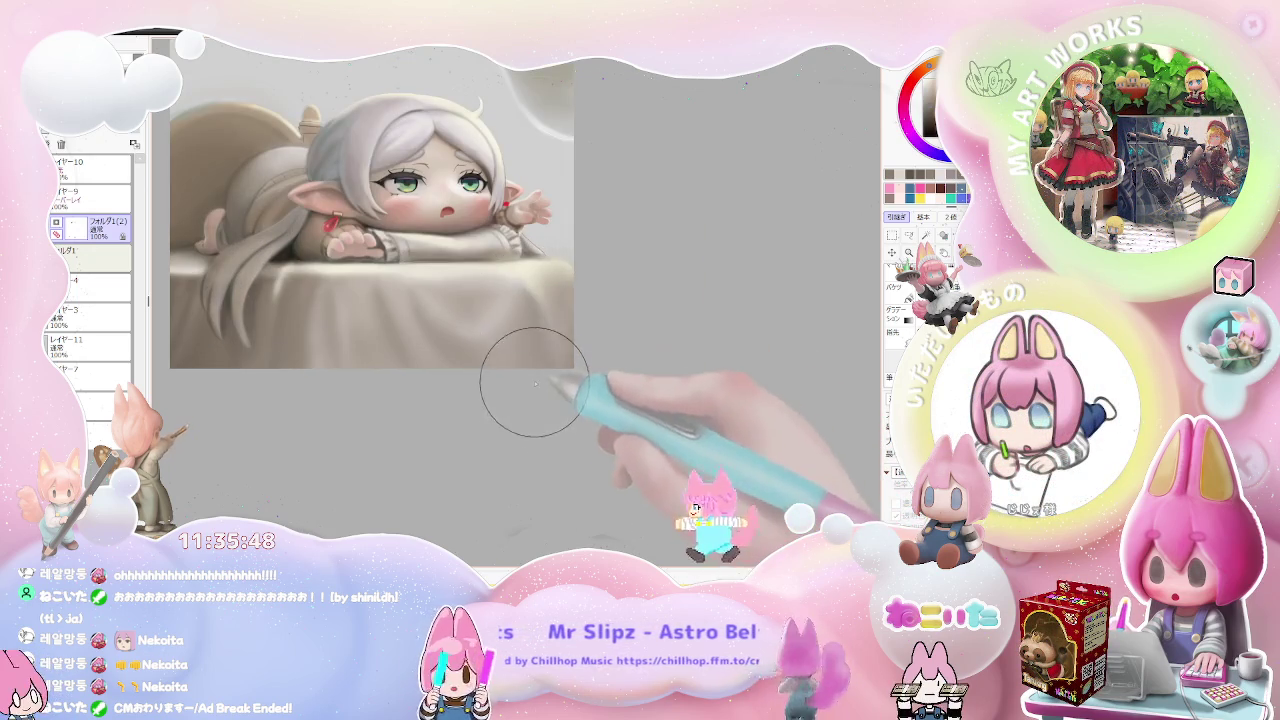
- Zoom out and tilt the canvas view counter-clockwise to survey the composition
scroll(524, 413, down, 2)
scroll(560, 415, down, 1)
scroll(591, 418, down, 1)
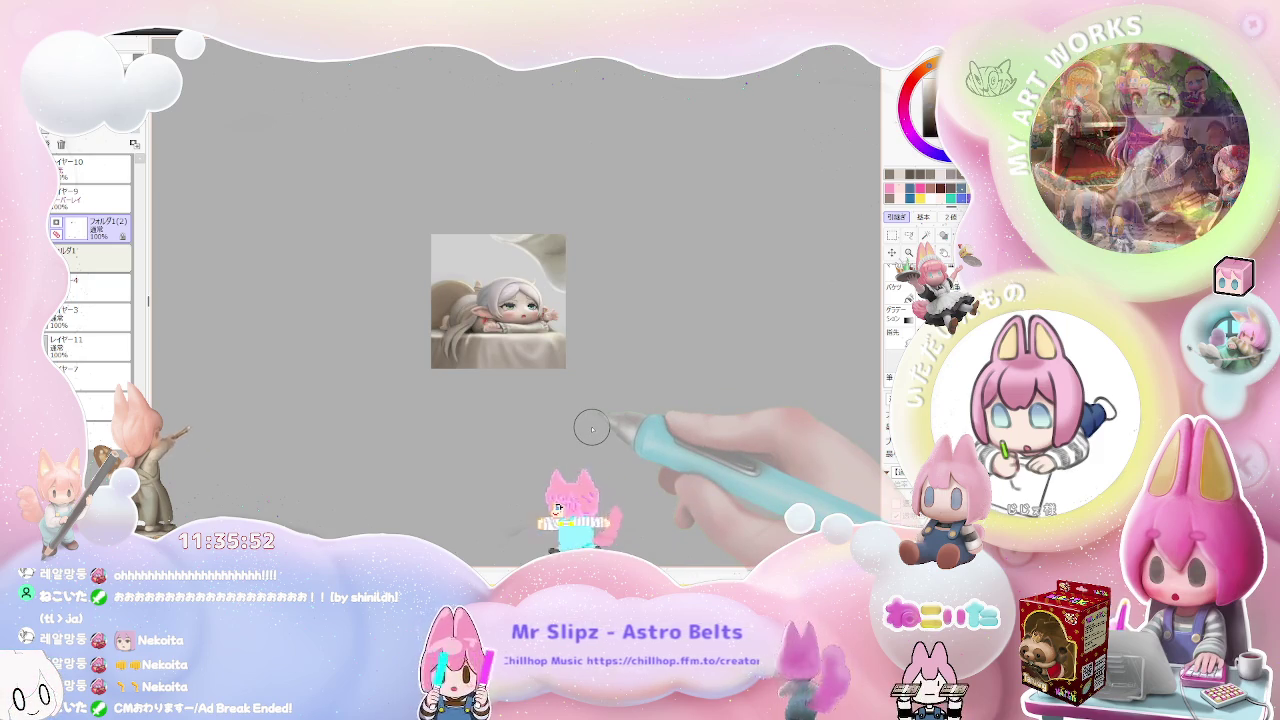
mouse_move(591, 428)
mouse_down()
mouse_move(590, 335)
mouse_move(553, 317)
mouse_up()
scroll(553, 317, up, 2)
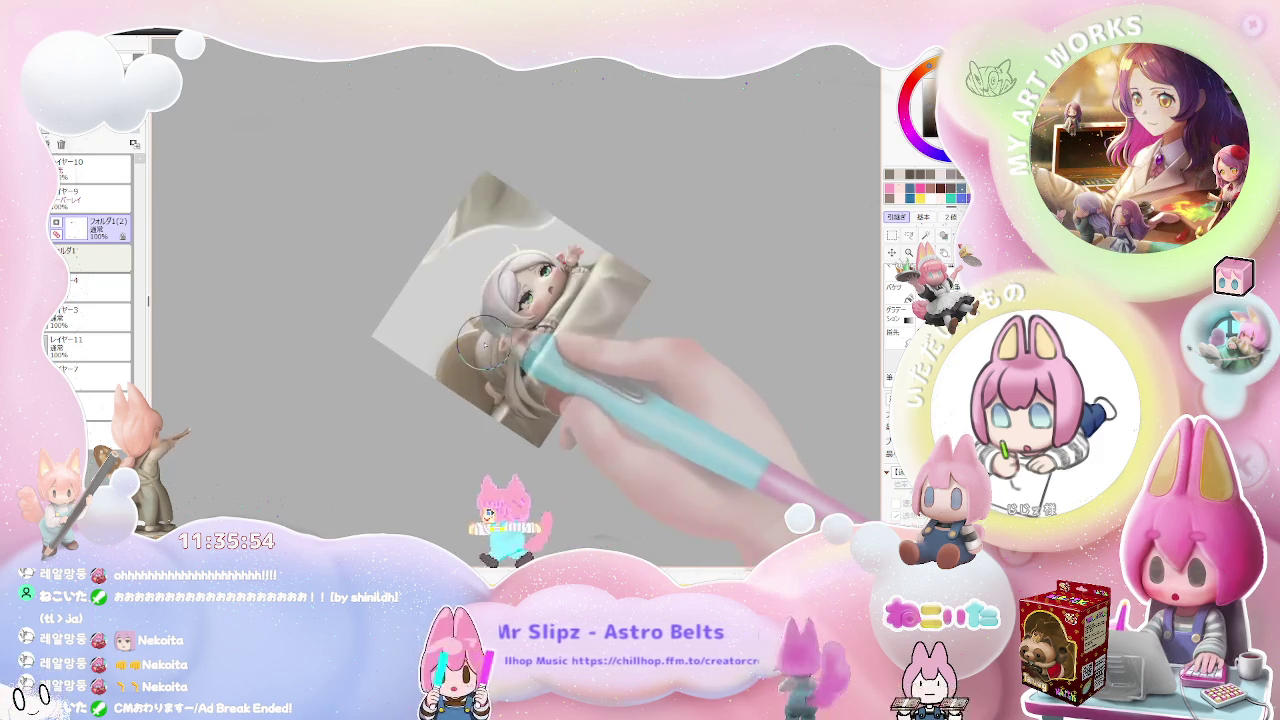
scroll(545, 290, up, 2)
scroll(551, 294, up, 2)
scroll(414, 286, up, 1)
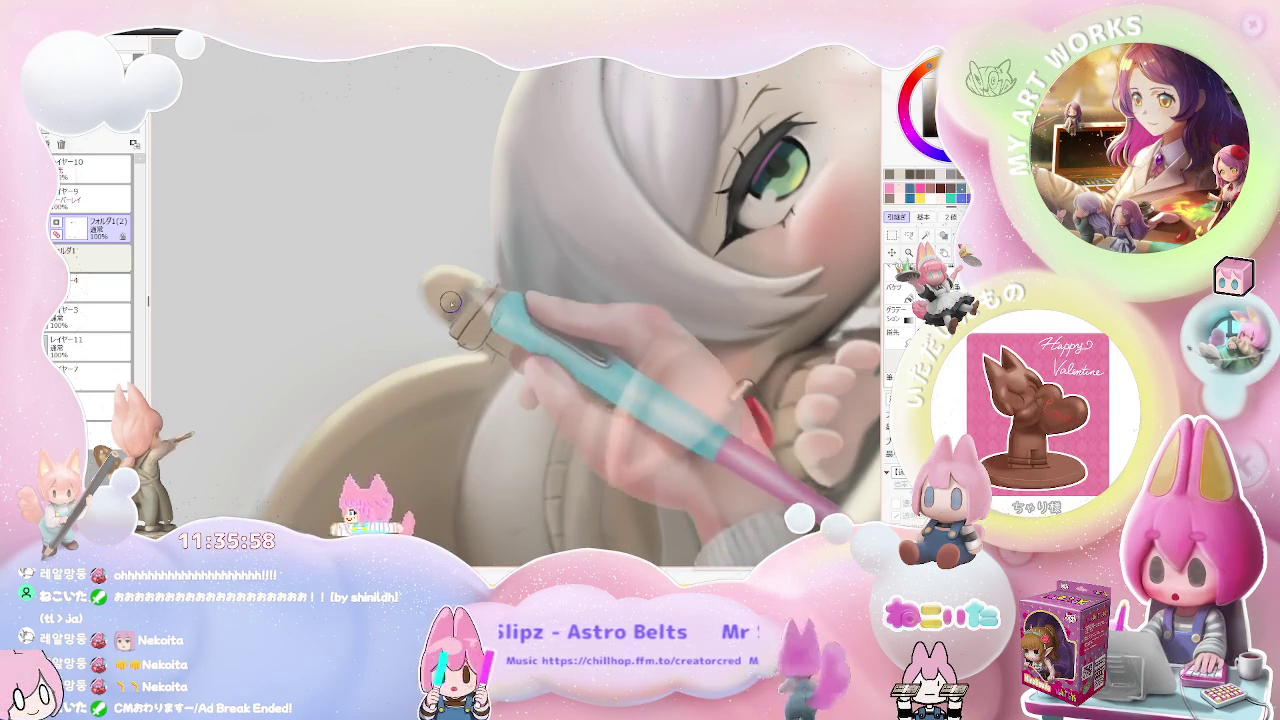
scroll(440, 297, down, 1)
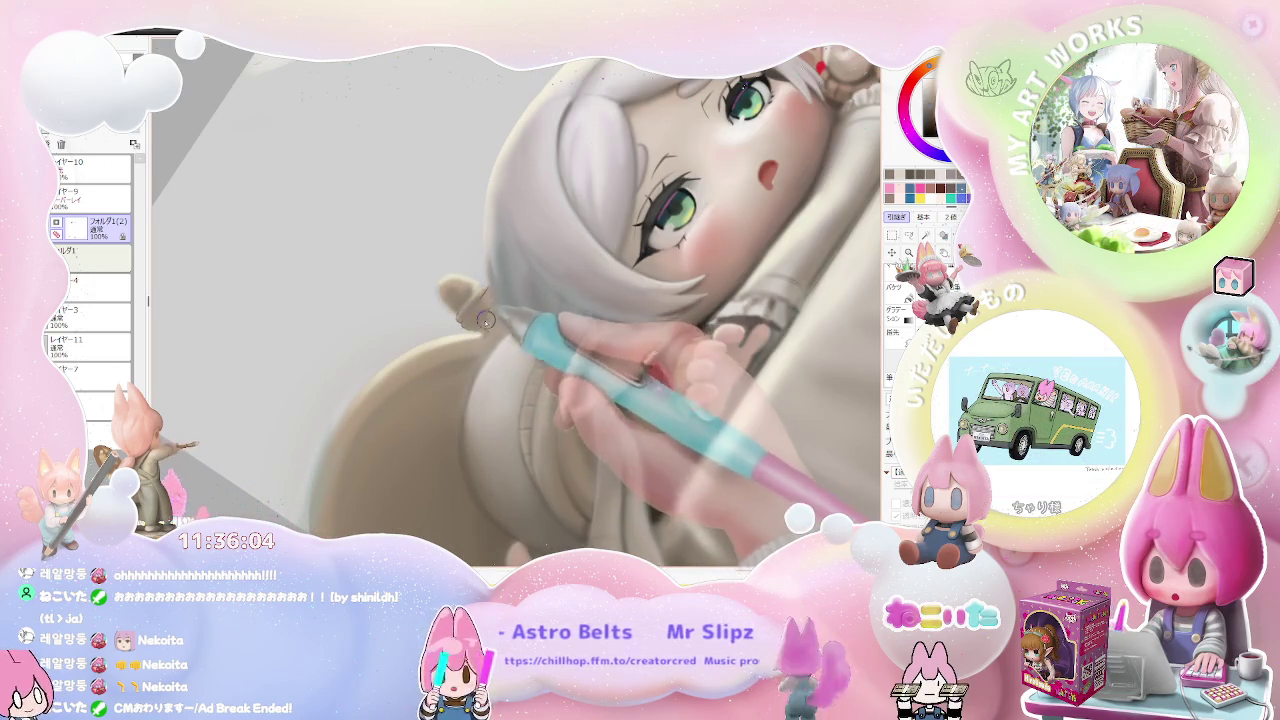
scroll(487, 315, down, 1)
- Reset the rotation upright, mirror the view horizontally, and zoom in on the face
drag(546, 332, 674, 413)
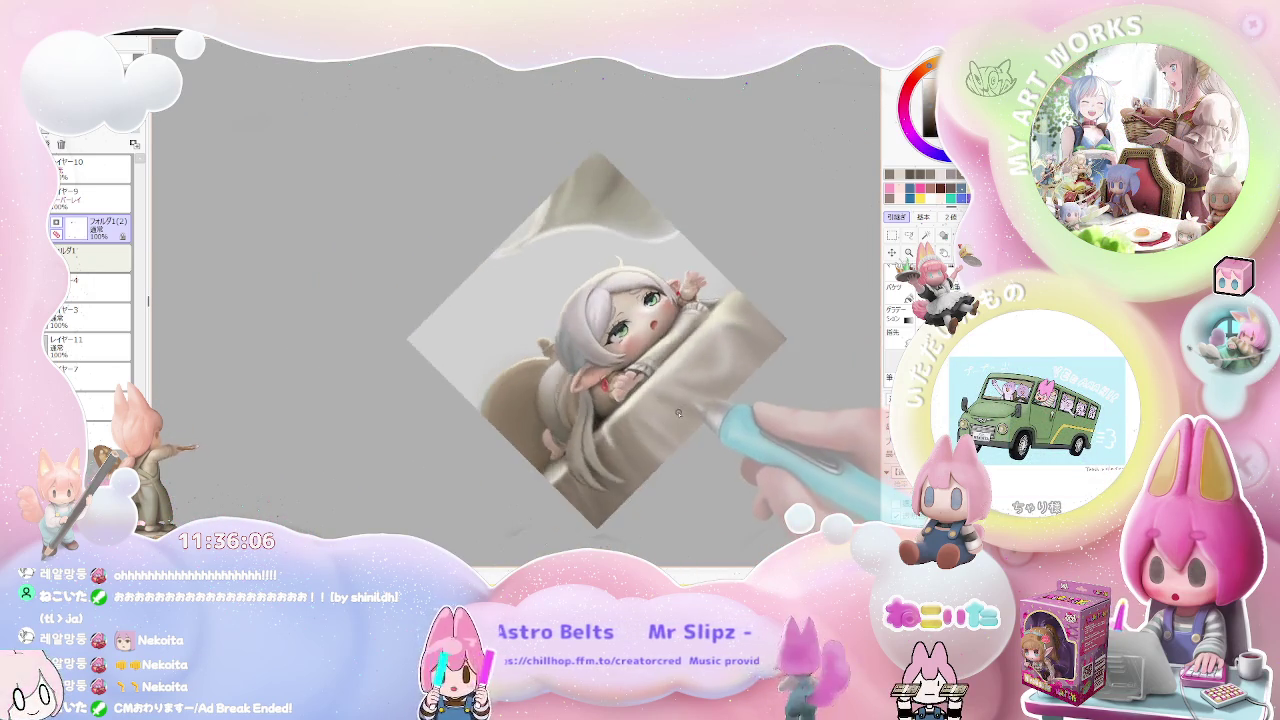
key(End)
key(Home)
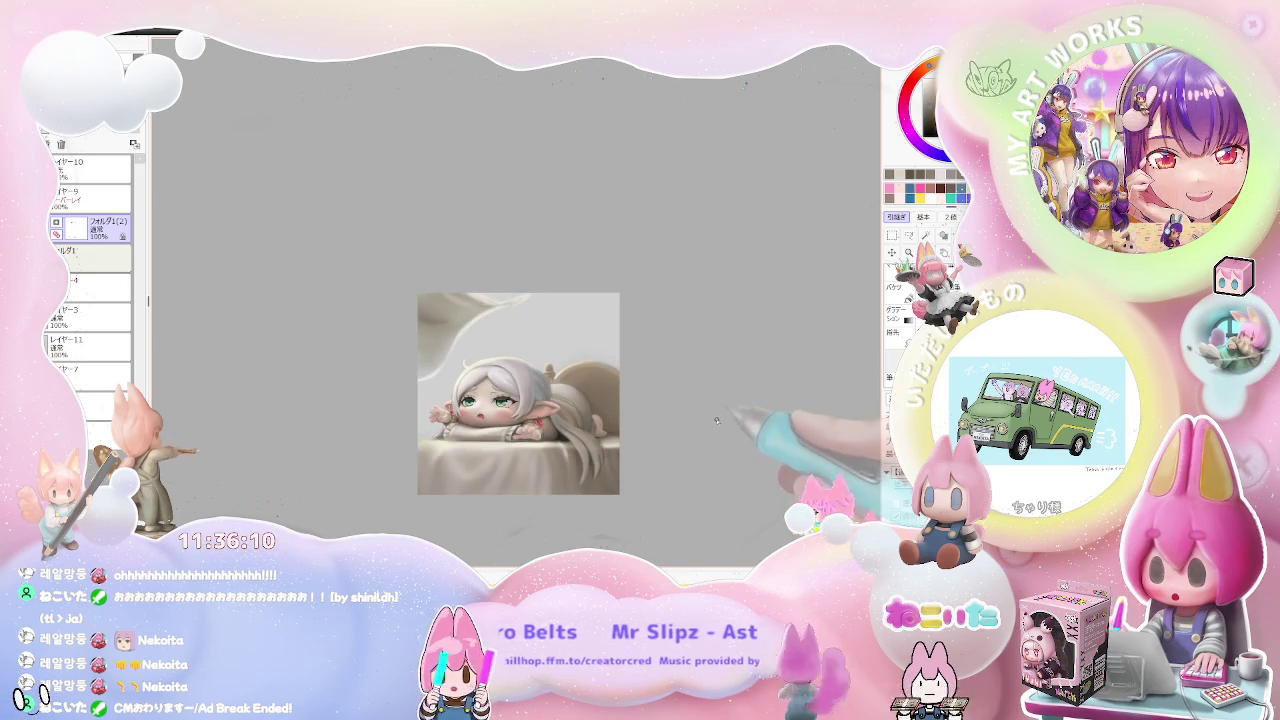
scroll(558, 348, up, 3)
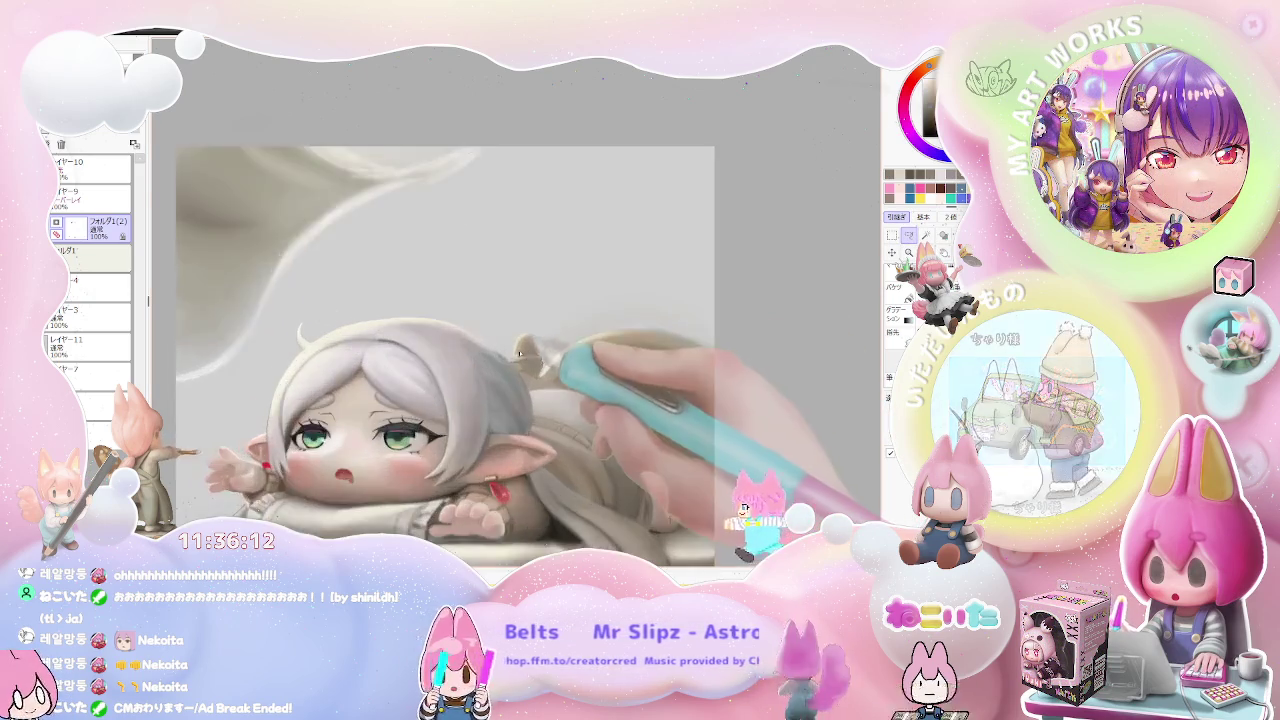
scroll(507, 357, up, 1)
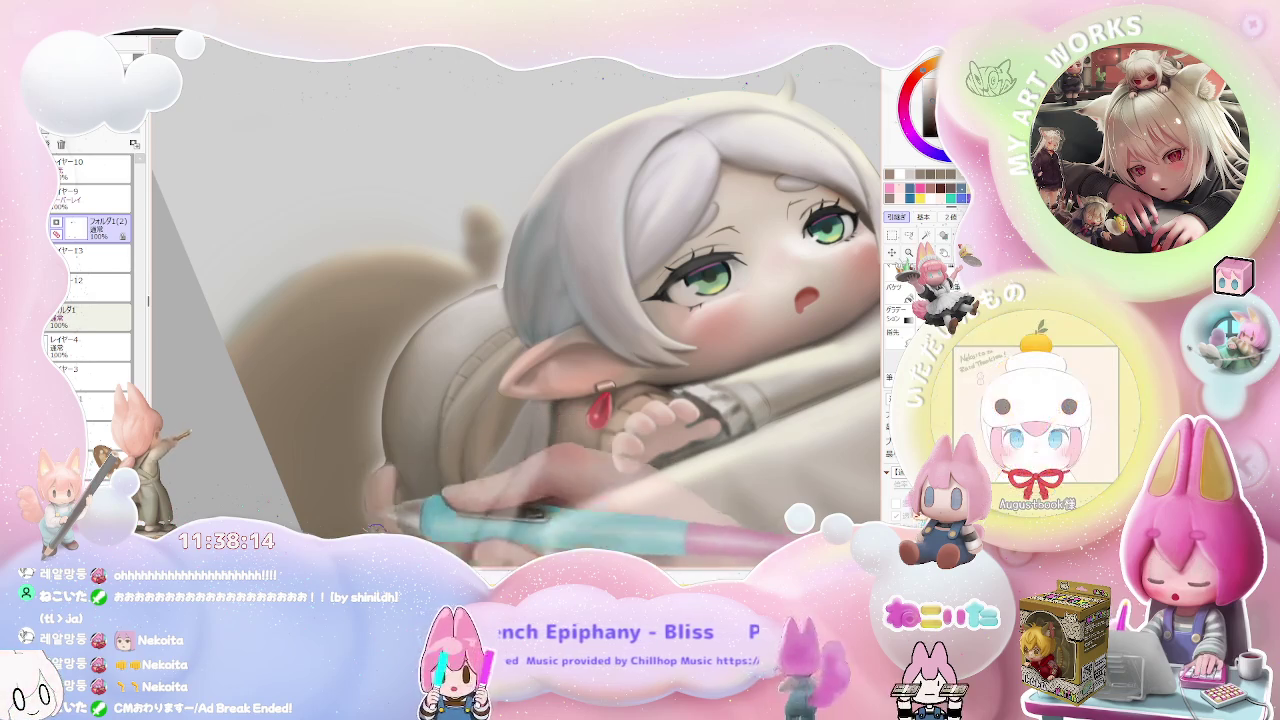
scroll(382, 484, down, 2)
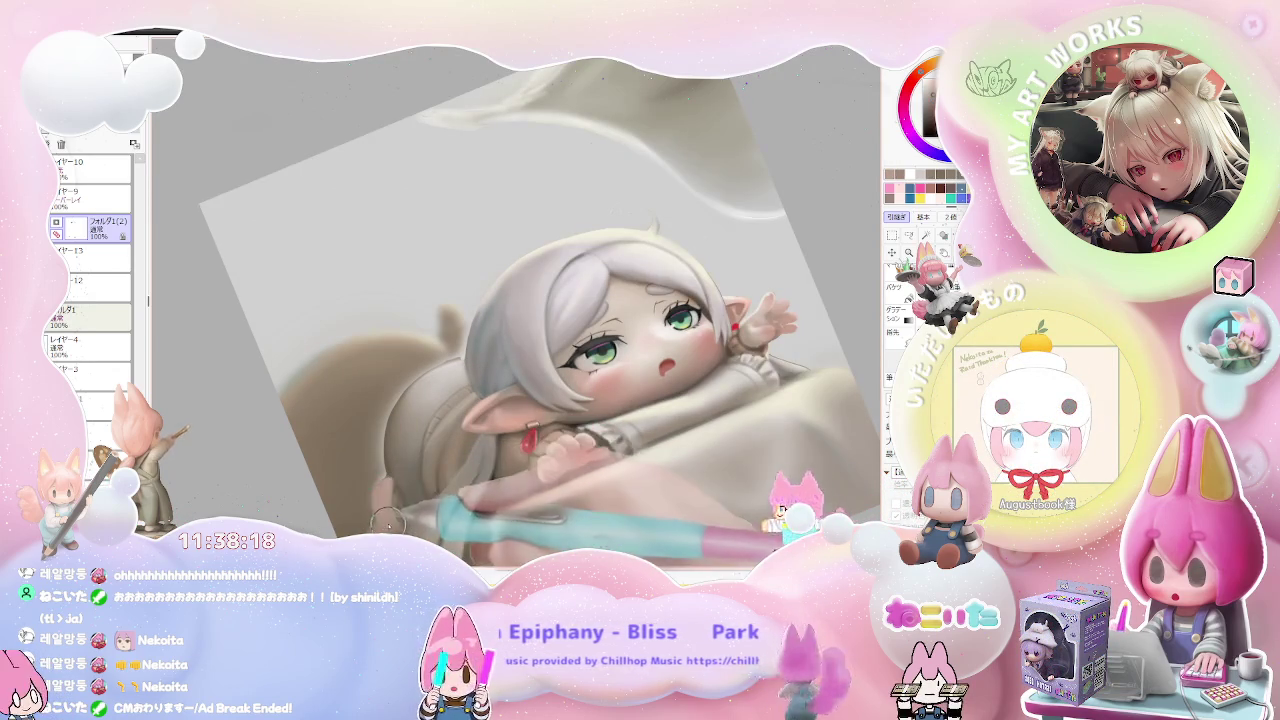
scroll(396, 523, down, 2)
scroll(405, 520, down, 1)
scroll(420, 517, down, 1)
scroll(415, 512, up, 1)
scroll(360, 485, up, 2)
scroll(300, 450, up, 2)
scroll(290, 441, down, 2)
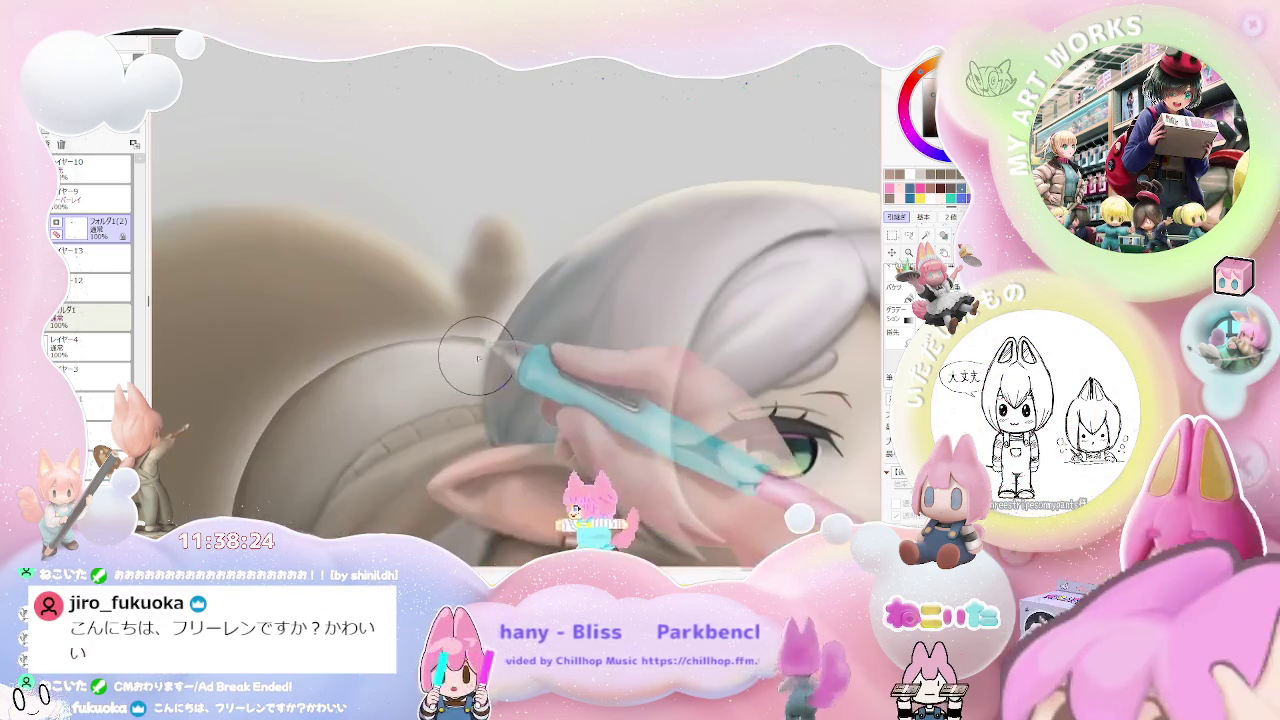
drag(345, 410, 478, 345)
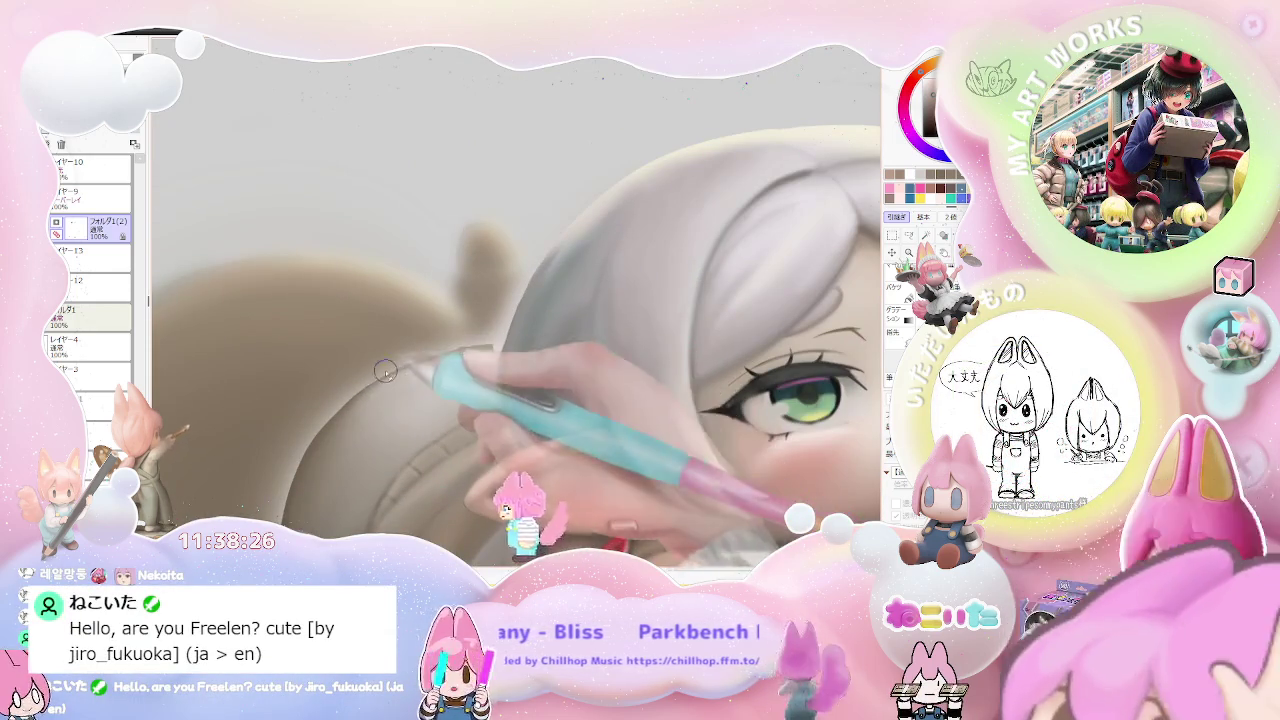
key(ctrl+z)
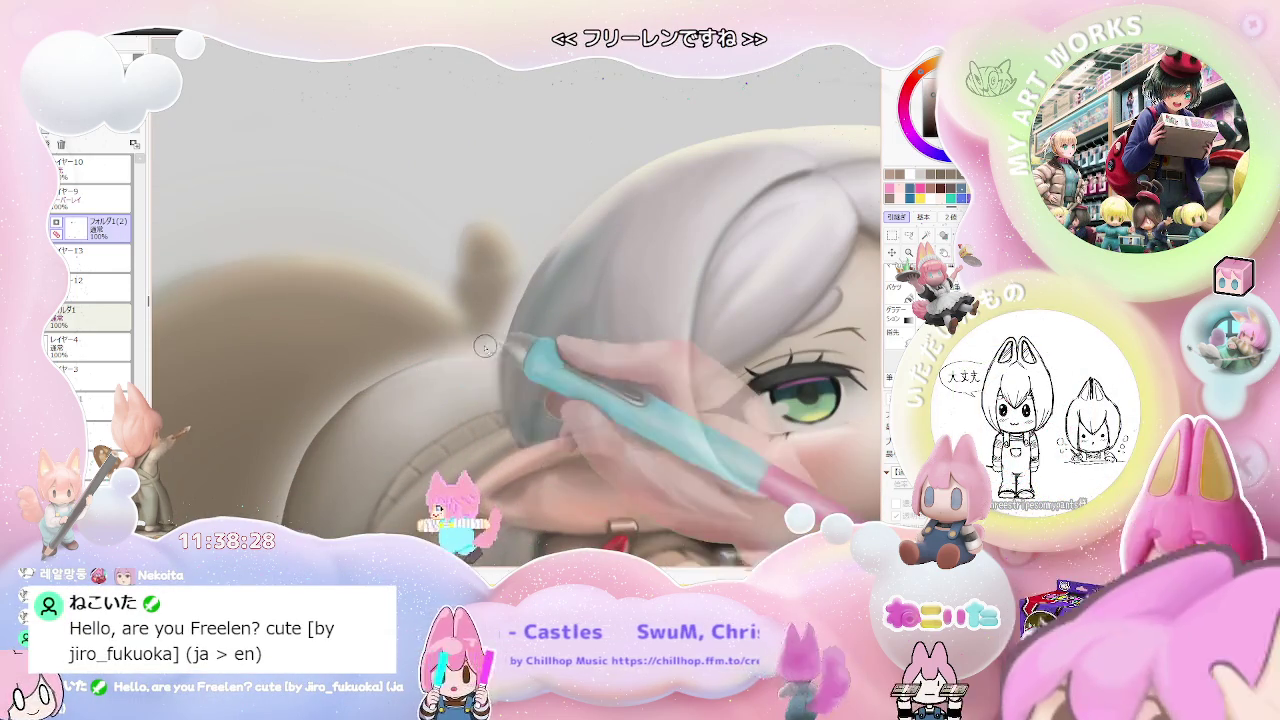
scroll(495, 345, down, 2)
key(Delete)
scroll(505, 342, down, 2)
scroll(513, 340, down, 1)
scroll(513, 338, down, 1)
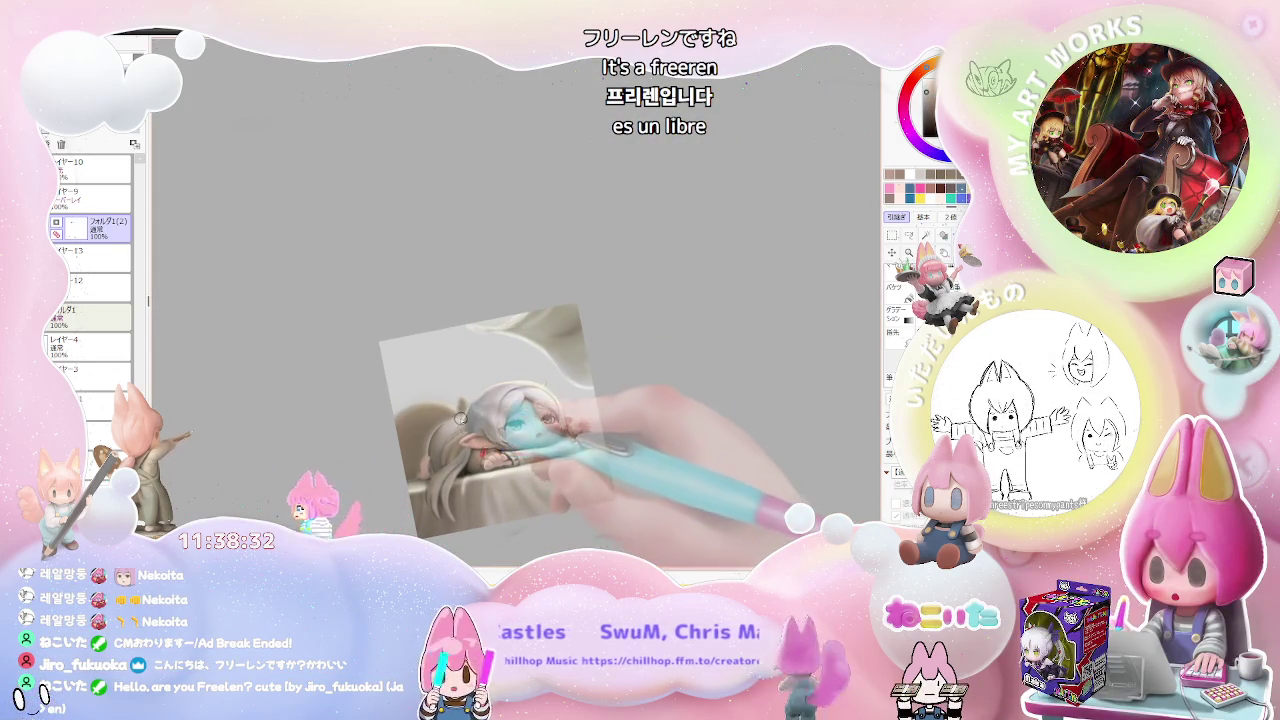
scroll(461, 418, up, 2)
scroll(440, 445, up, 2)
scroll(410, 483, up, 1)
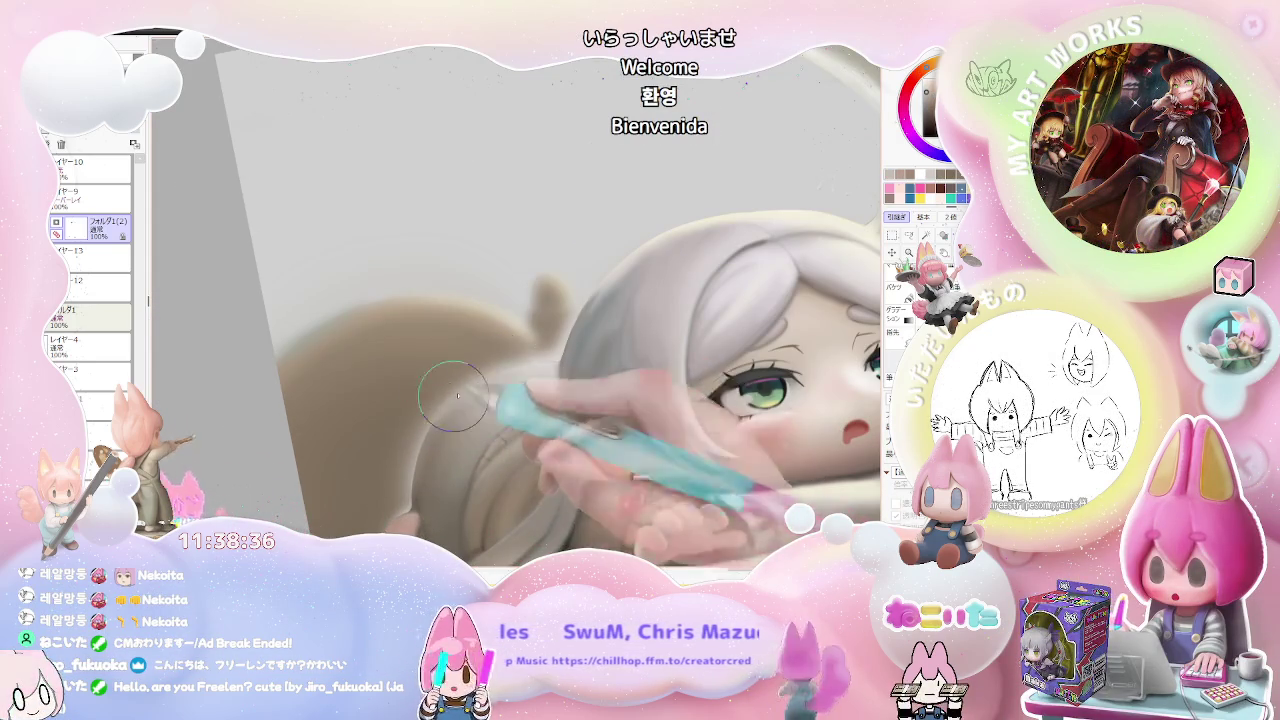
scroll(470, 418, down, 2)
scroll(560, 430, down, 2)
scroll(650, 445, down, 2)
scroll(740, 456, down, 1)
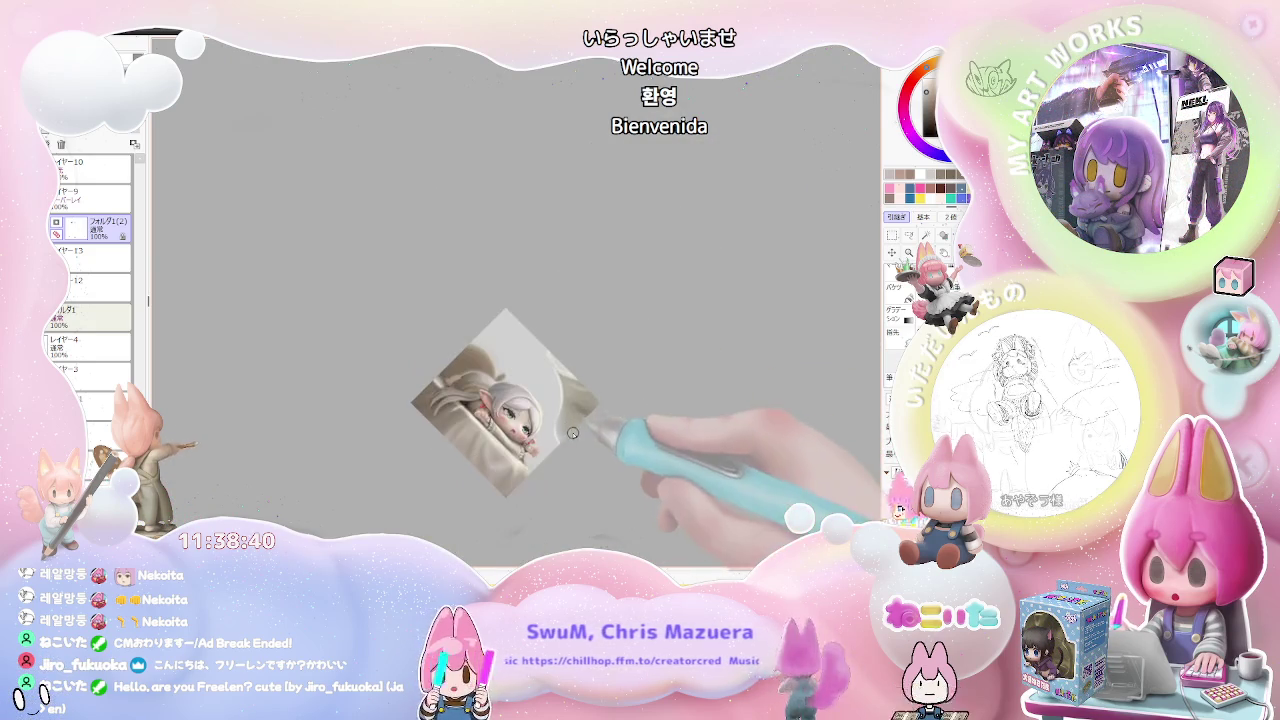
scroll(501, 433, up, 2)
scroll(514, 429, up, 1)
scroll(480, 457, up, 1)
scroll(681, 464, down, 1)
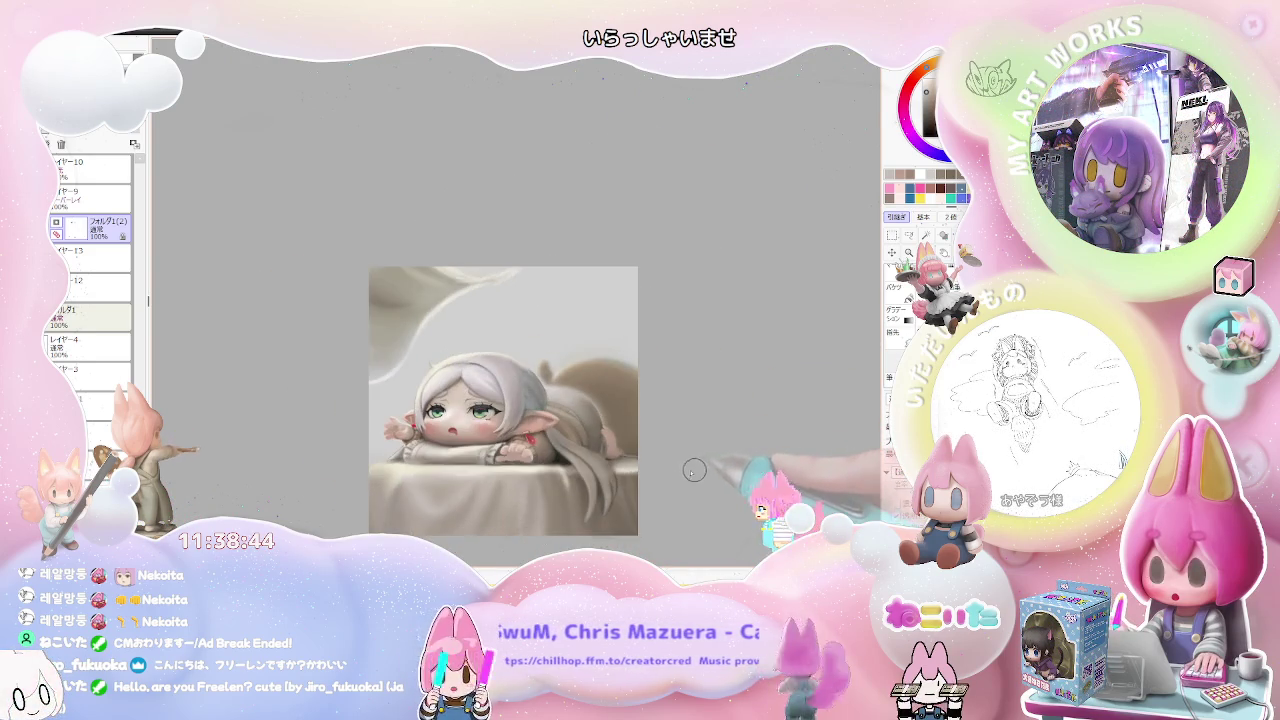
scroll(600, 560, up, 1)
scroll(480, 560, up, 2)
scroll(428, 408, up, 2)
key(bracketleft)
key(bracketleft)
key(bracketleft)
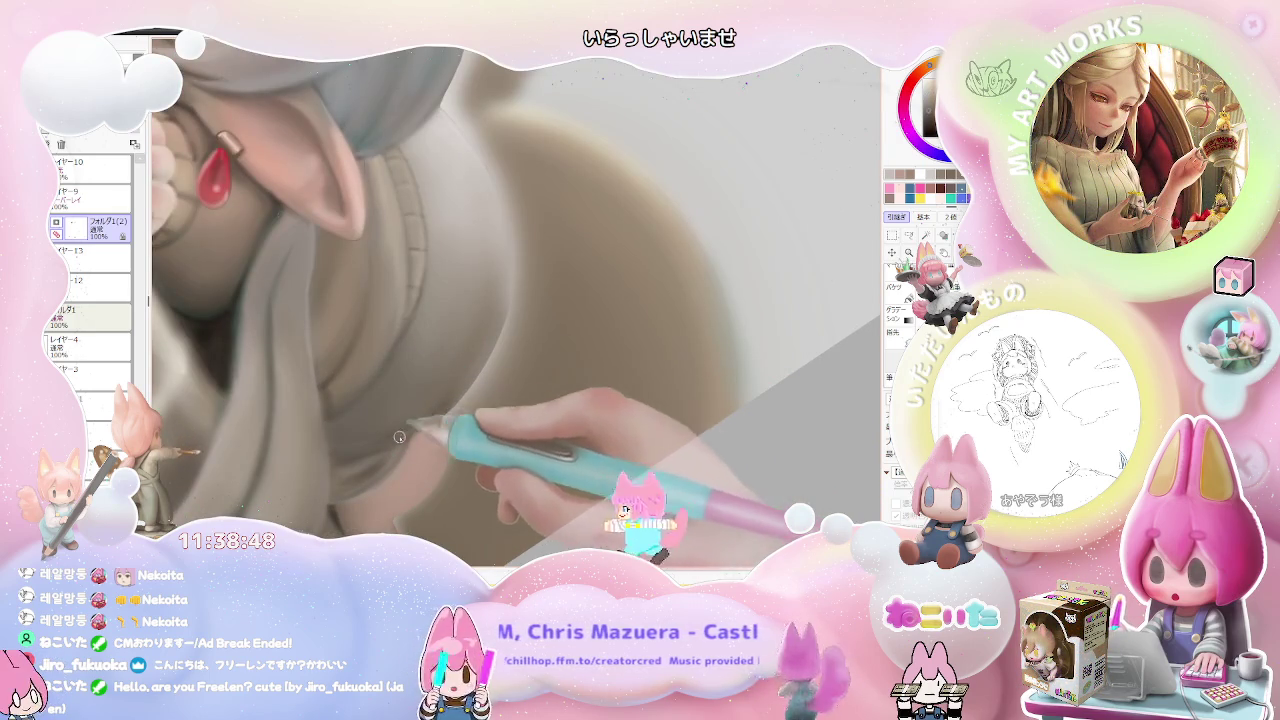
- Zoom in on the pointed ear and hair with the view rotated nearer upright
scroll(406, 425, down, 3)
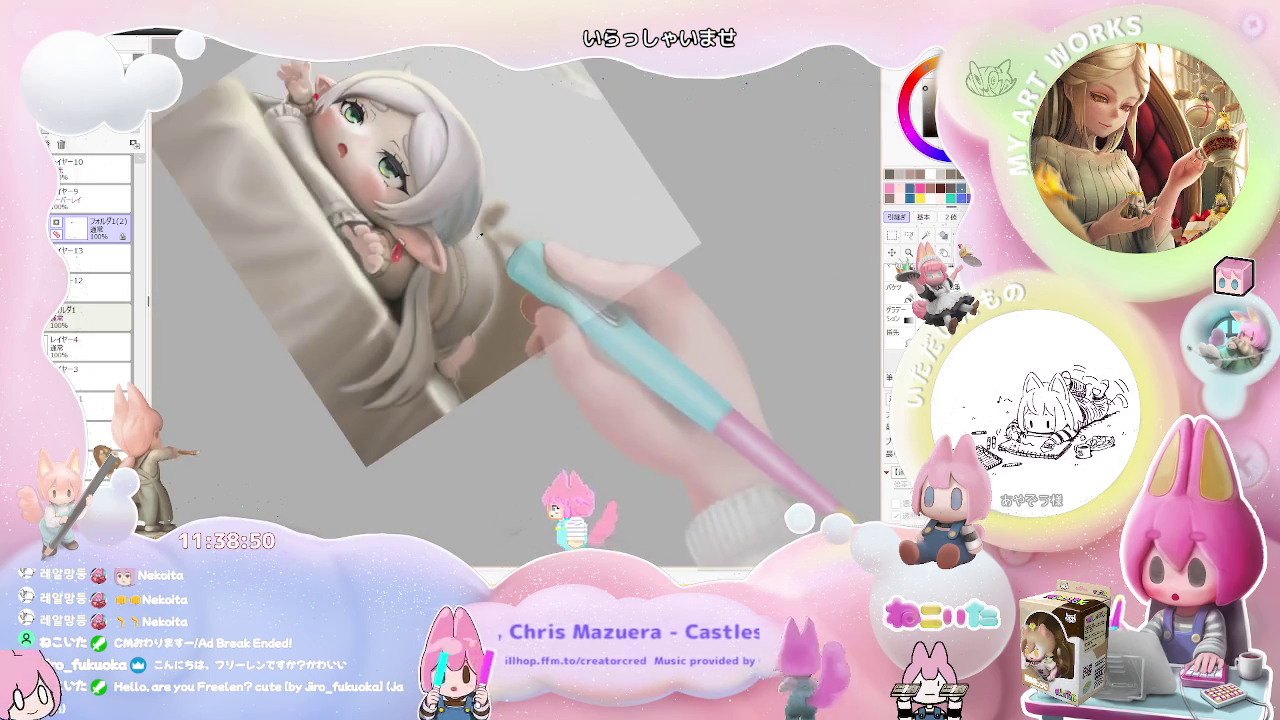
scroll(496, 262, down, 1)
drag(496, 262, 528, 392)
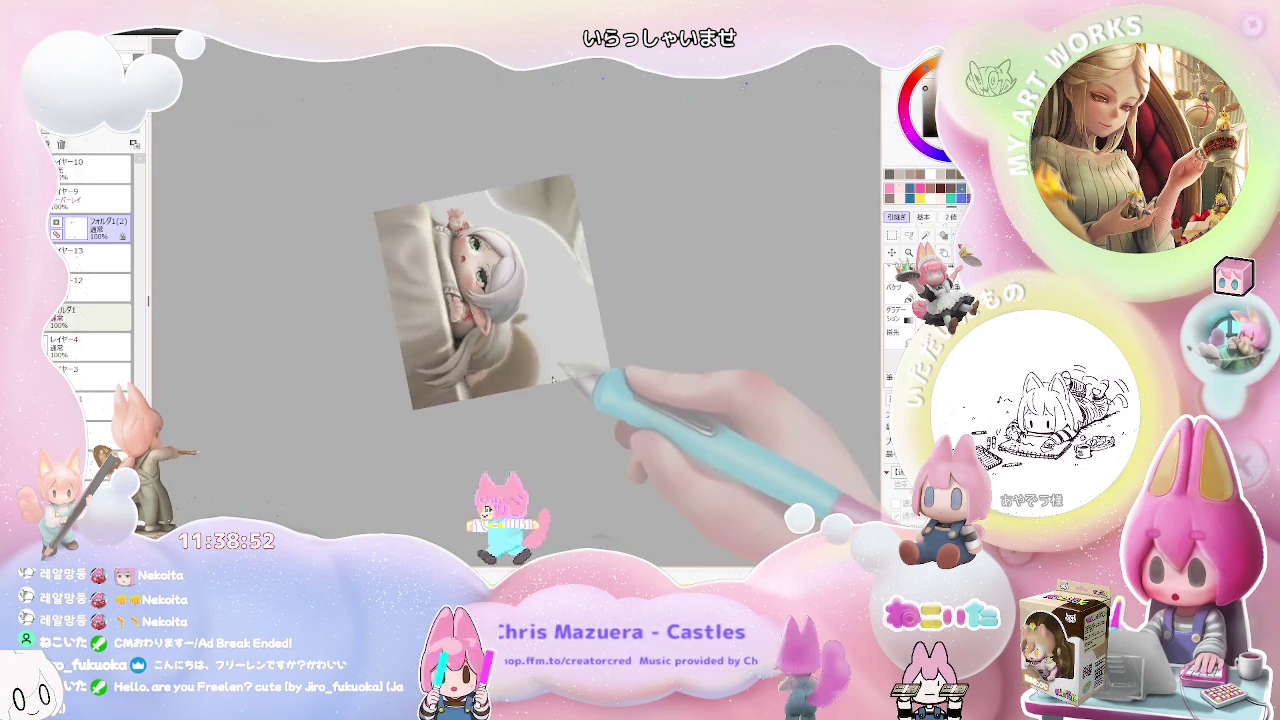
scroll(528, 392, up, 2)
scroll(425, 345, up, 3)
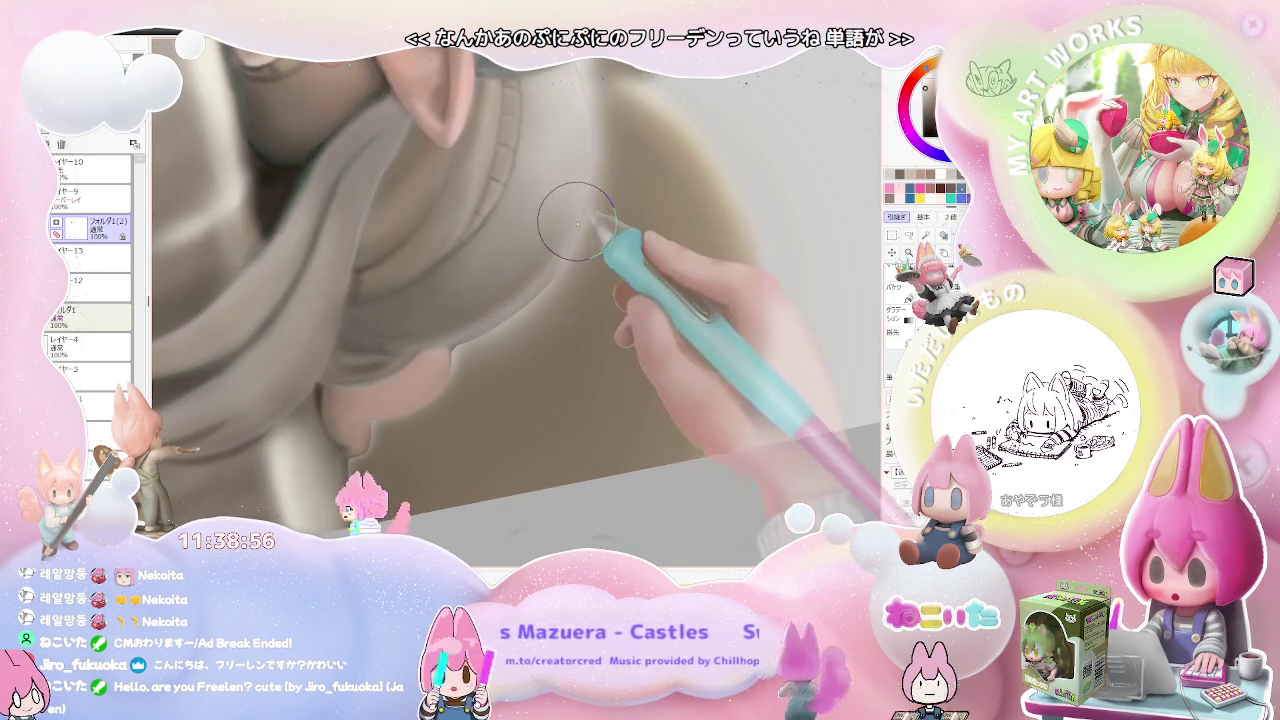
scroll(556, 262, down, 2)
scroll(544, 294, down, 2)
scroll(544, 294, down, 2)
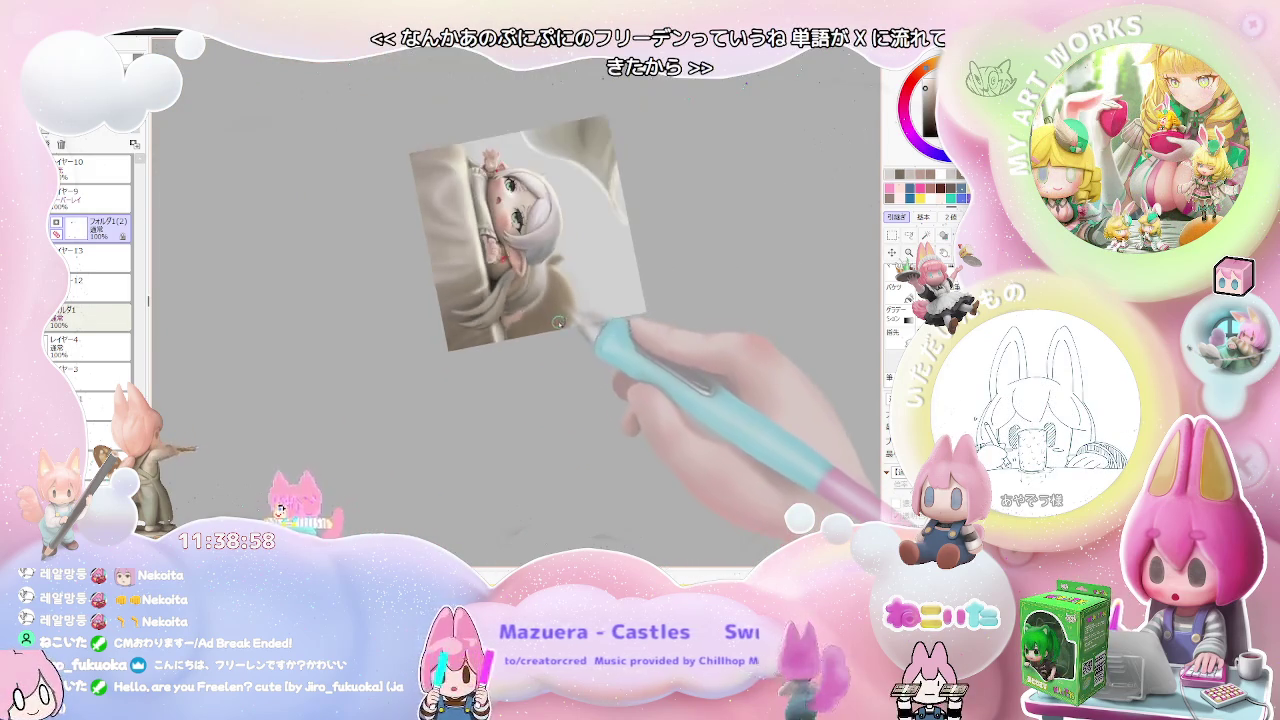
scroll(520, 360, up, 1)
scroll(466, 394, up, 3)
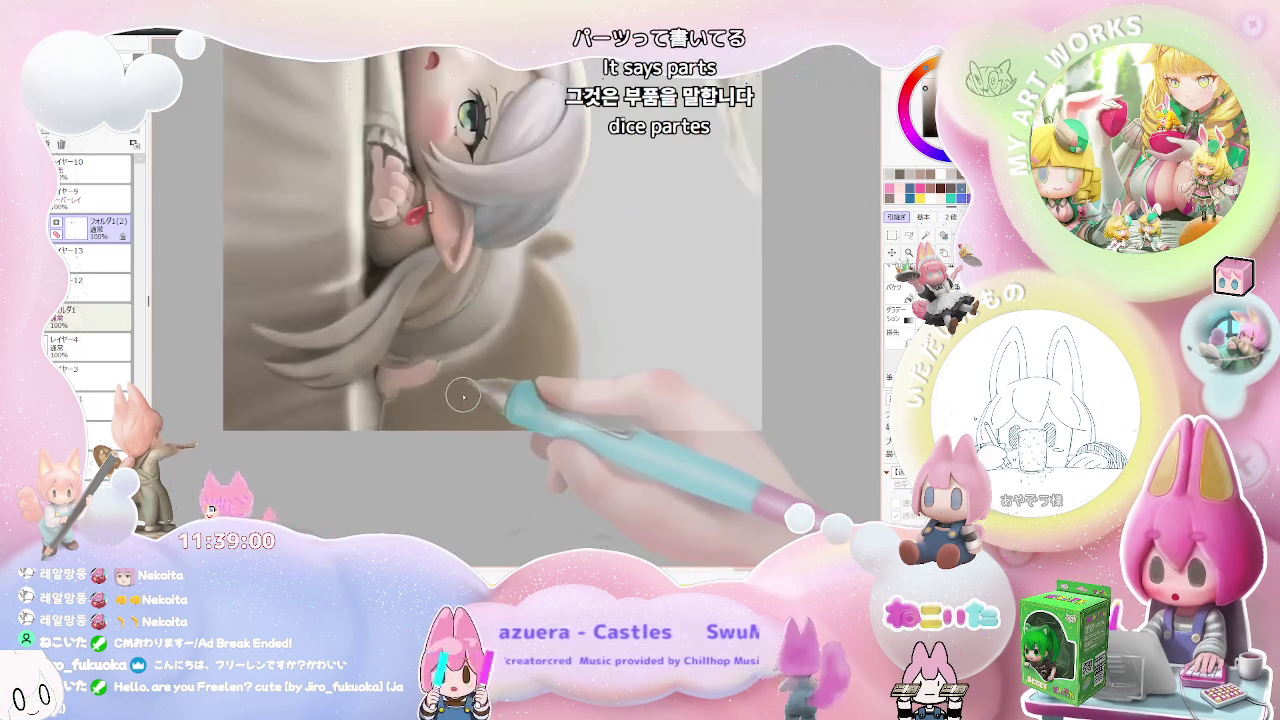
scroll(410, 357, up, 1)
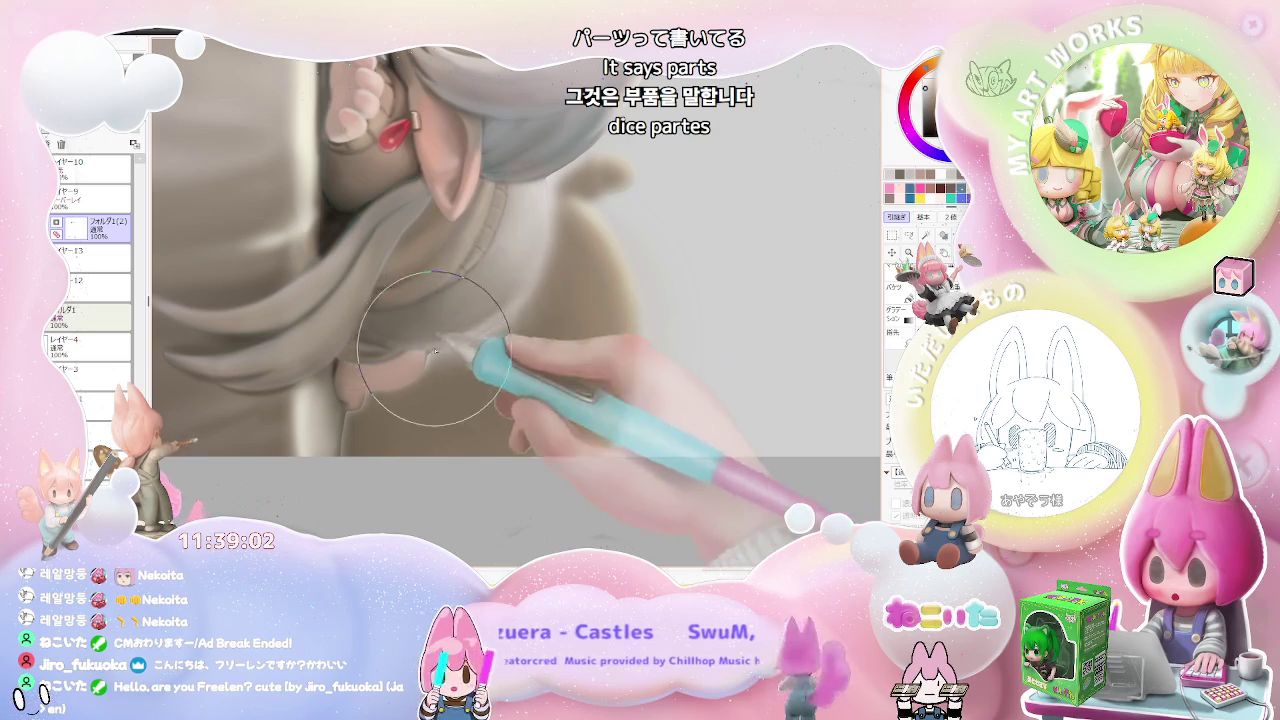
scroll(458, 341, down, 1)
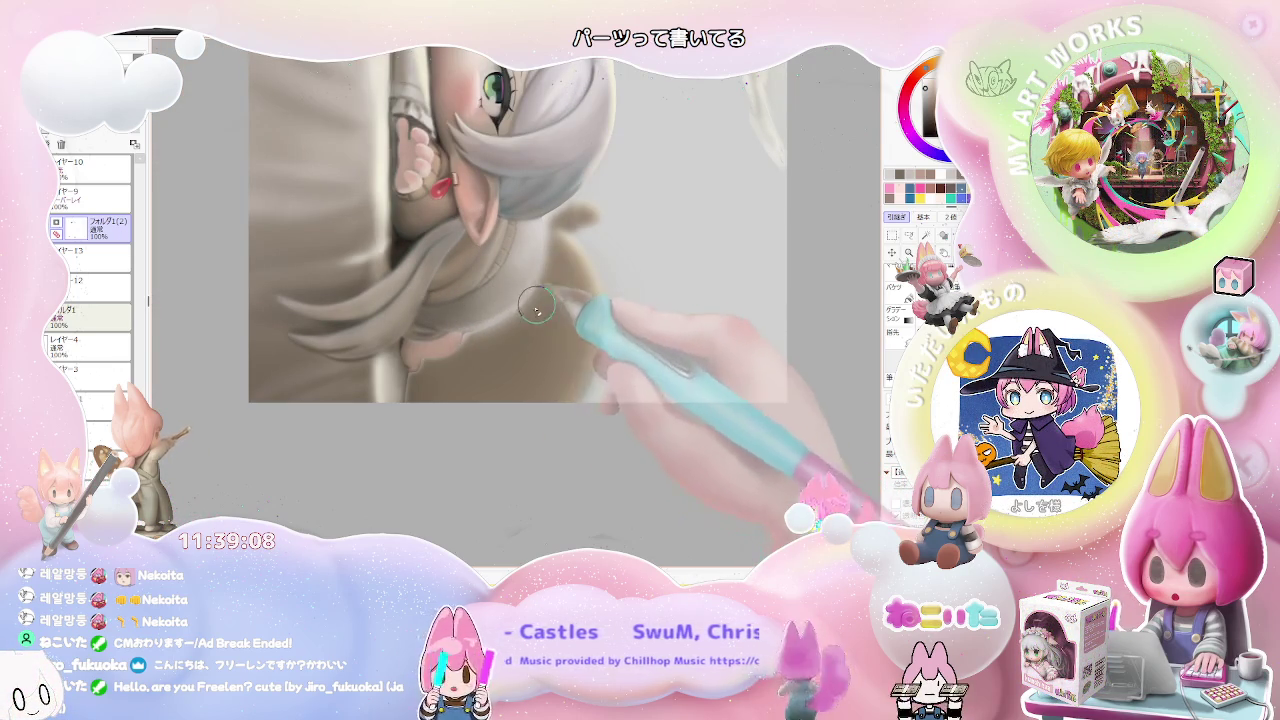
scroll(490, 343, up, 1)
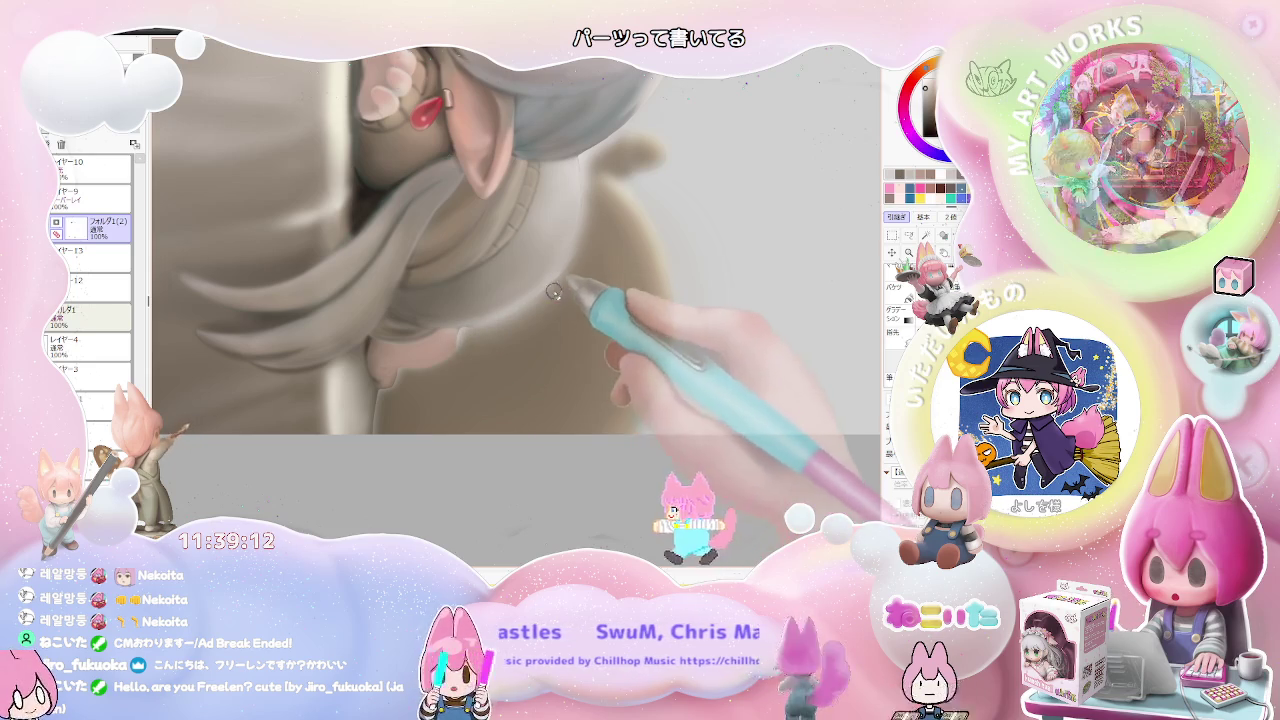
scroll(550, 320, down, 2)
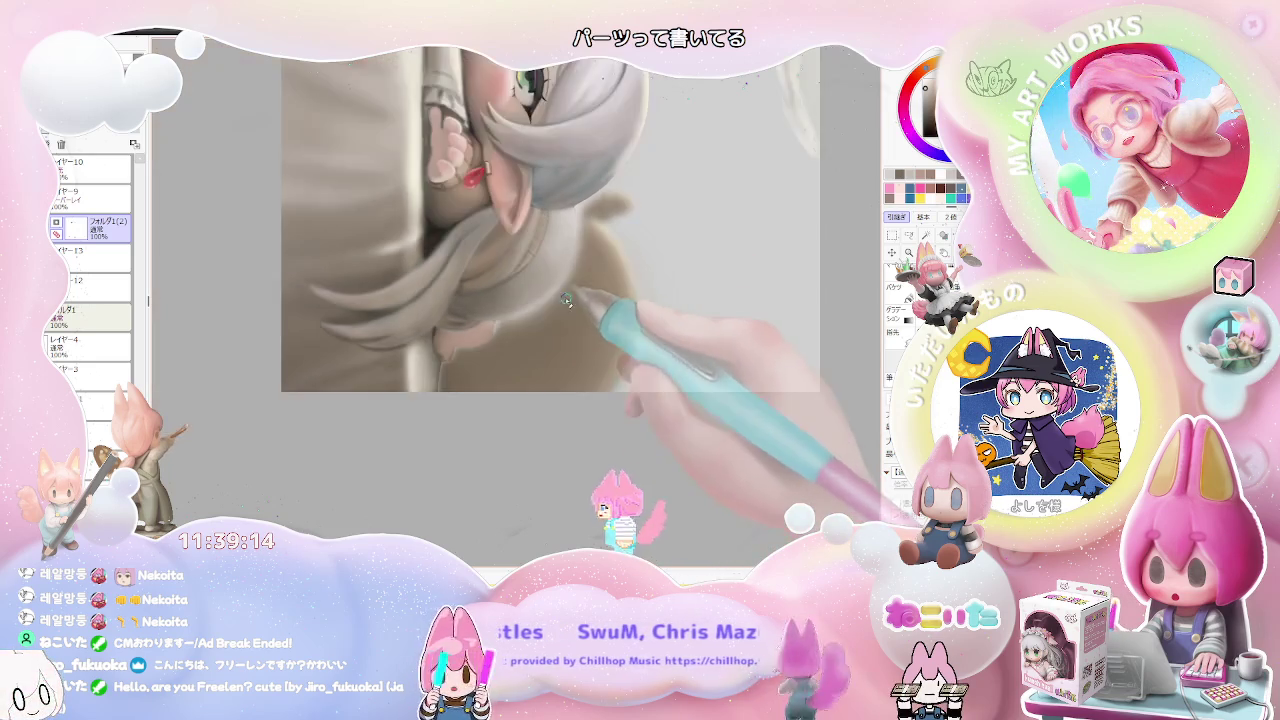
scroll(570, 350, down, 2)
scroll(598, 382, down, 2)
scroll(598, 382, down, 1)
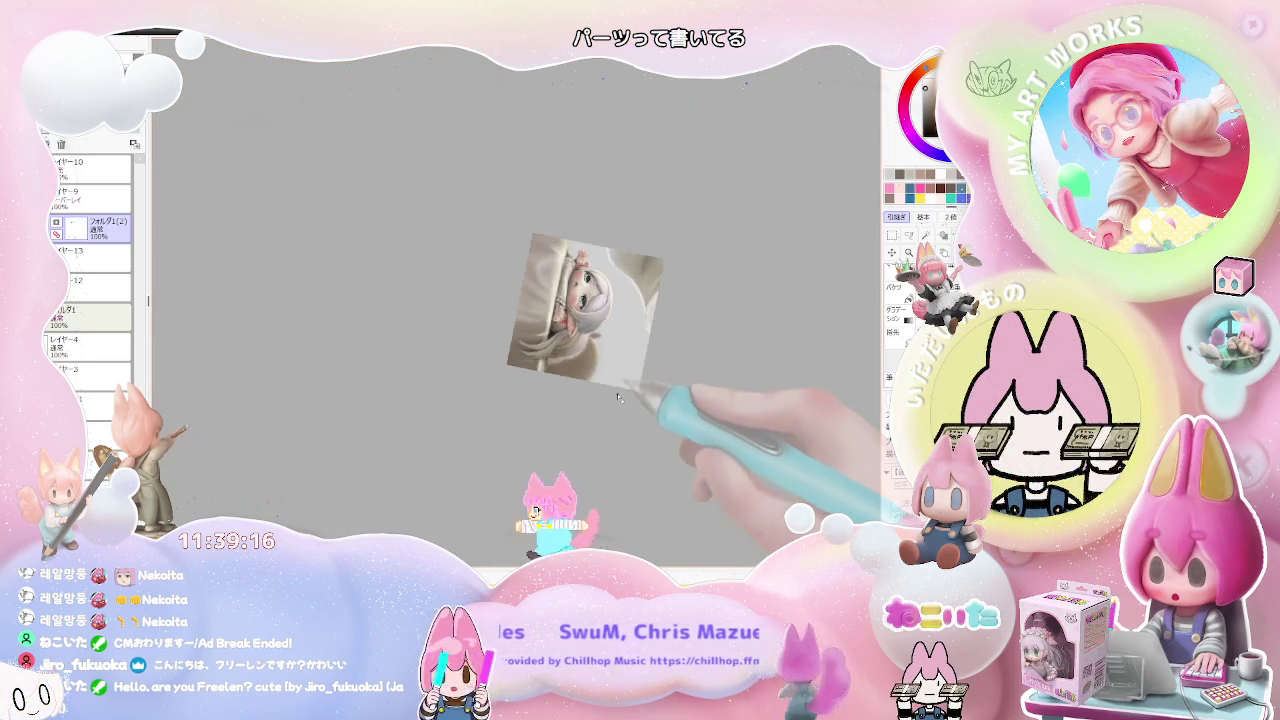
scroll(590, 370, up, 1)
scroll(560, 340, up, 1)
scroll(530, 315, up, 1)
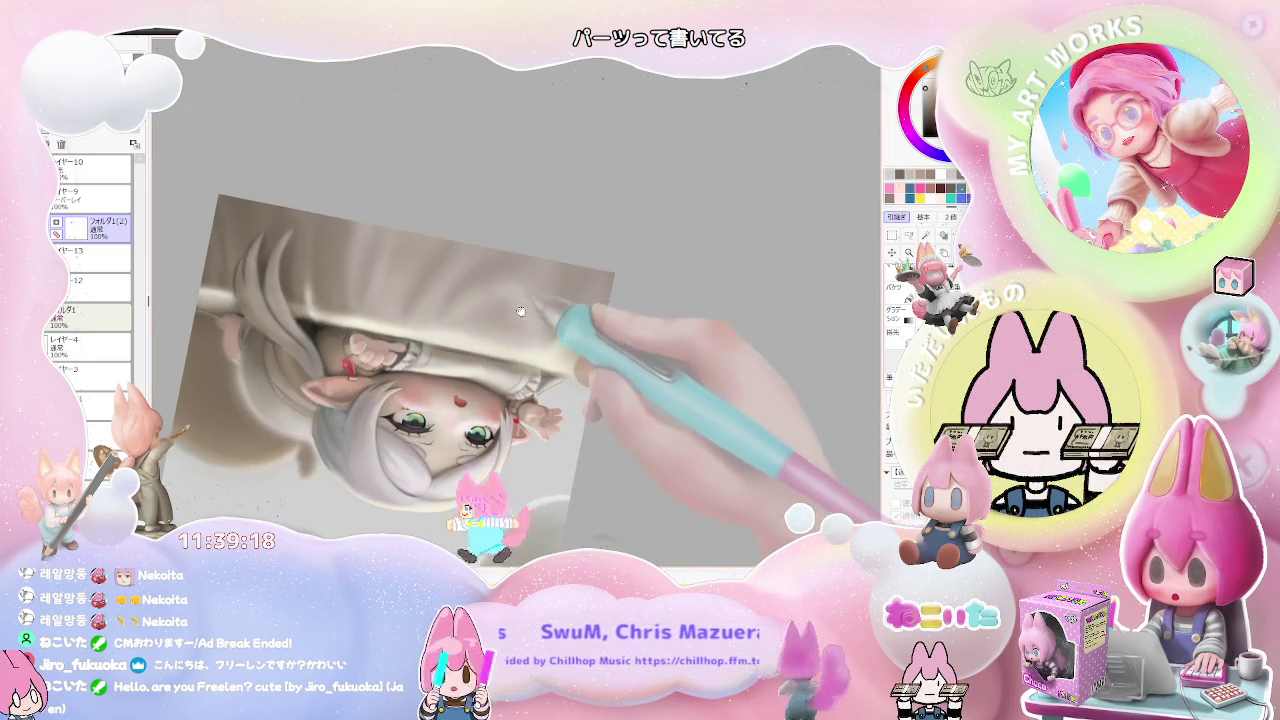
scroll(470, 325, up, 1)
scroll(400, 340, up, 1)
scroll(330, 352, up, 1)
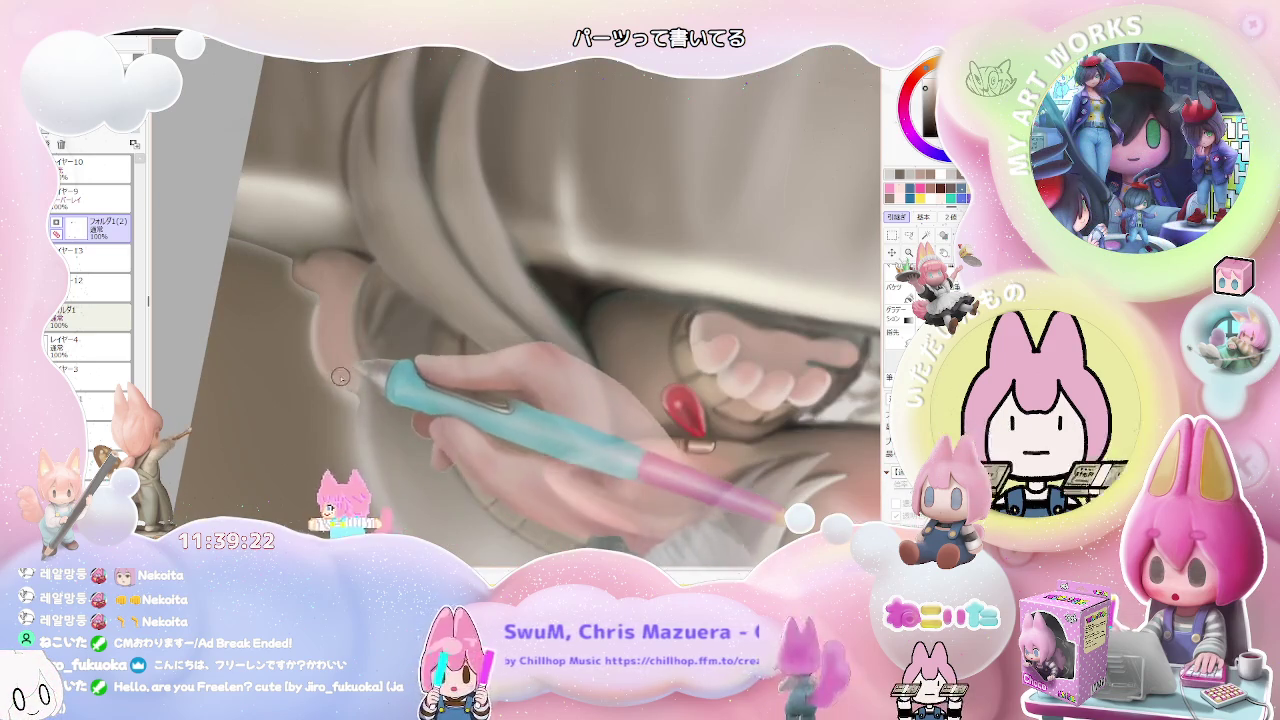
scroll(420, 382, down, 1)
scroll(530, 386, down, 1)
scroll(630, 390, down, 1)
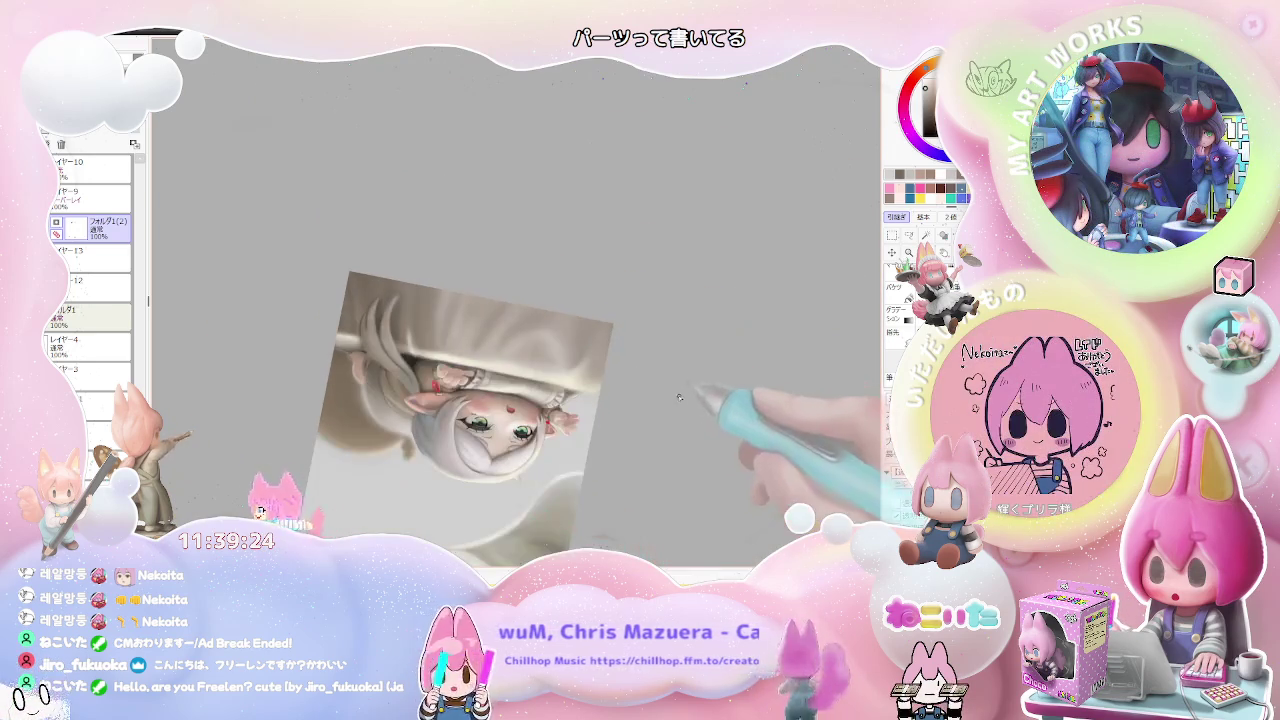
- Rotate the view toward the face to blend the ear, then reset the canvas upright
key(End)
key(End)
key(End)
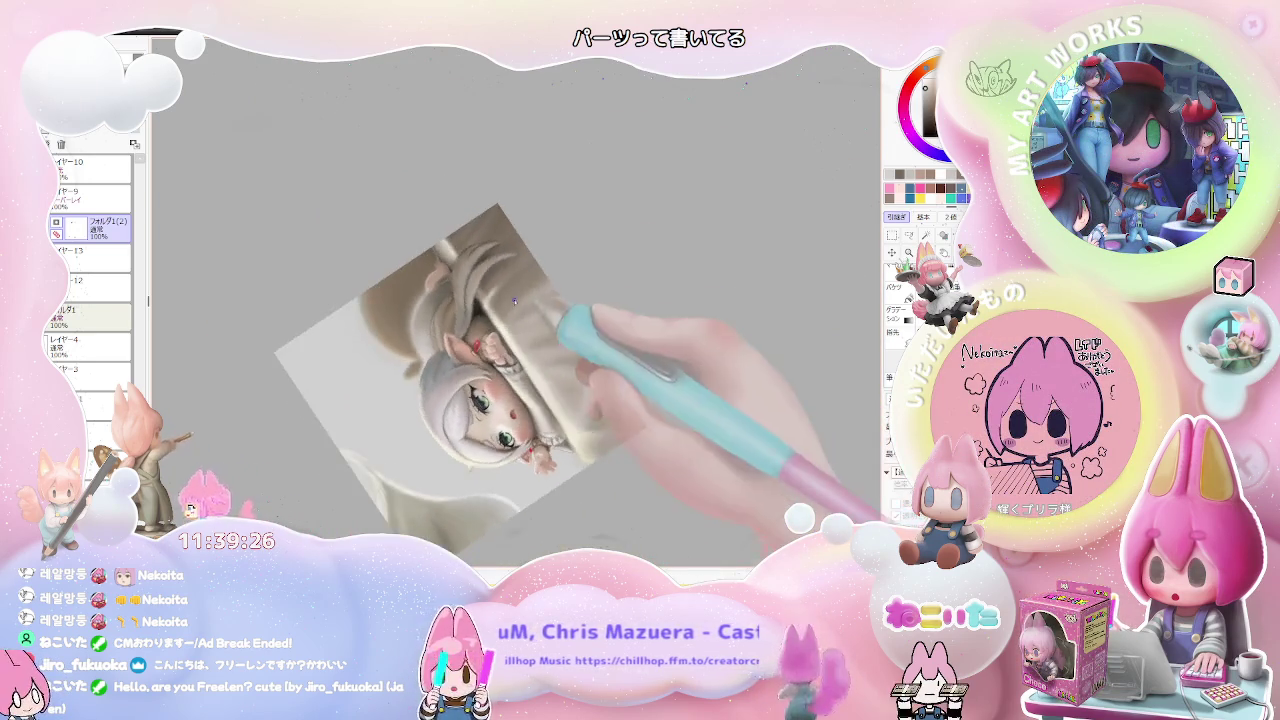
scroll(430, 268, up, 2)
scroll(429, 268, up, 2)
scroll(361, 368, up, 1)
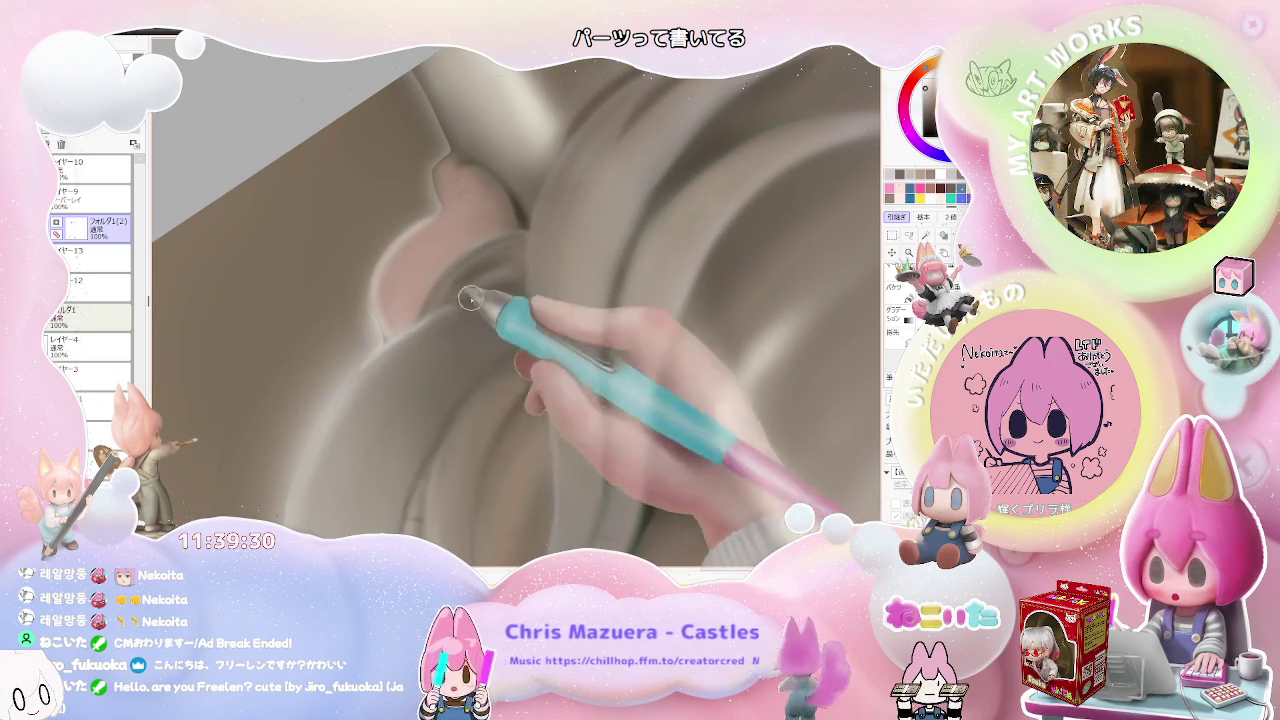
scroll(427, 304, down, 1)
scroll(500, 330, down, 2)
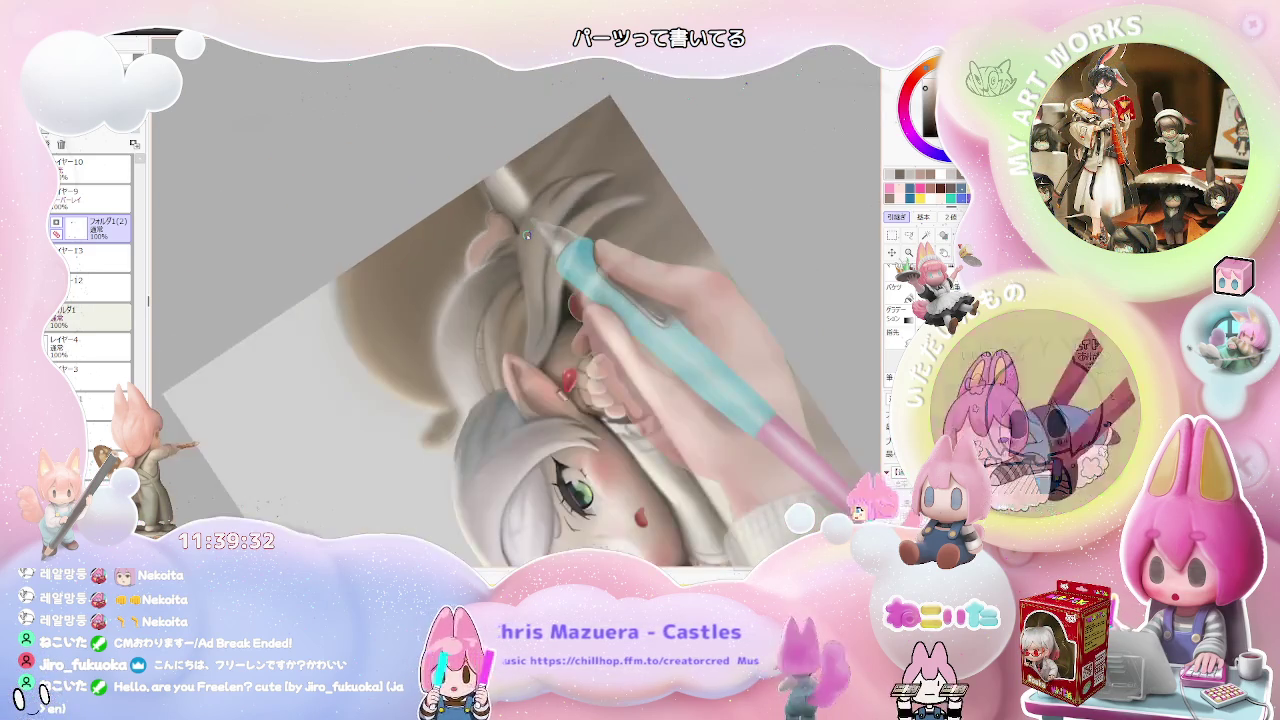
scroll(600, 370, down, 2)
scroll(600, 400, up, 2)
scroll(457, 280, up, 2)
scroll(456, 286, up, 3)
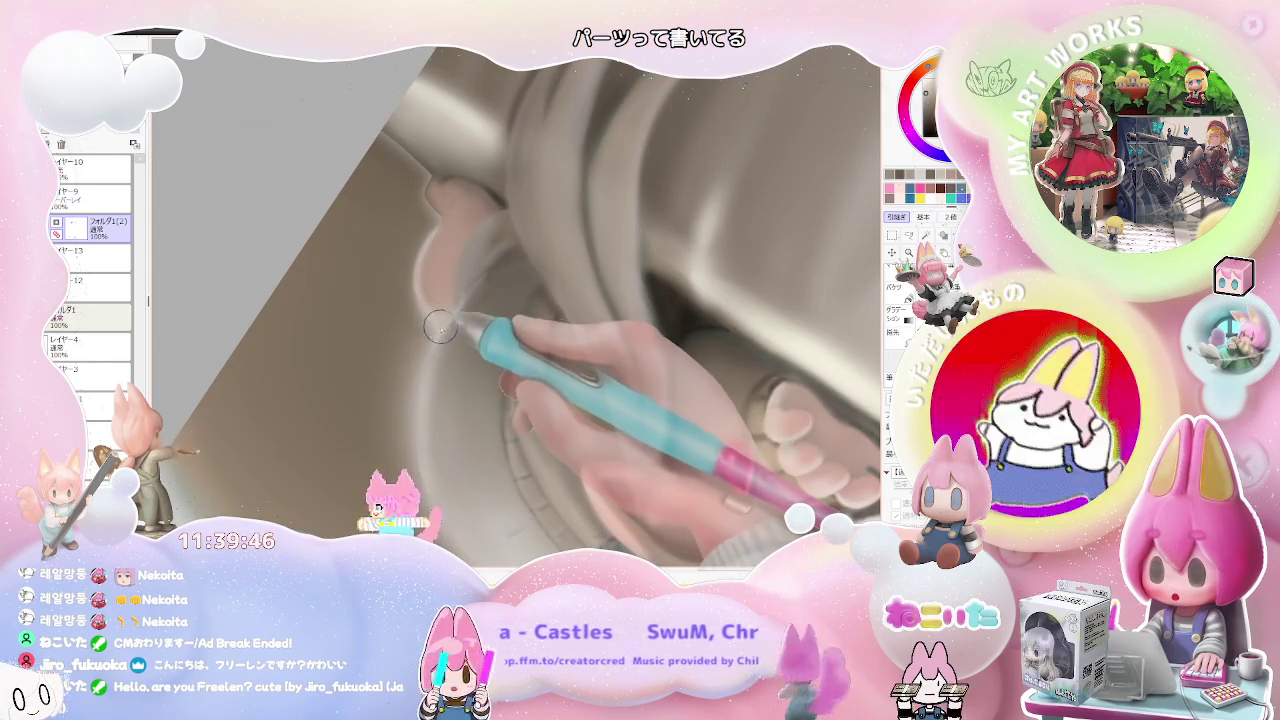
scroll(458, 306, down, 2)
scroll(500, 280, down, 2)
scroll(540, 260, down, 2)
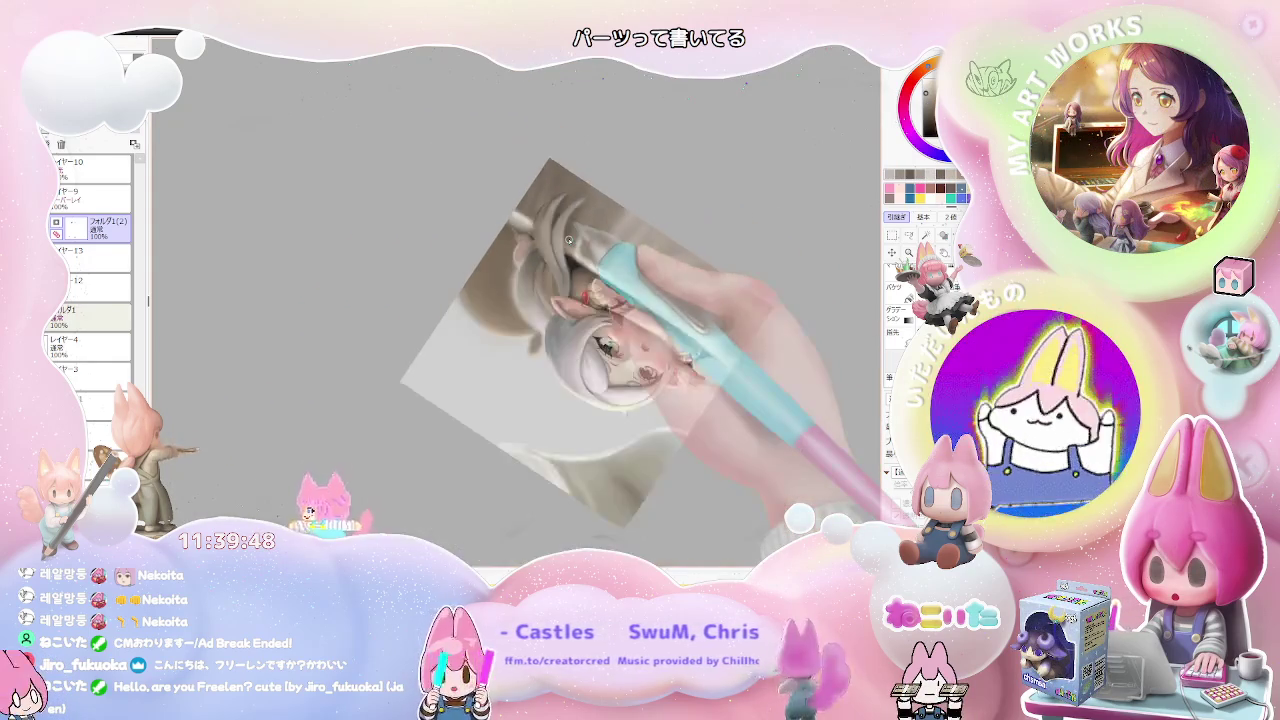
key(Delete)
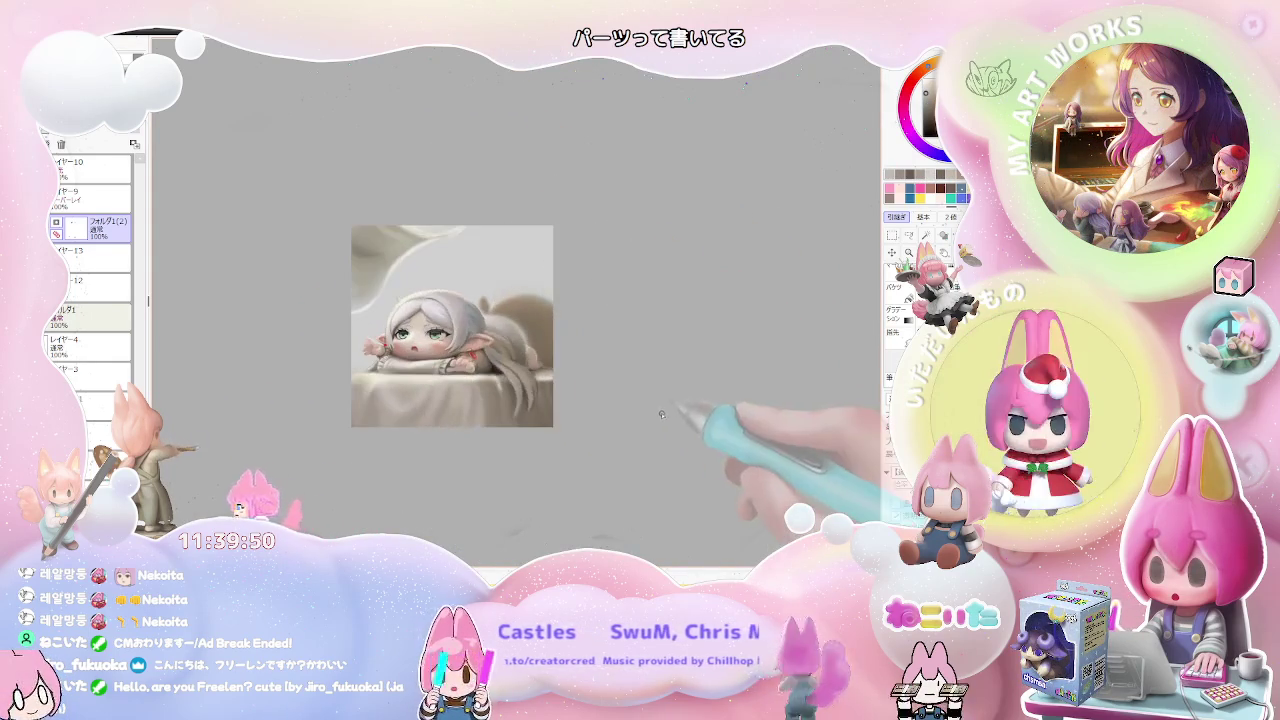
key(Insert)
scroll(550, 382, up, 2)
scroll(500, 355, up, 2)
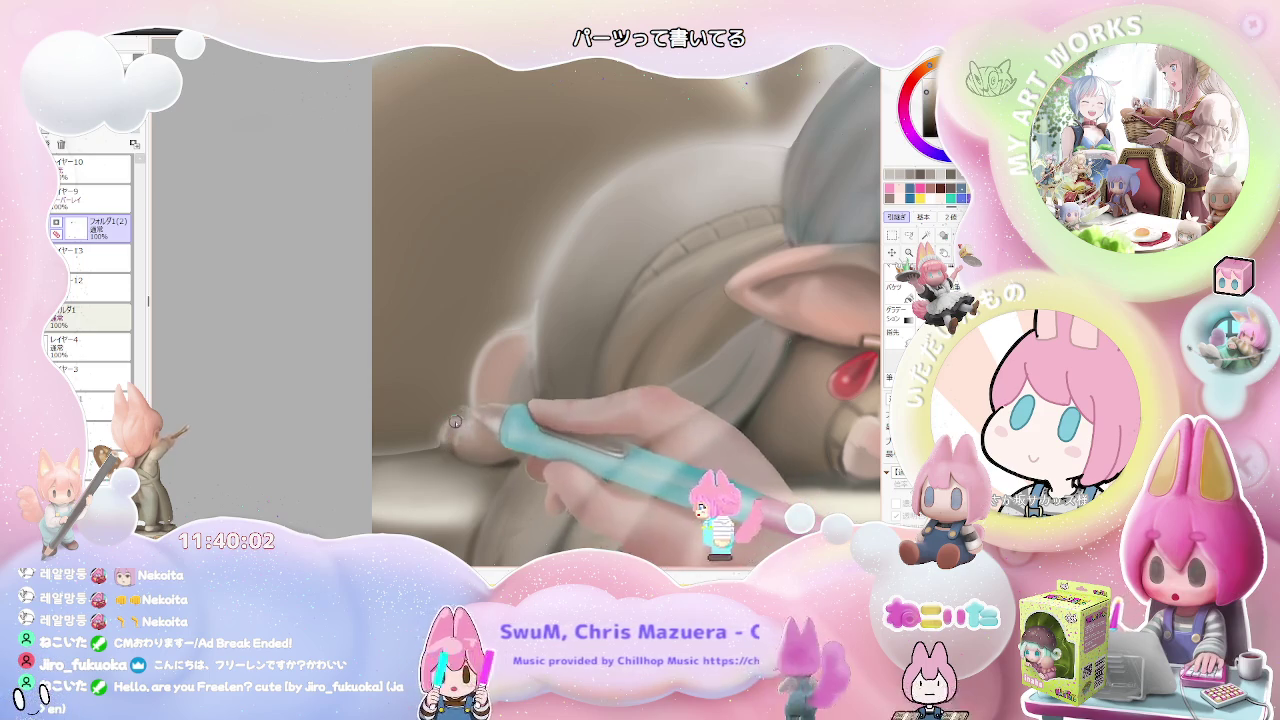
scroll(483, 441, down, 5)
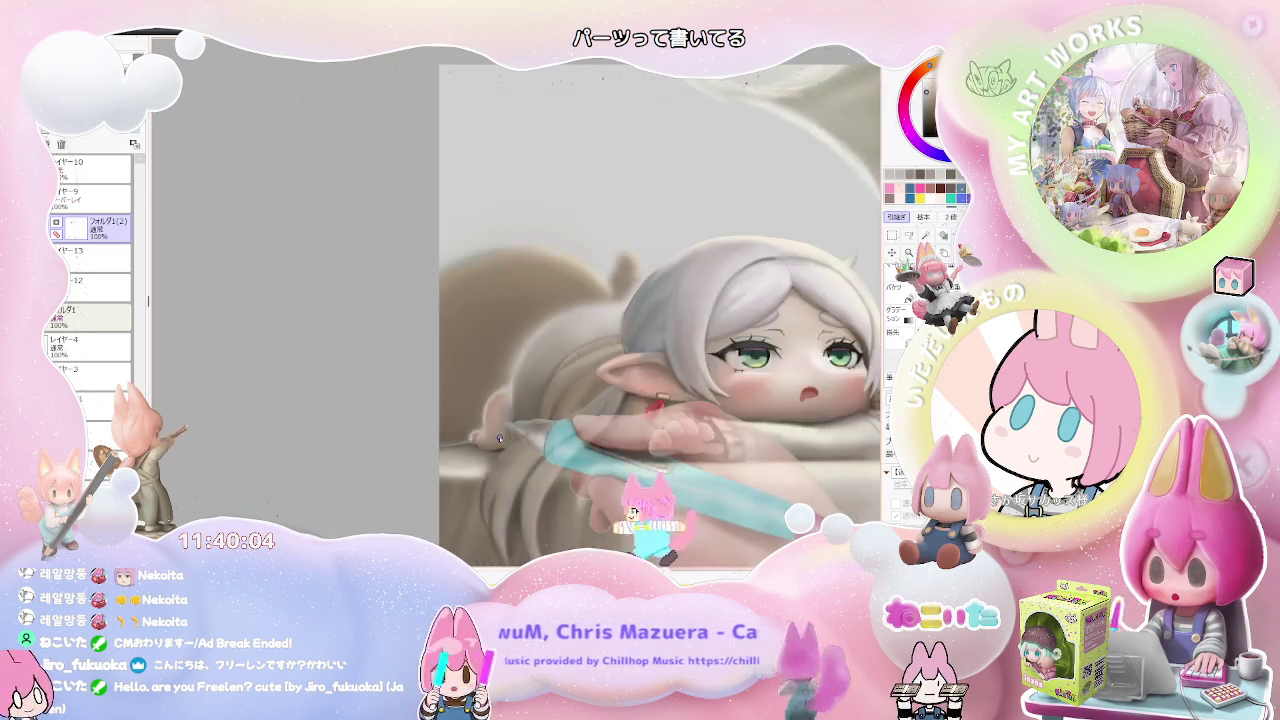
scroll(500, 440, down, 2)
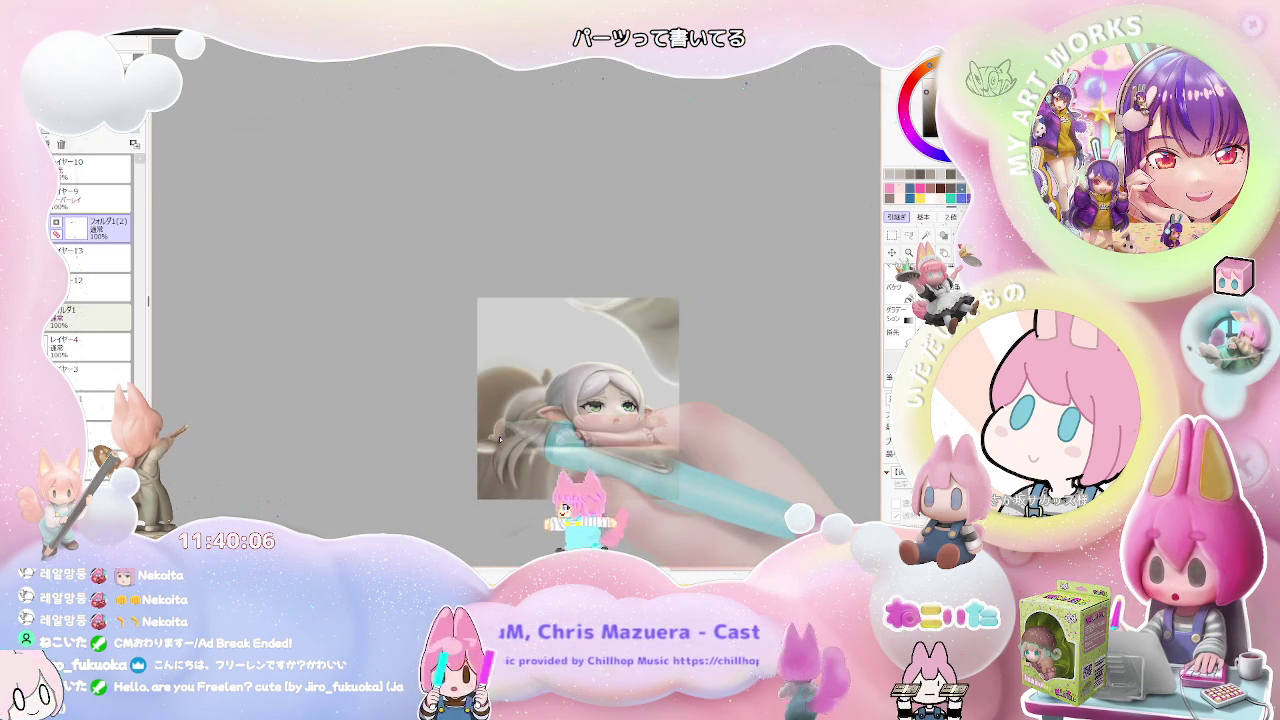
scroll(500, 440, up, 2)
scroll(460, 432, up, 3)
scroll(418, 425, up, 2)
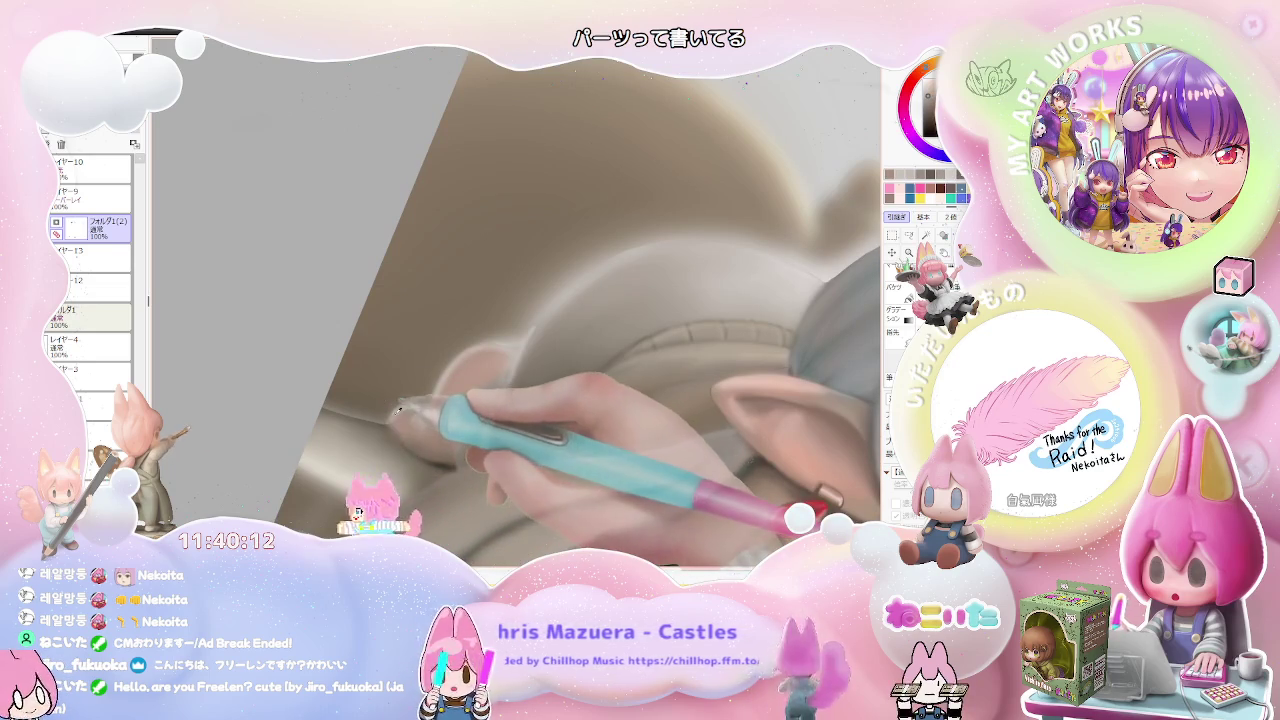
scroll(433, 437, down, 2)
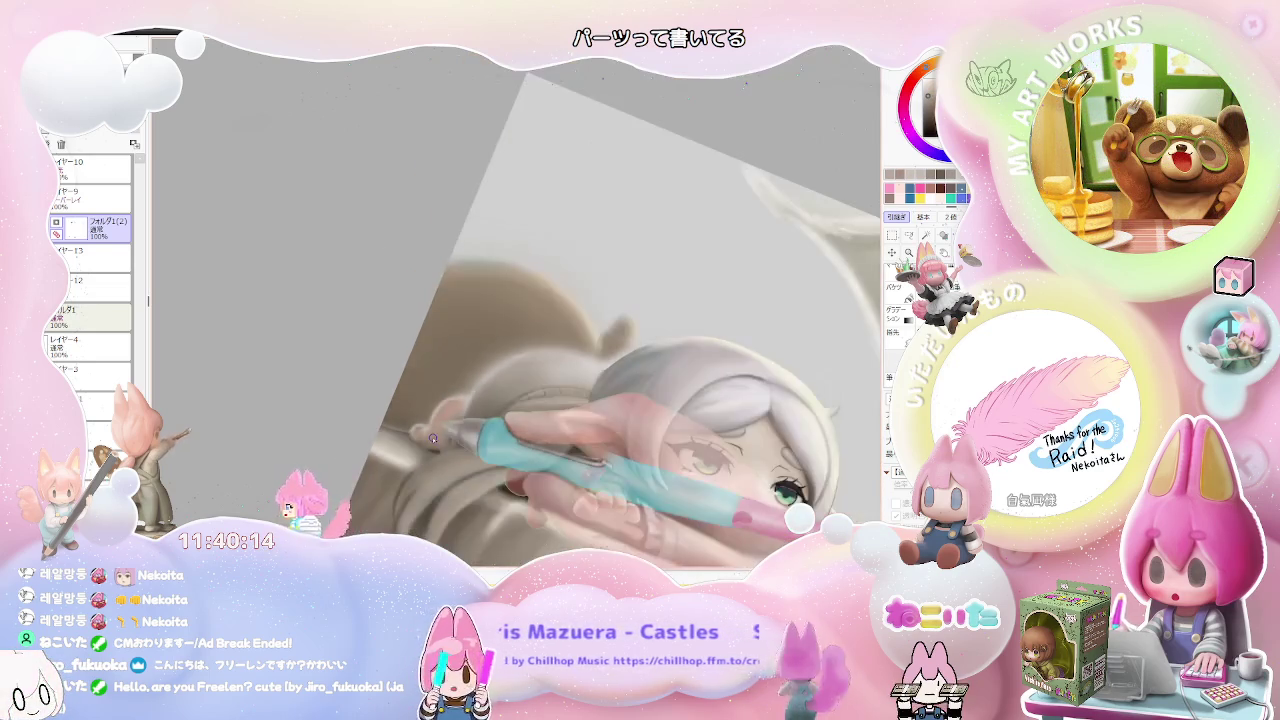
scroll(433, 437, down, 3)
scroll(433, 437, down, 2)
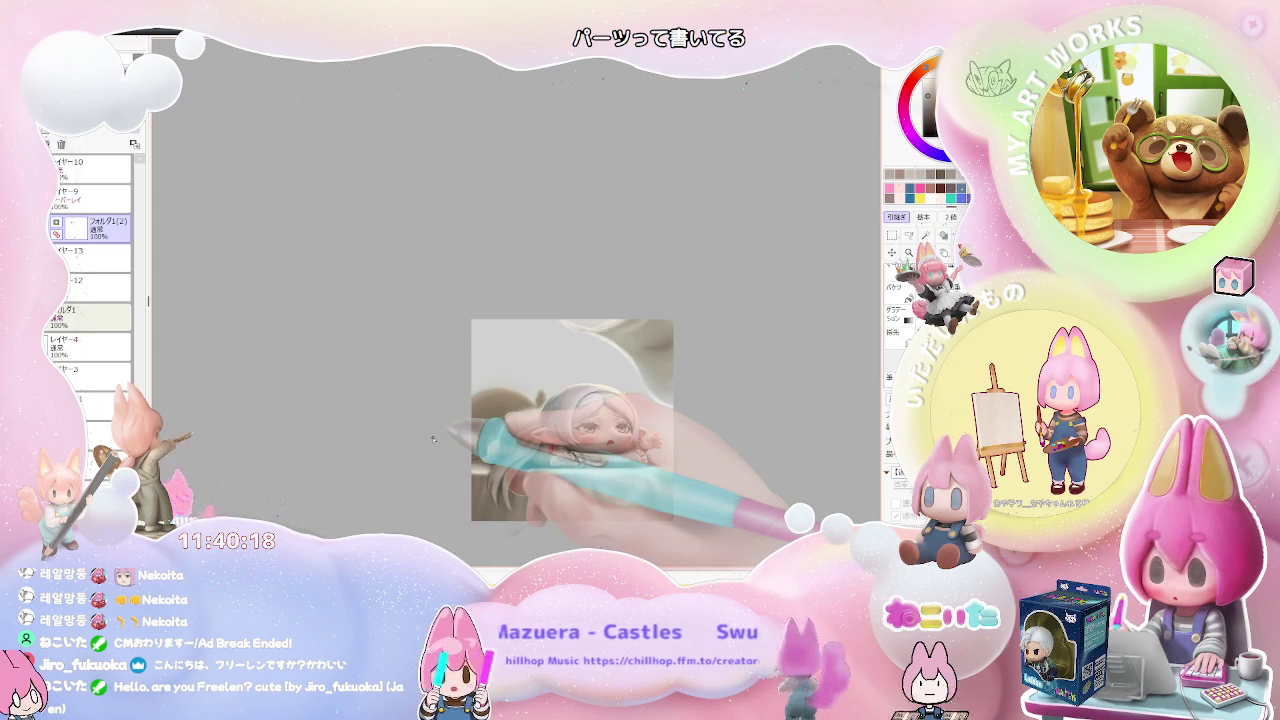
mouse_move(738, 444)
mouse_down()
mouse_move(713, 413)
mouse_move(570, 420)
mouse_up()
scroll(540, 360, up, 2)
scroll(504, 298, up, 3)
scroll(504, 298, up, 2)
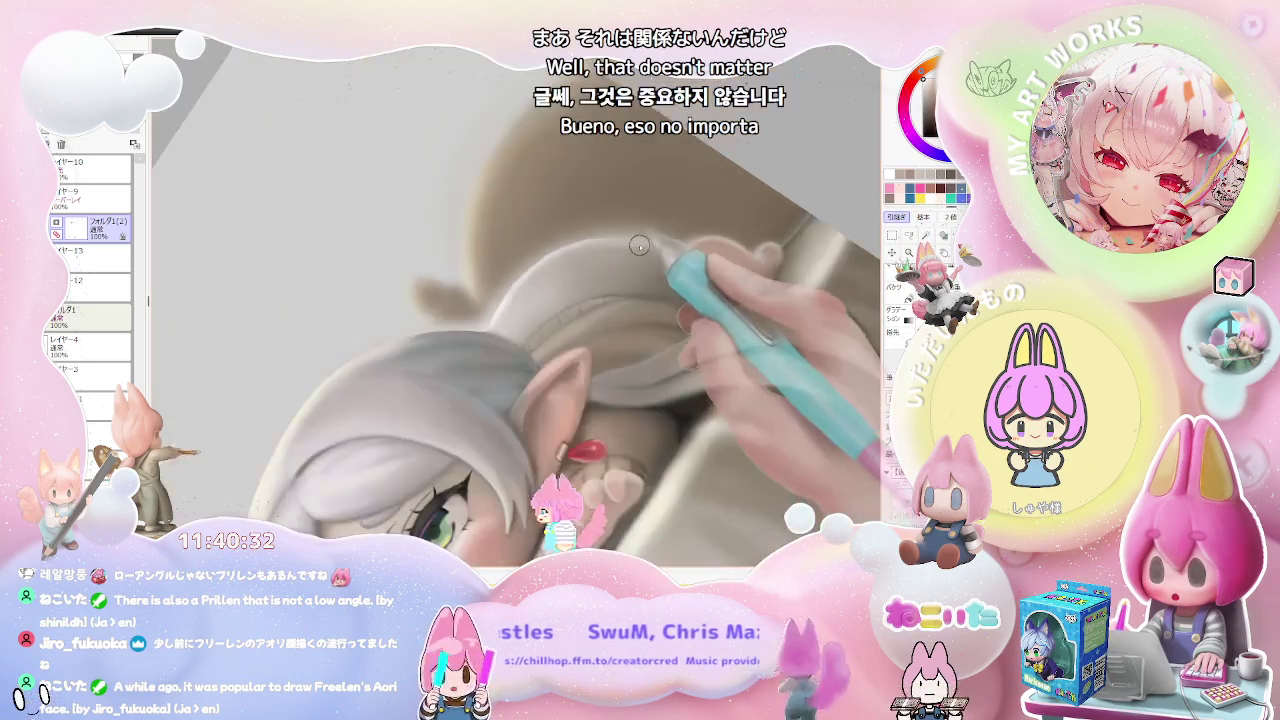
key(ctrl+minus)
key(ctrl+minus)
key(ctrl+minus)
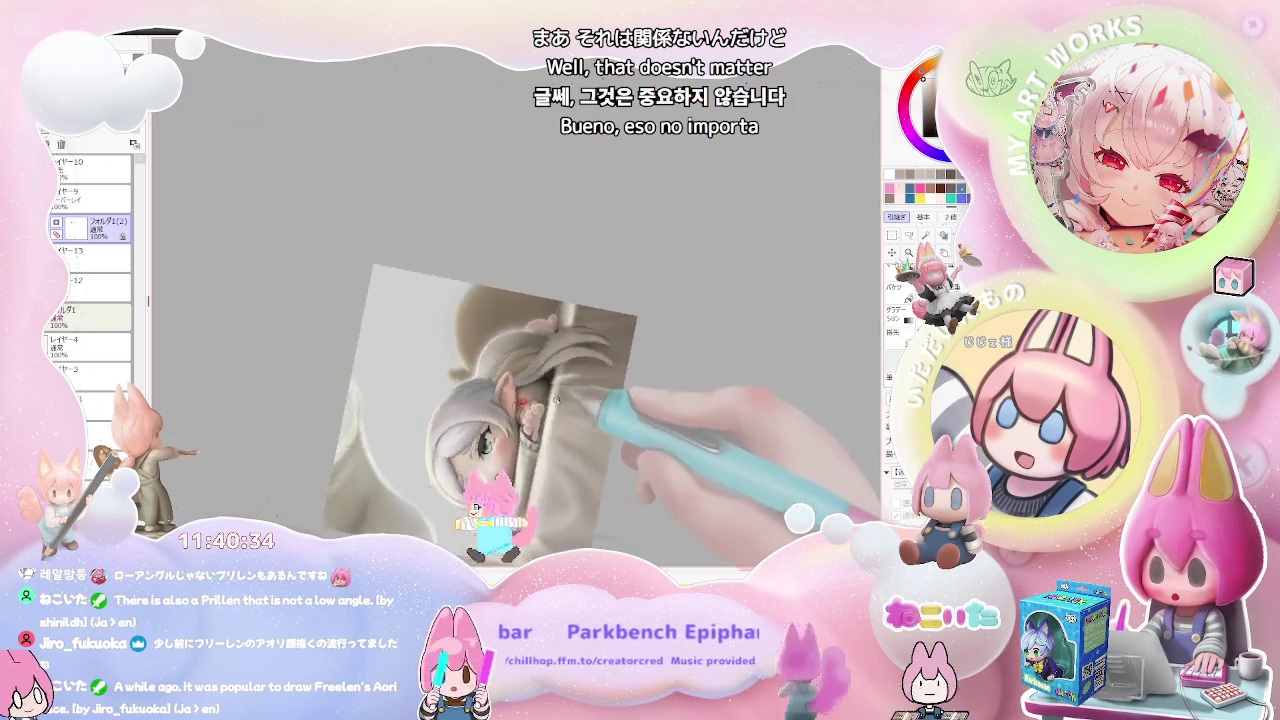
key(ctrl+plus)
key(ctrl+plus)
key(ctrl+plus)
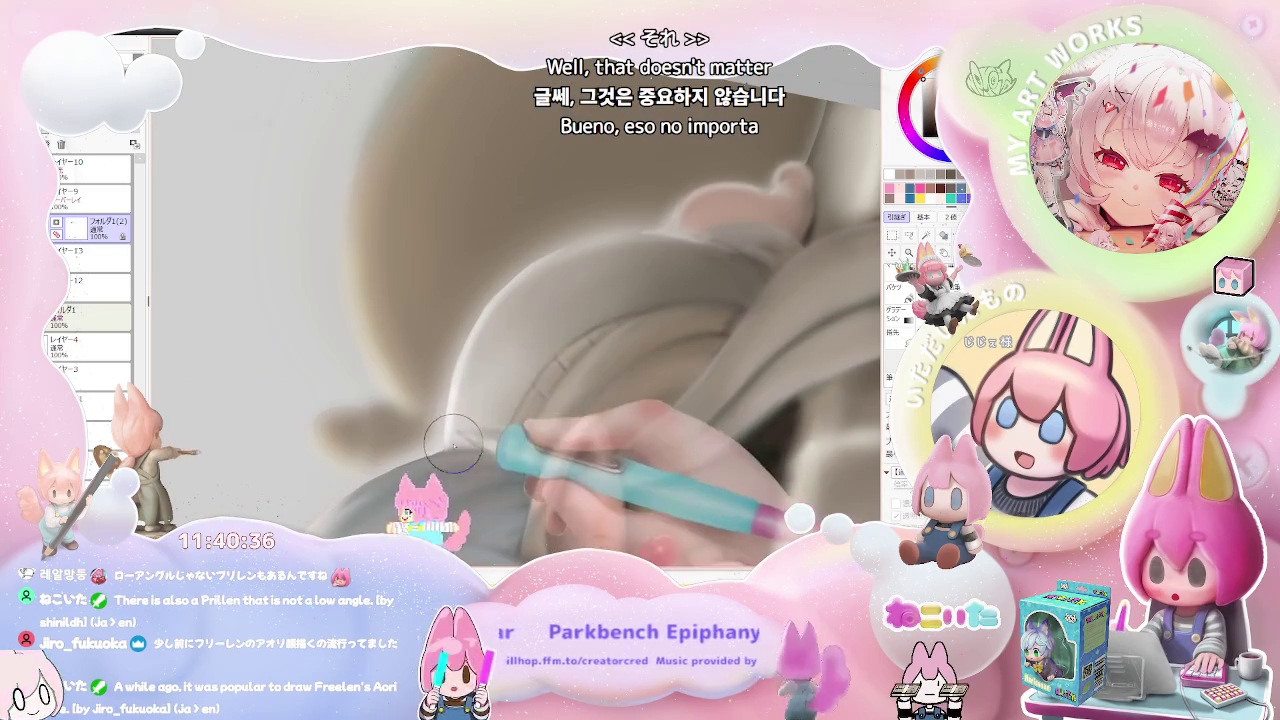
key(ctrl+minus)
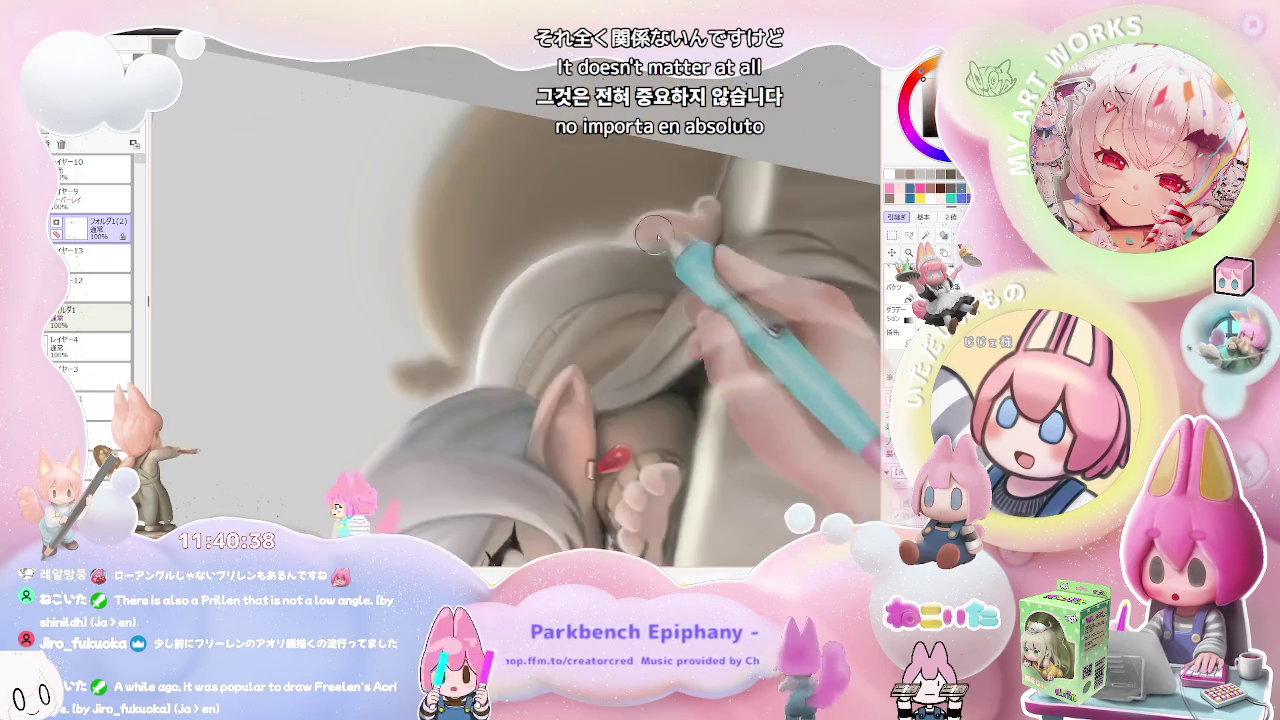
key(ctrl+minus)
key(ctrl+minus)
drag(747, 381, 635, 400)
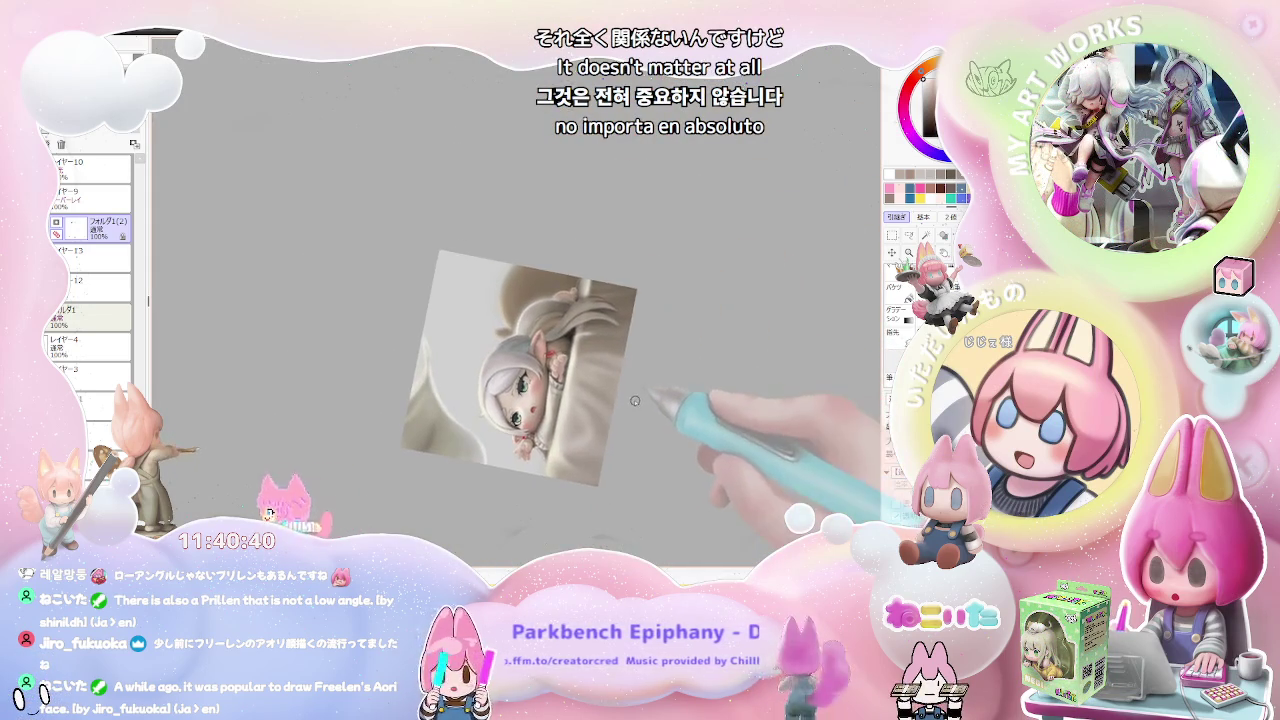
key(ctrl+plus)
key(ctrl+plus)
key(ctrl+plus)
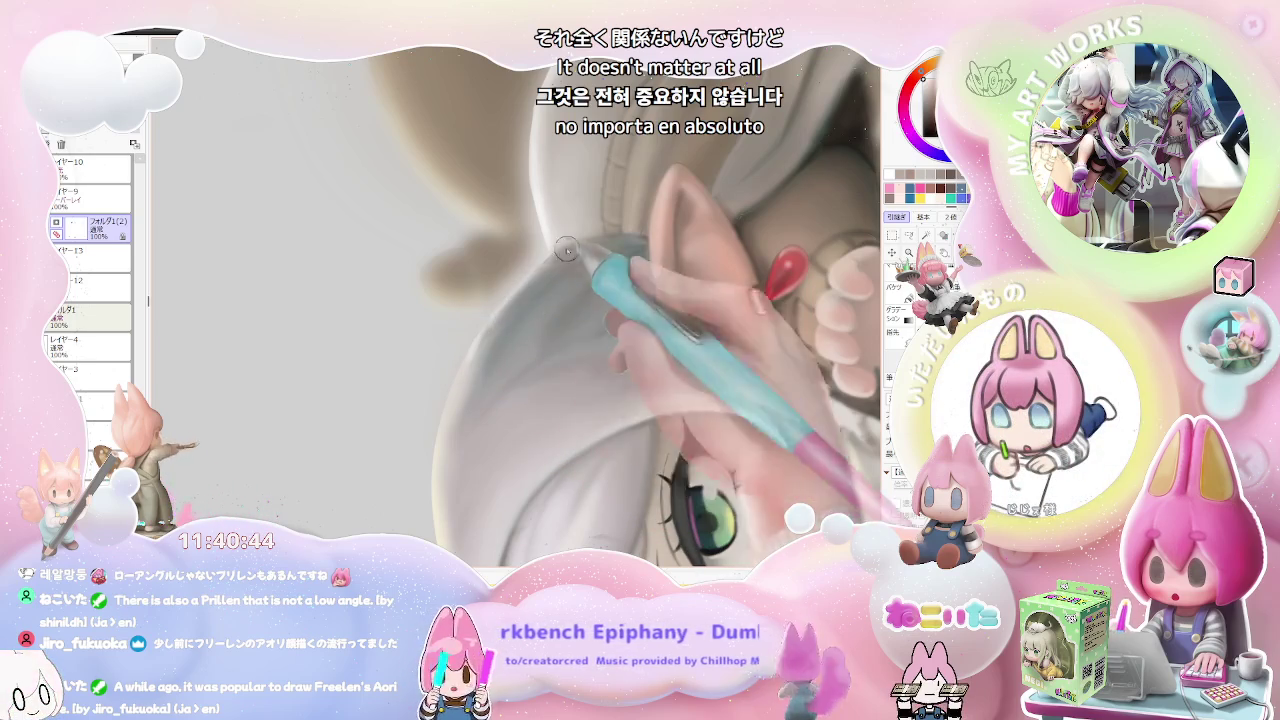
key(ctrl+minus)
key(ctrl+minus)
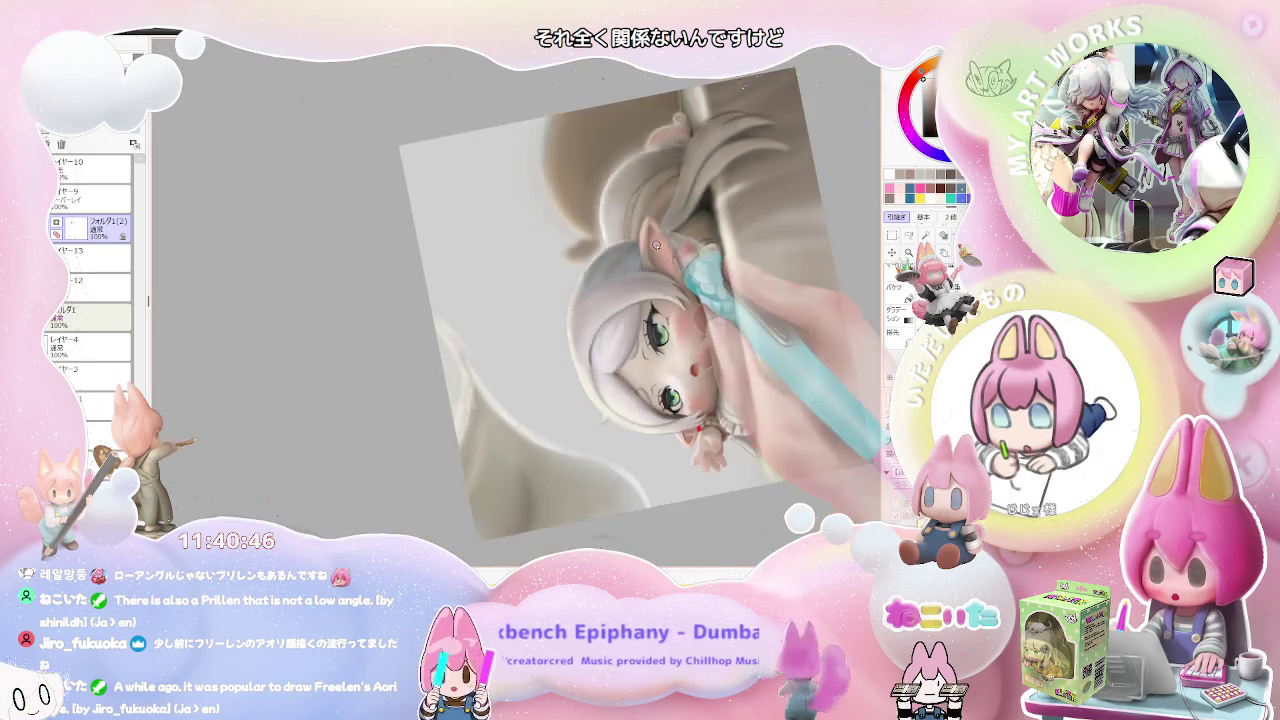
key(ctrl+minus)
key(ctrl+minus)
key(End)
key(End)
key(End)
key(End)
key(End)
key(End)
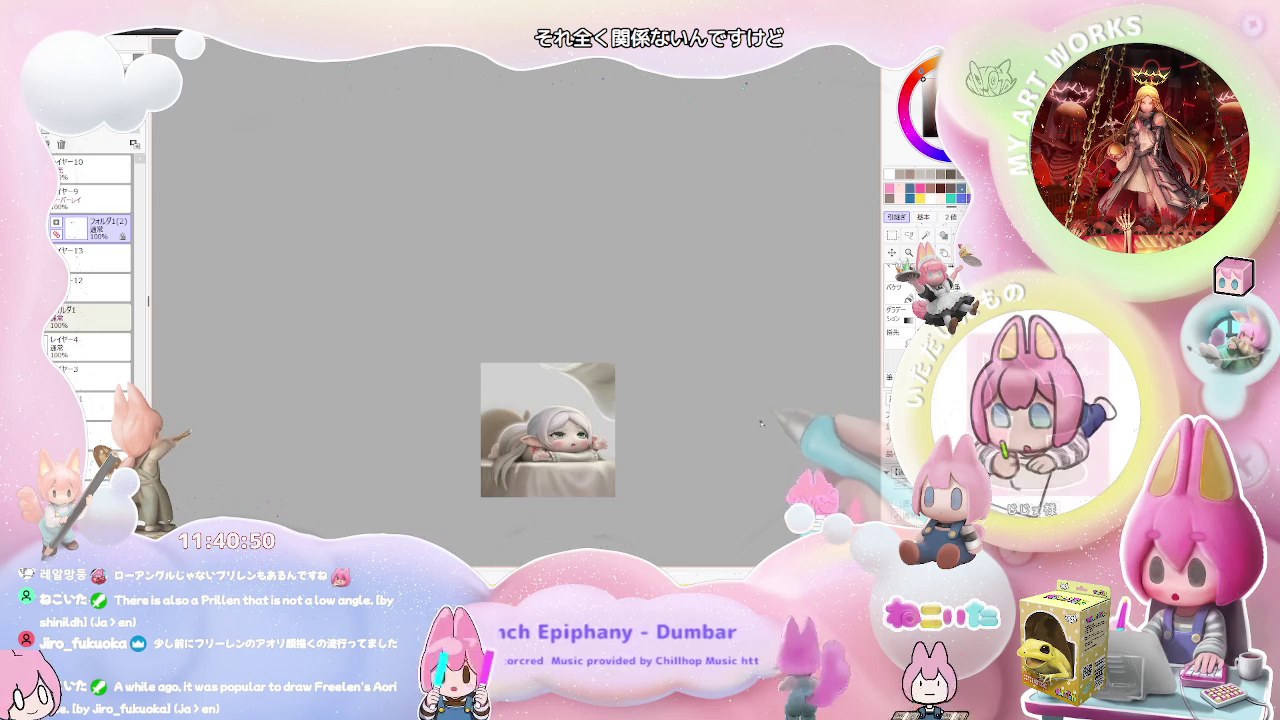
drag(760, 423, 644, 375)
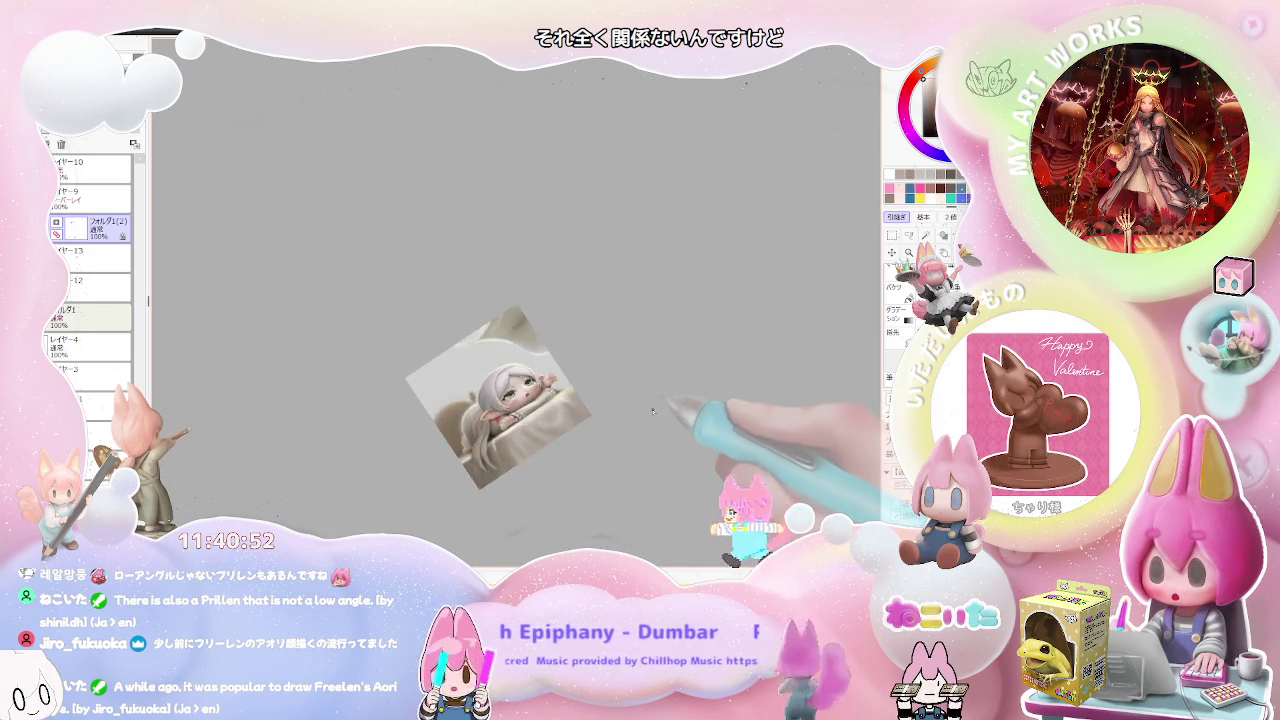
key(ctrl+plus)
key(ctrl+plus)
key(ctrl+plus)
key(ctrl+plus)
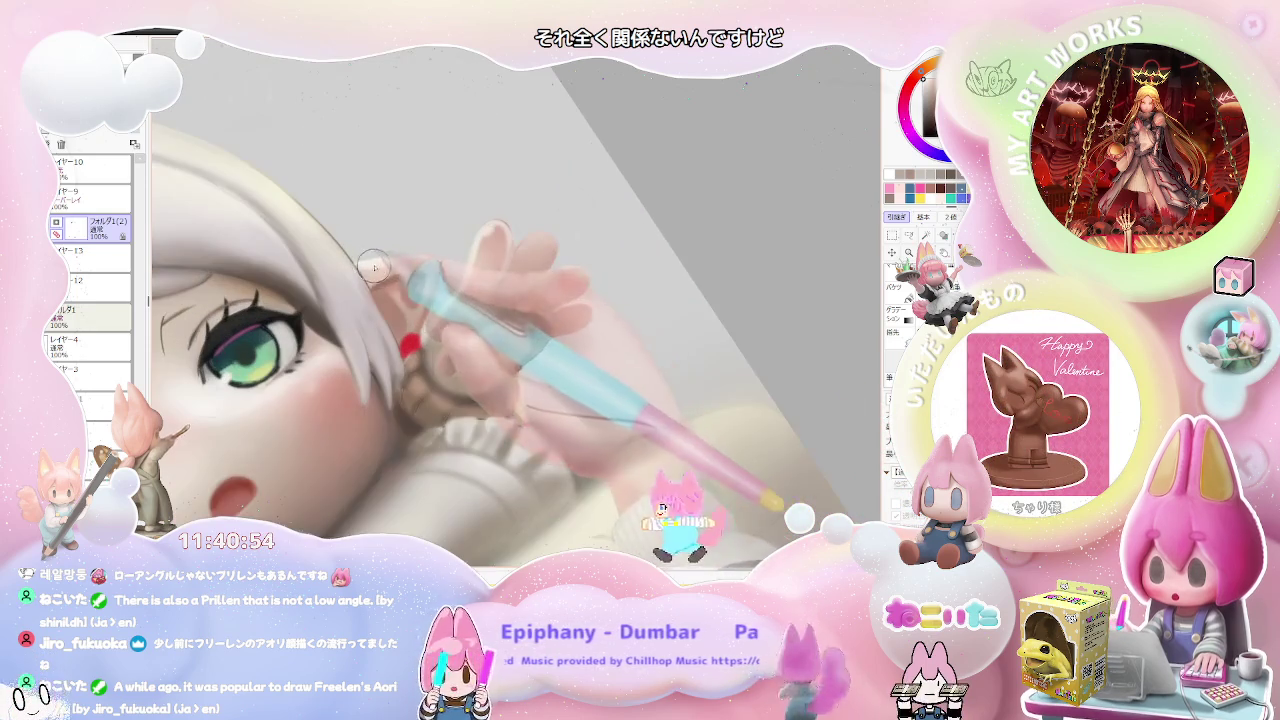
key(End)
key(End)
key(End)
key(End)
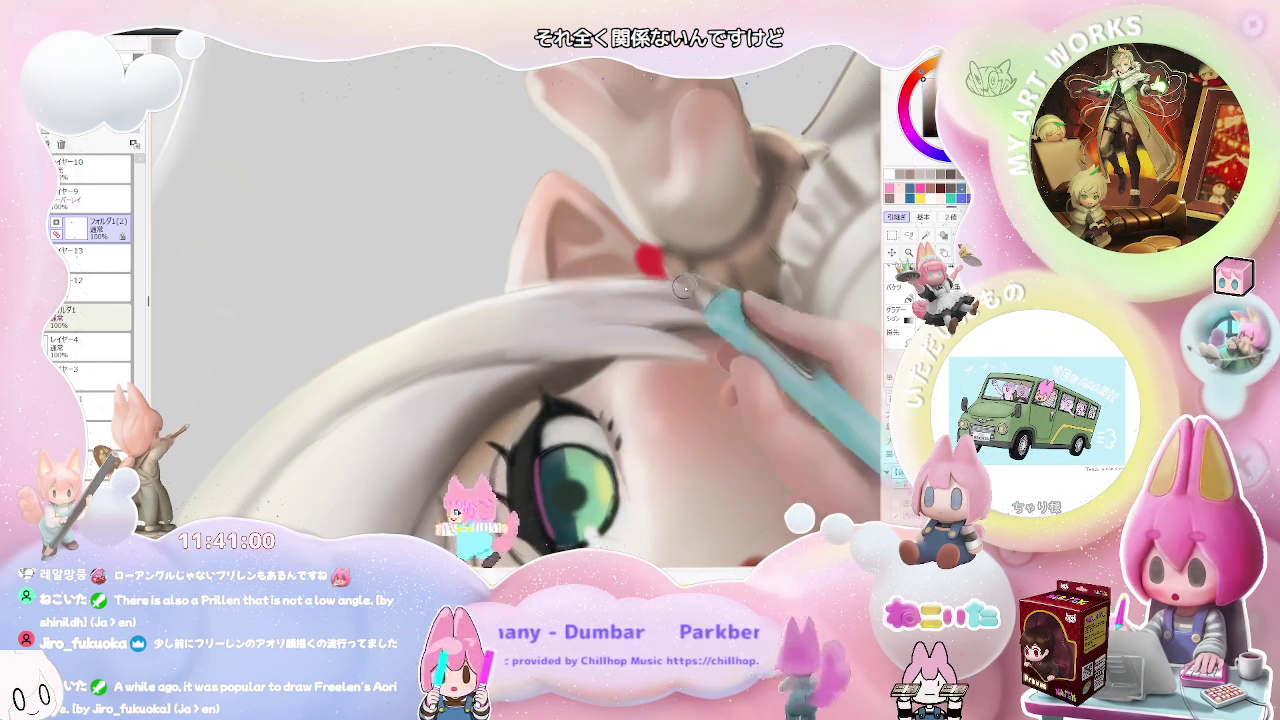
key(ctrl+minus)
key(ctrl+minus)
key(ctrl+minus)
key(ctrl+plus)
key(ctrl+plus)
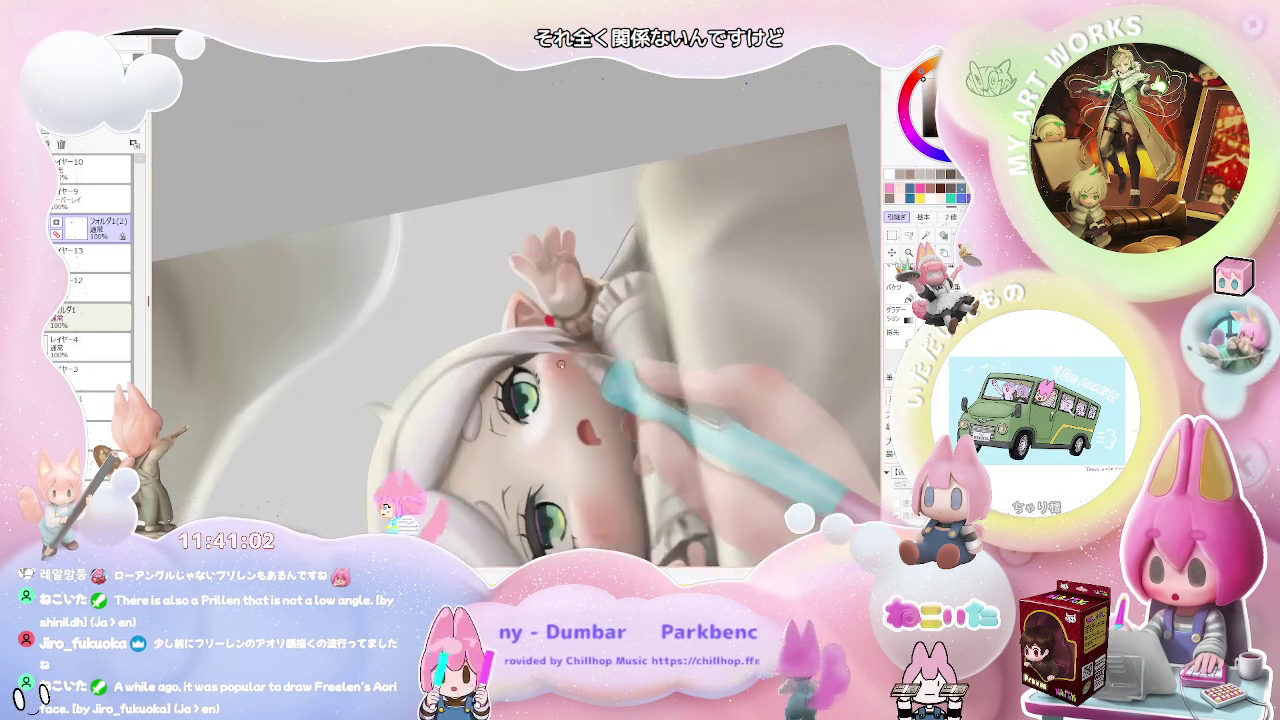
key(ctrl+plus)
key(ctrl+plus)
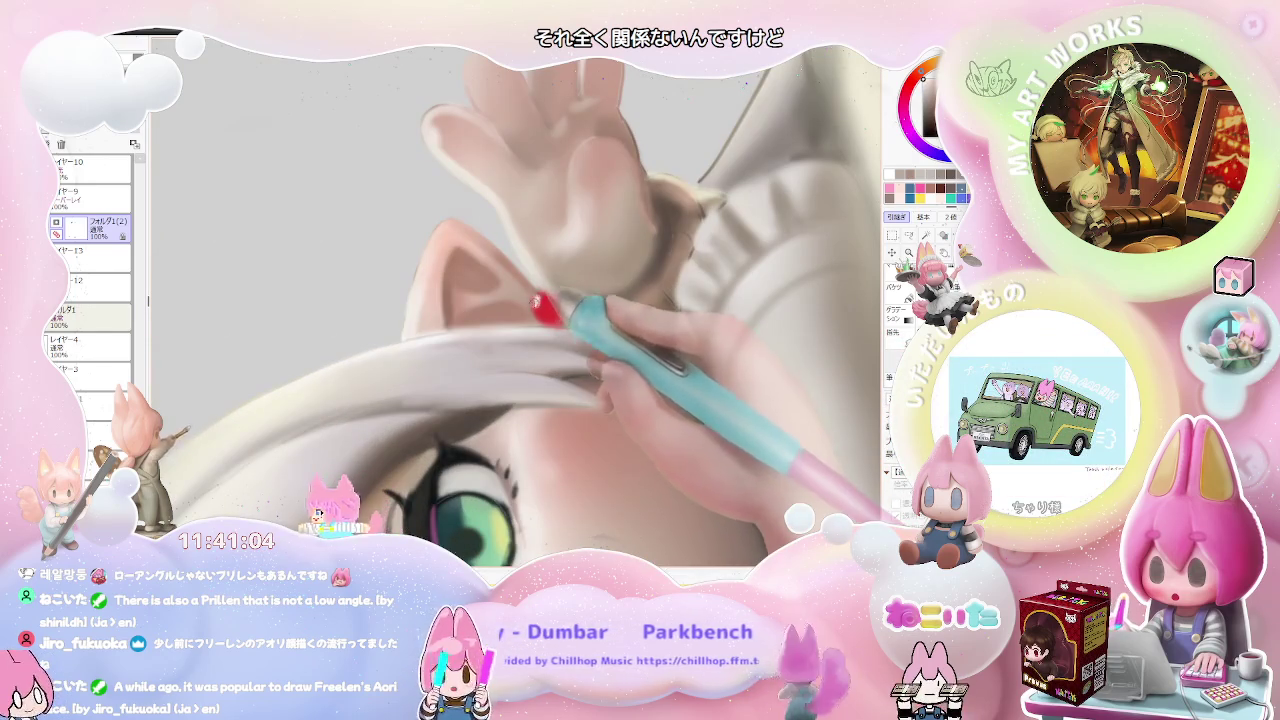
key(ctrl+minus)
key(ctrl+minus)
key(ctrl+minus)
key(ctrl+plus)
key(ctrl+plus)
key(ctrl+plus)
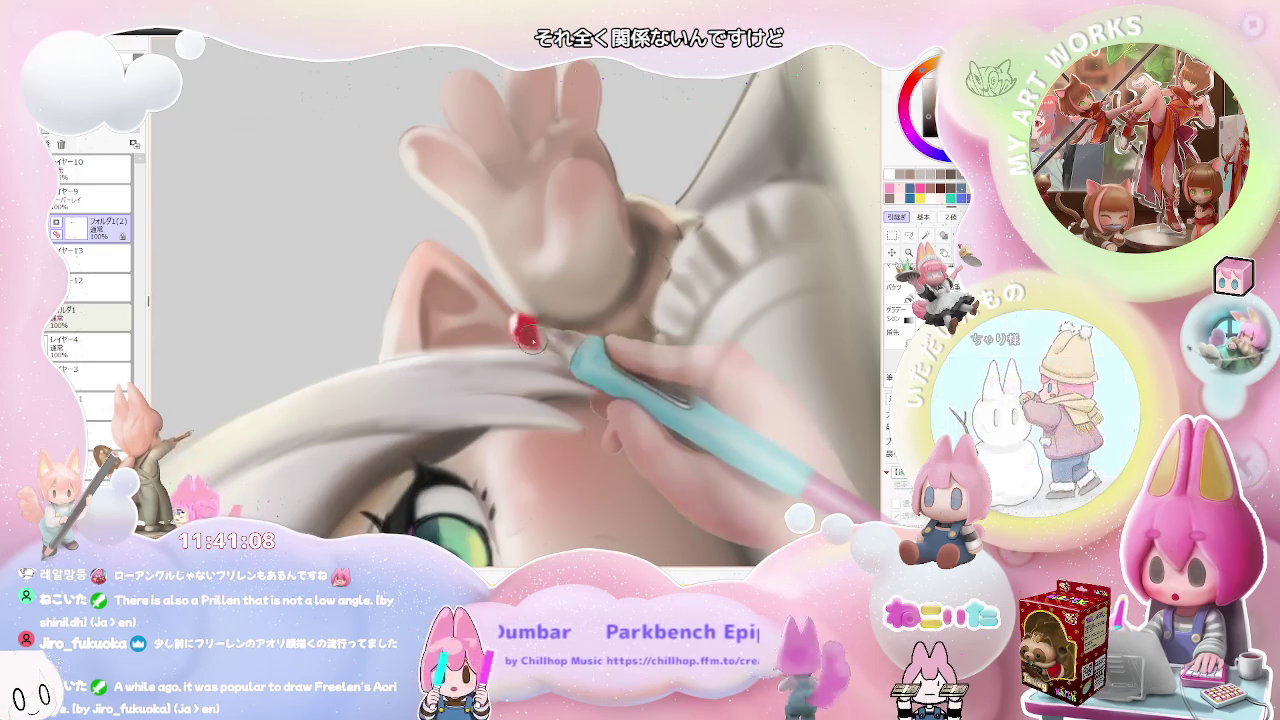
key(ctrl+minus)
key(ctrl+minus)
key(ctrl+plus)
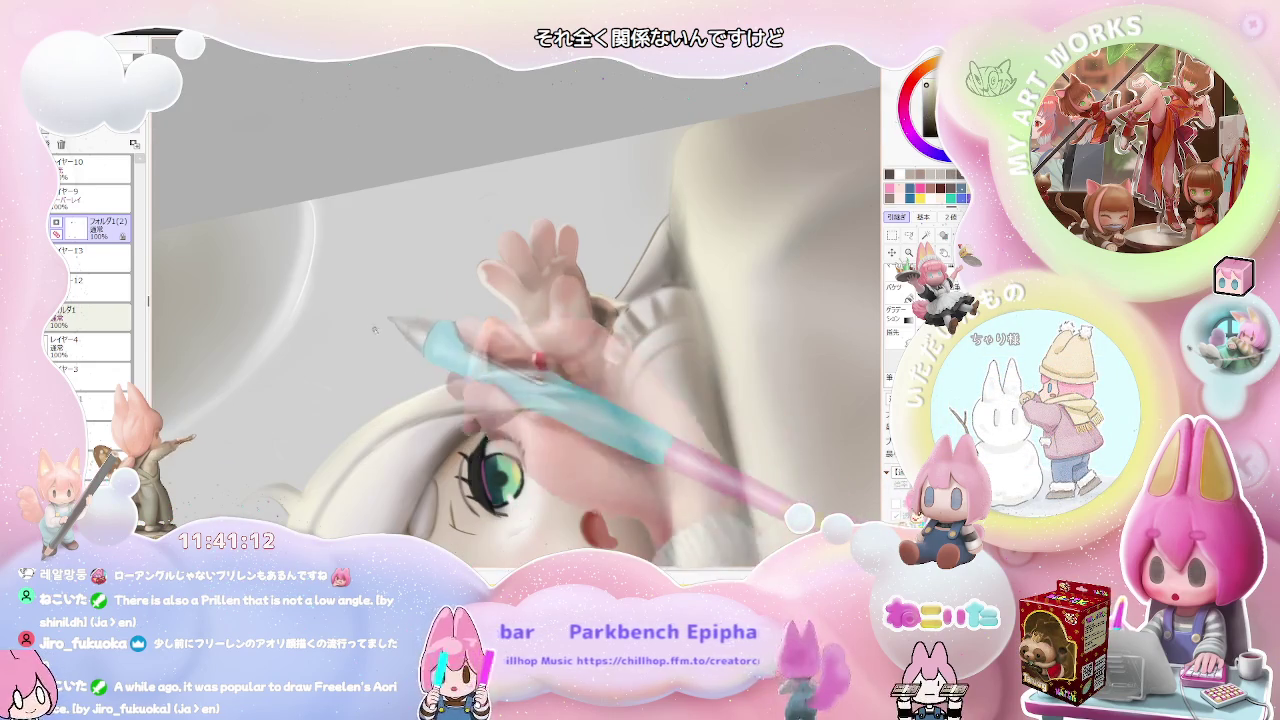
key(ctrl+plus)
key(ctrl+plus)
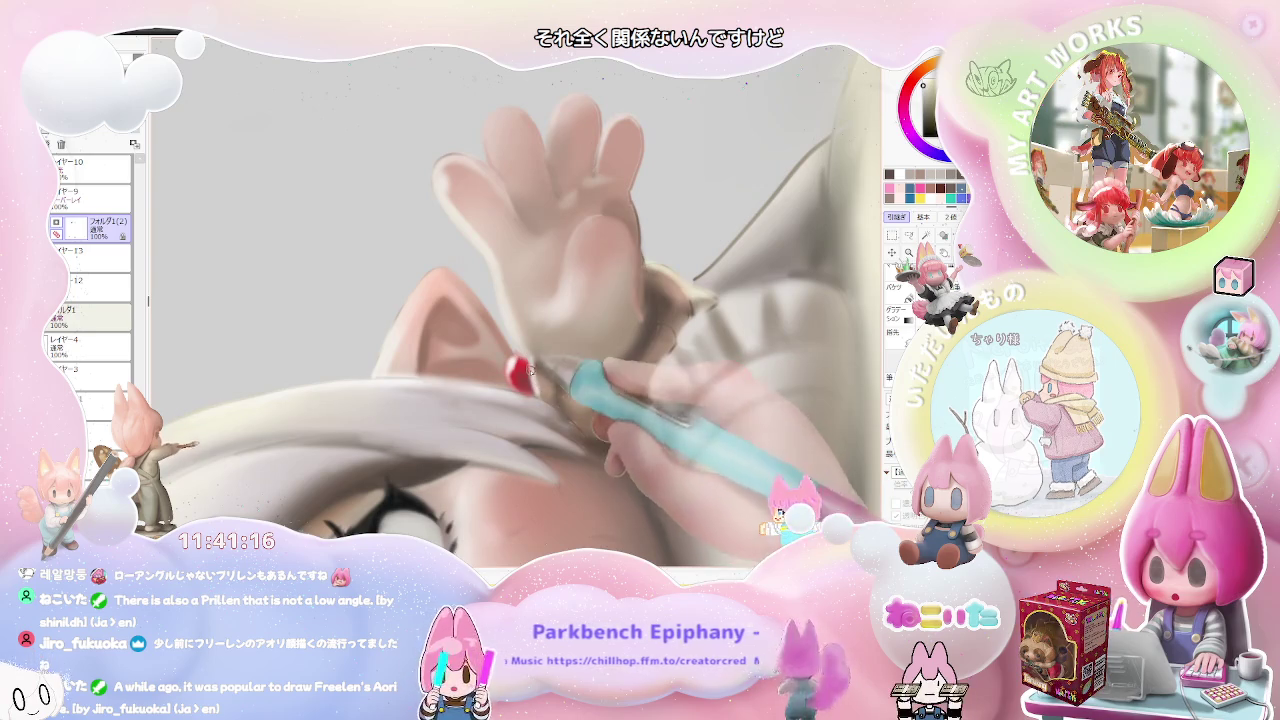
key(ctrl+minus)
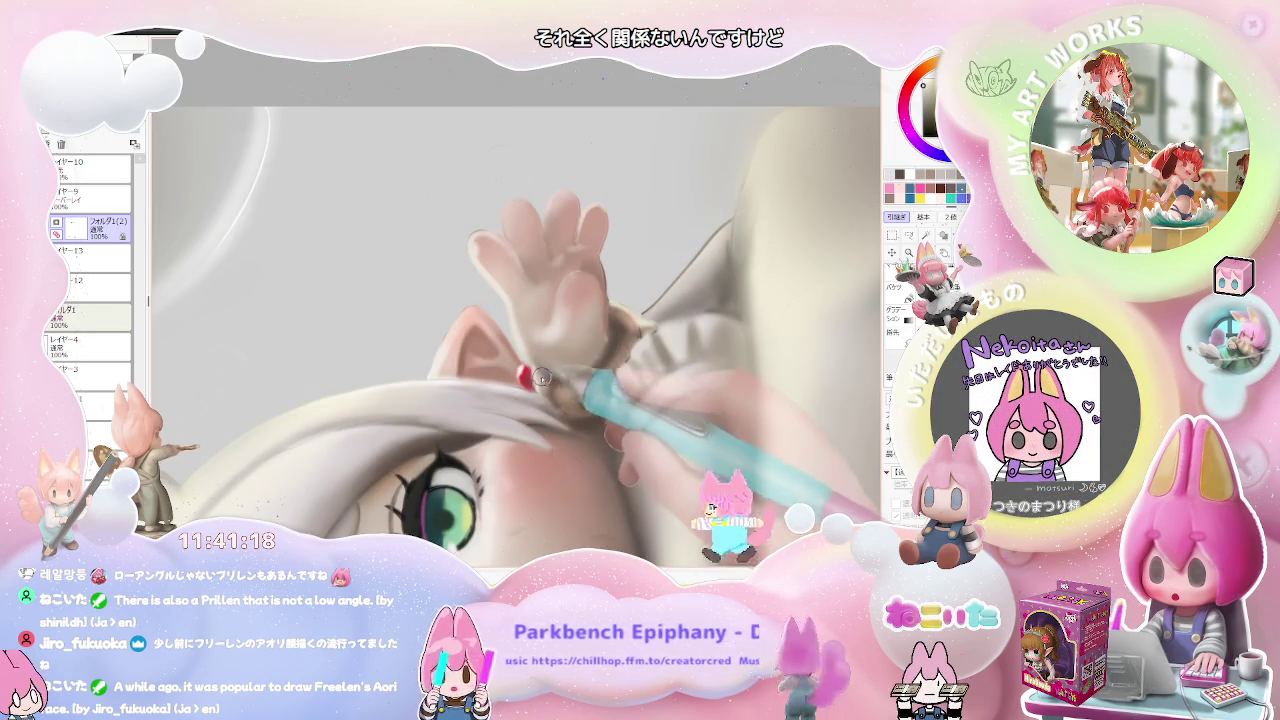
key(ctrl+minus)
key(ctrl+minus)
key(ctrl+minus)
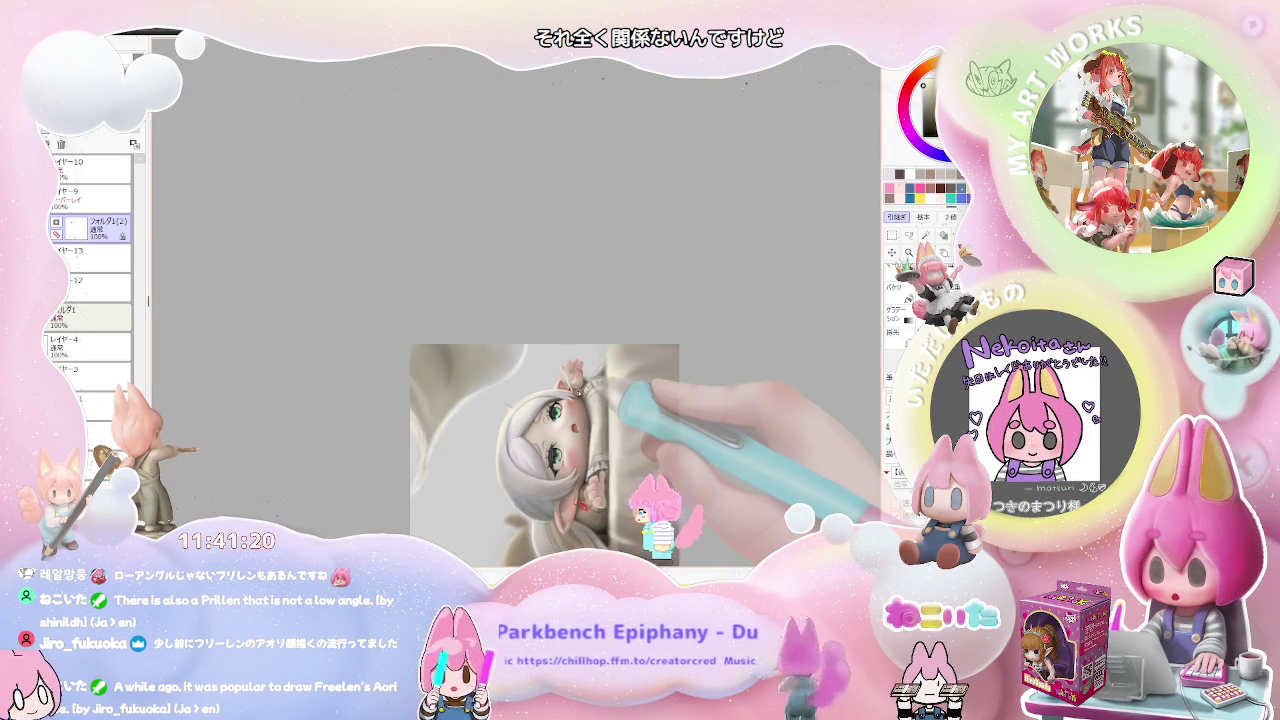
key(End)
key(End)
key(End)
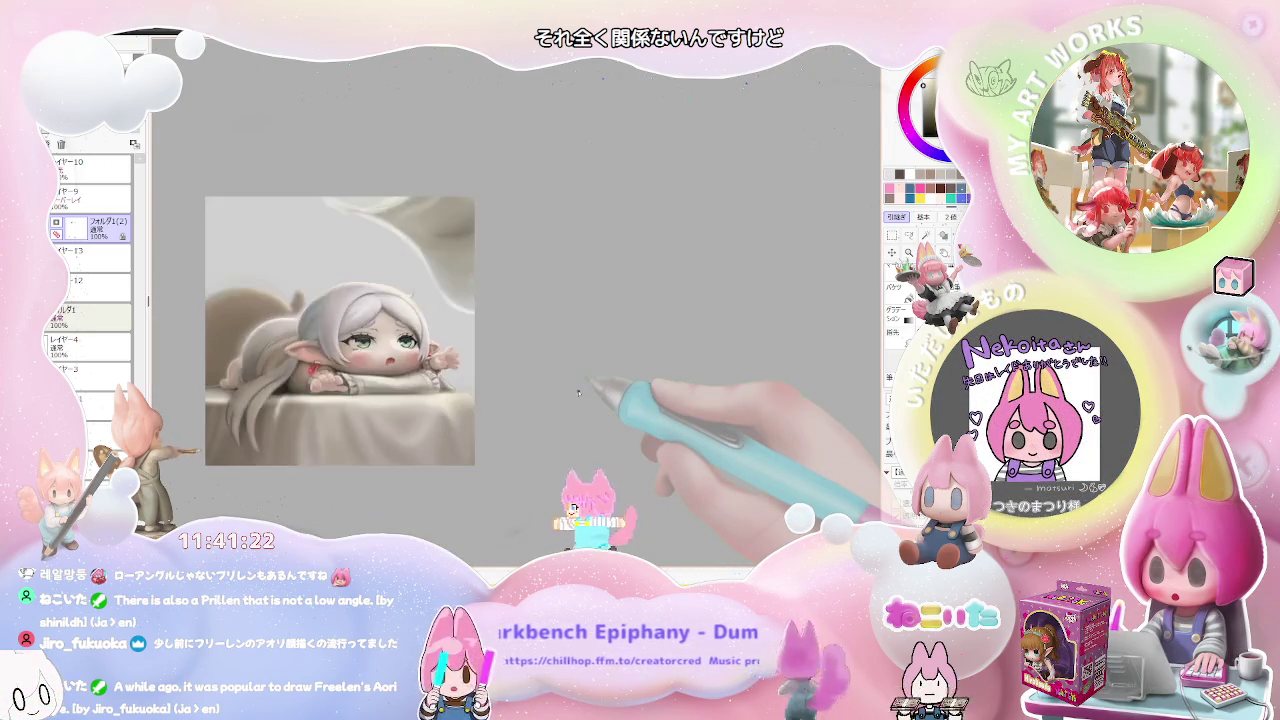
key(h)
key(ctrl+plus)
key(ctrl+plus)
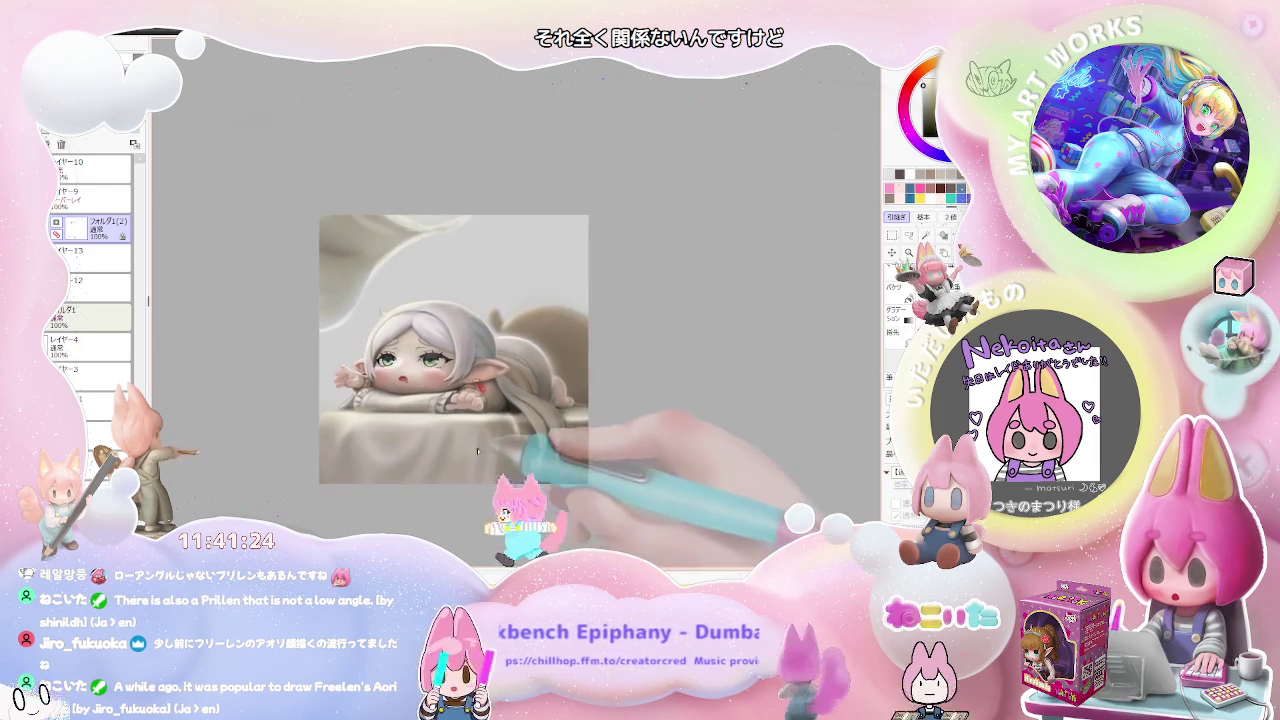
key(ctrl+plus)
key(ctrl+plus)
key(ctrl+plus)
key(ctrl+plus)
key(ctrl+plus)
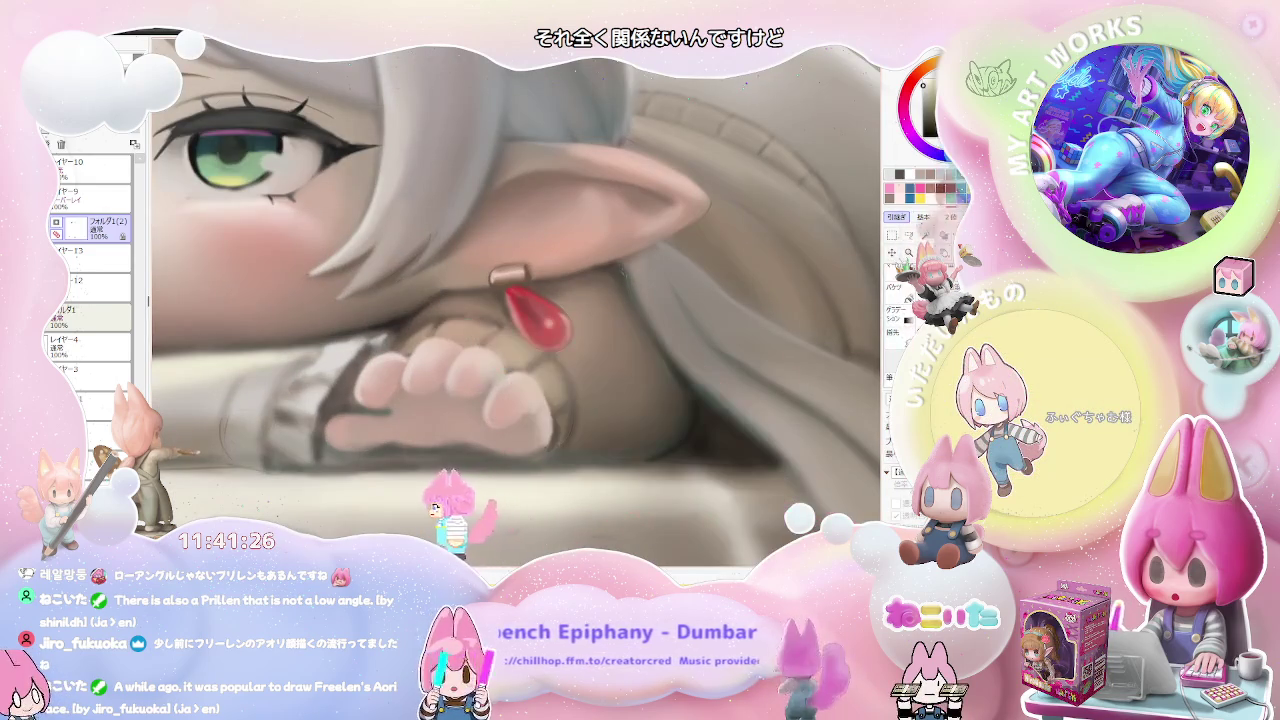
key(ctrl+plus)
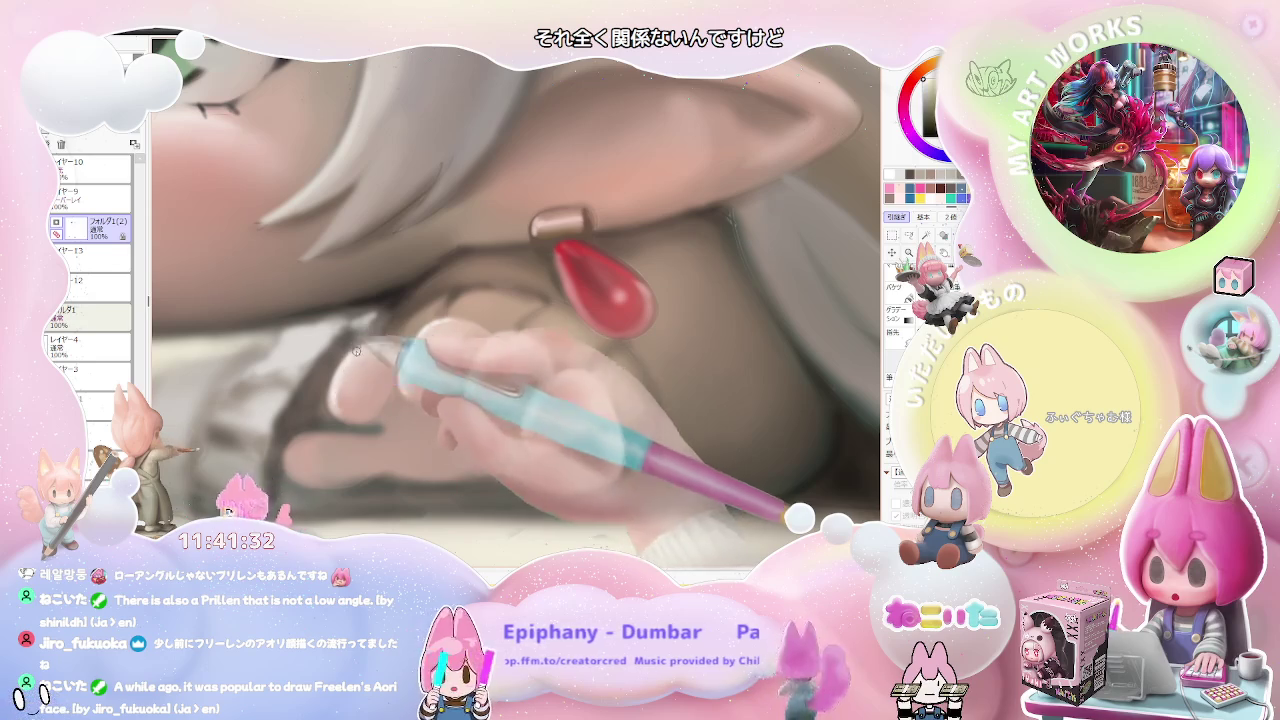
key(ctrl+minus)
key(ctrl+minus)
key(ctrl+plus)
key(ctrl+plus)
key(ctrl+plus)
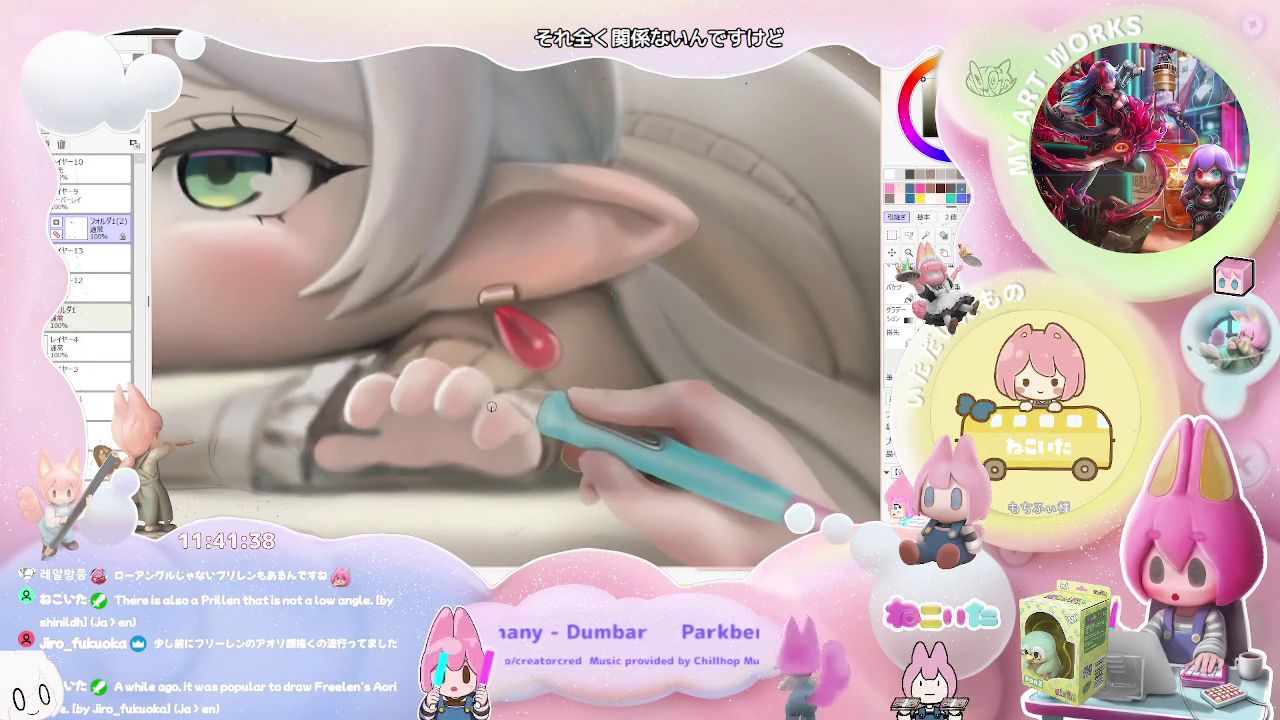
key(ctrl+minus)
key(ctrl+minus)
key(ctrl+minus)
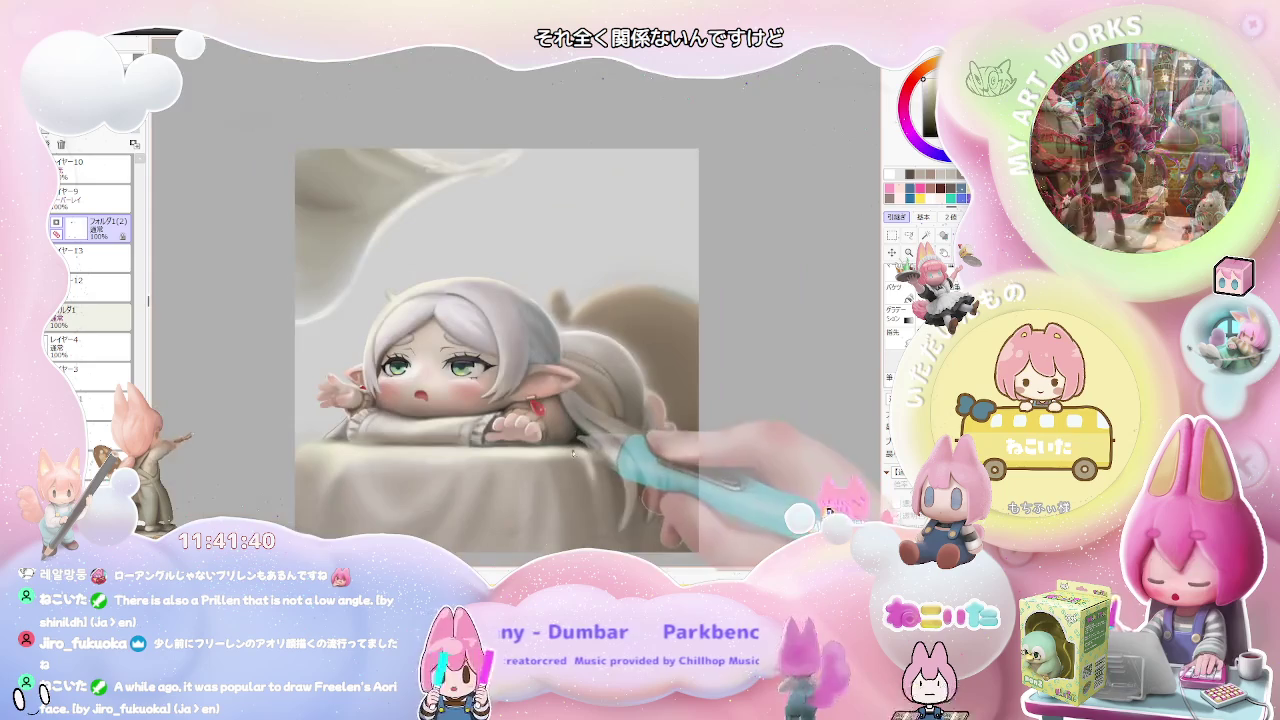
key(Delete)
key(Delete)
key(Home)
key(ctrl+plus)
key(ctrl+plus)
key(ctrl+plus)
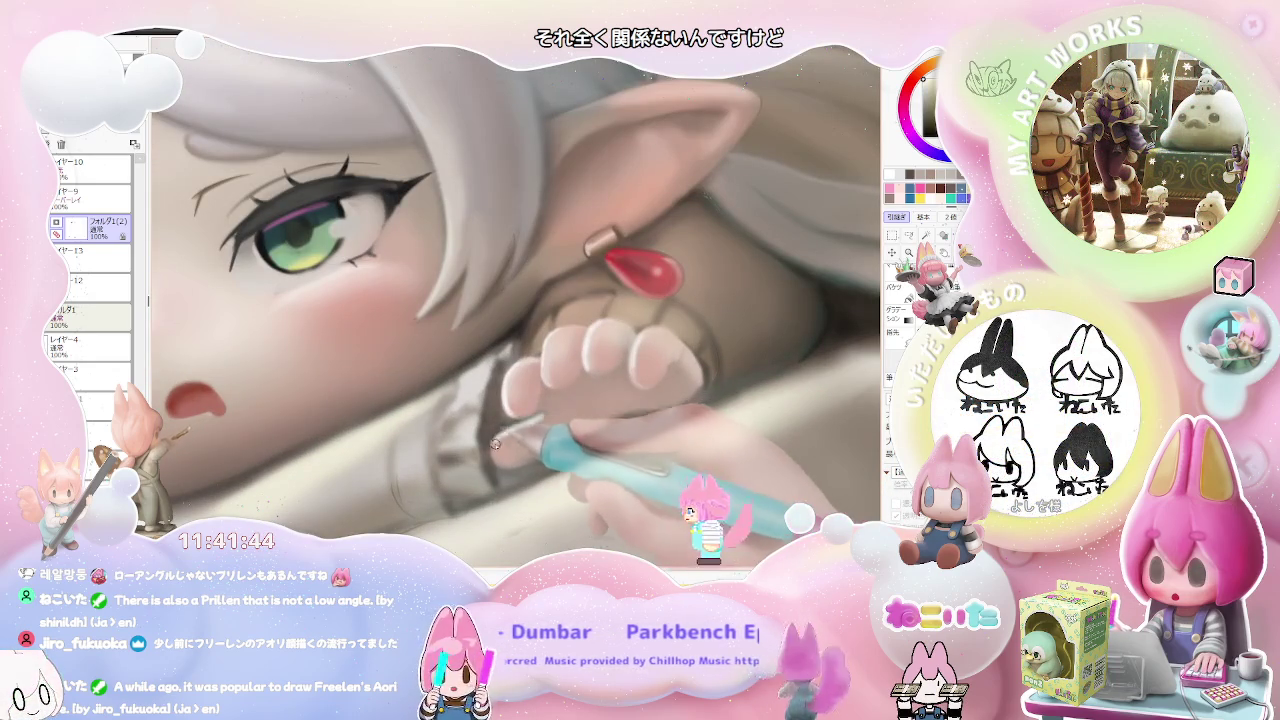
key(ctrl+minus)
key(ctrl+minus)
key(Delete)
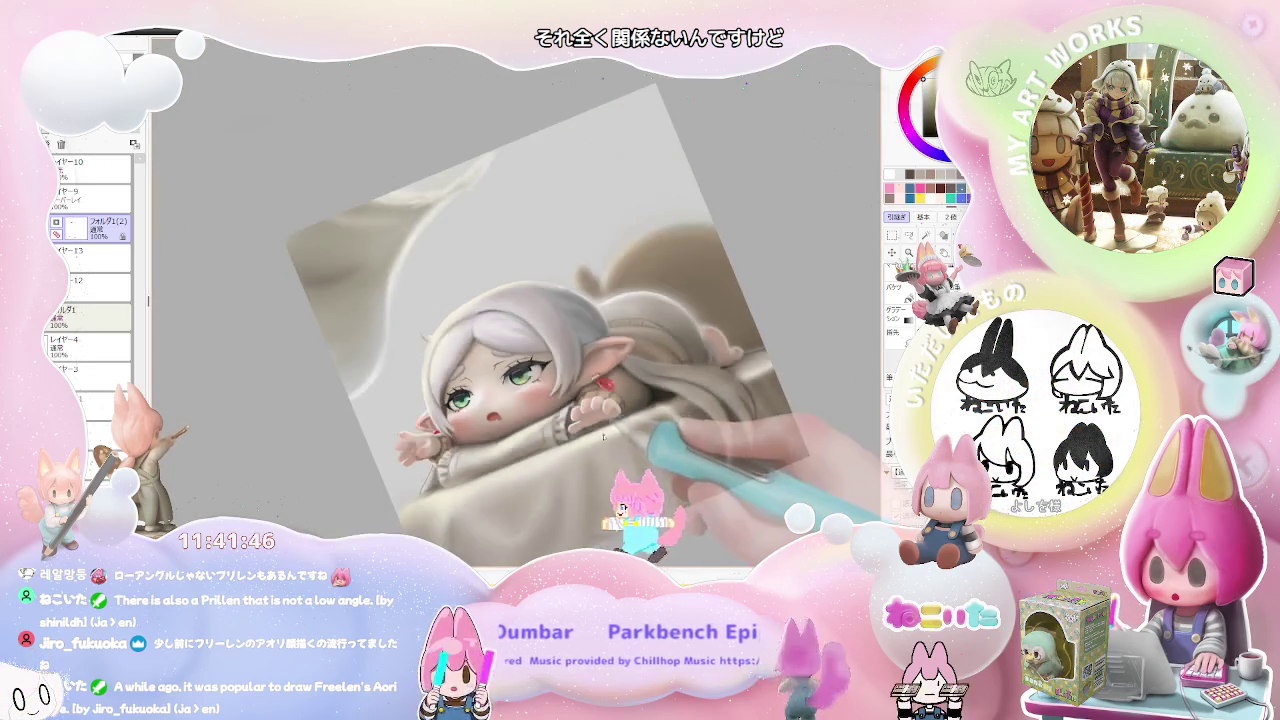
key(Delete)
key(Delete)
key(Delete)
key(ctrl+plus)
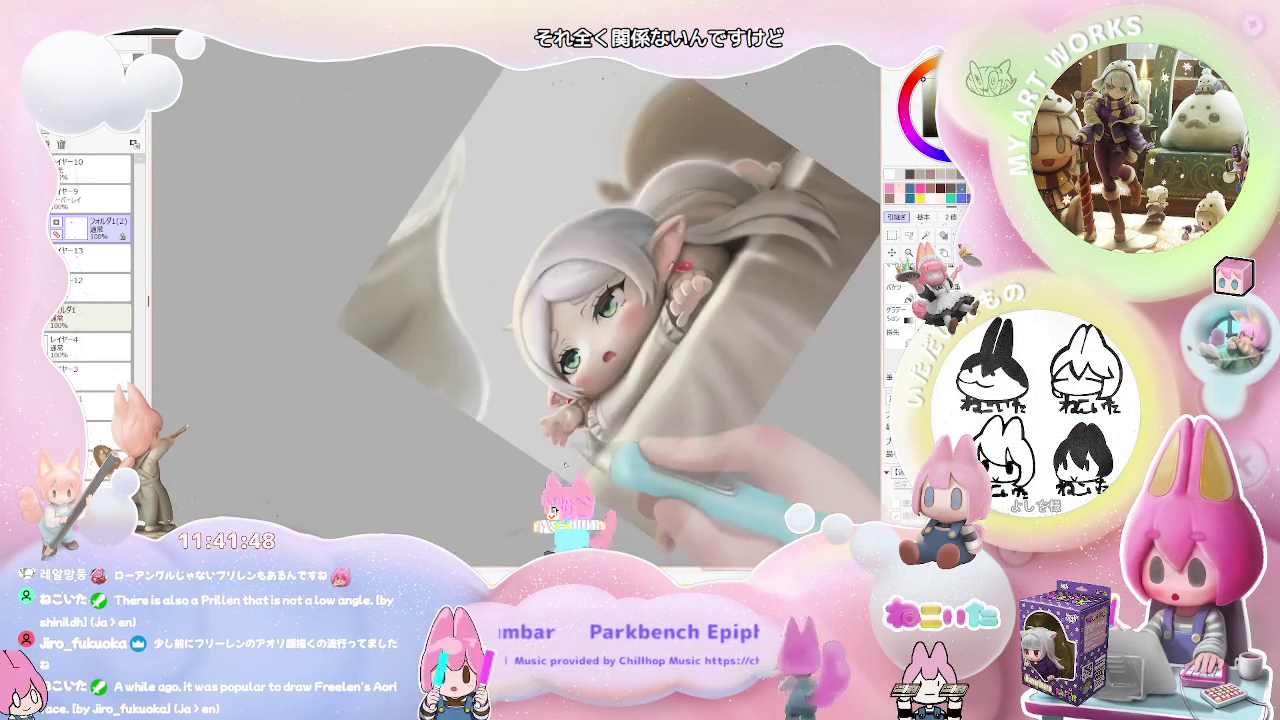
key(ctrl+plus)
key(ctrl+plus)
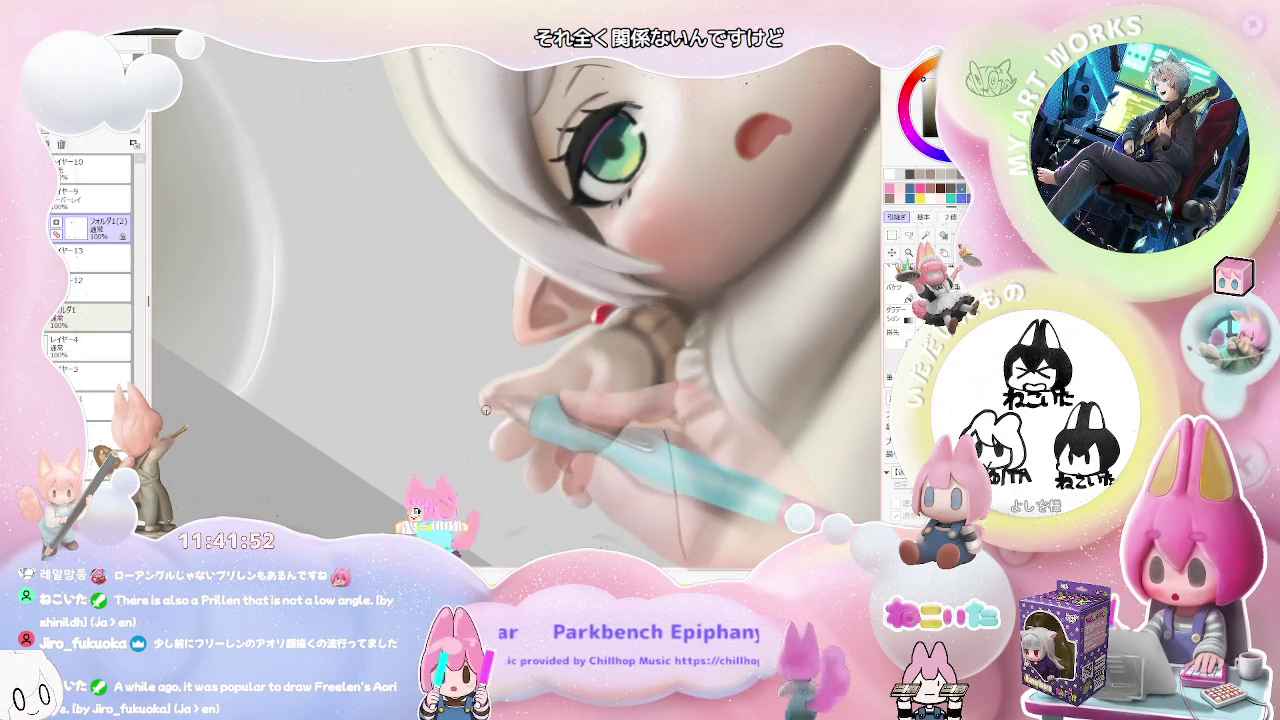
key(ctrl+minus)
key(ctrl+minus)
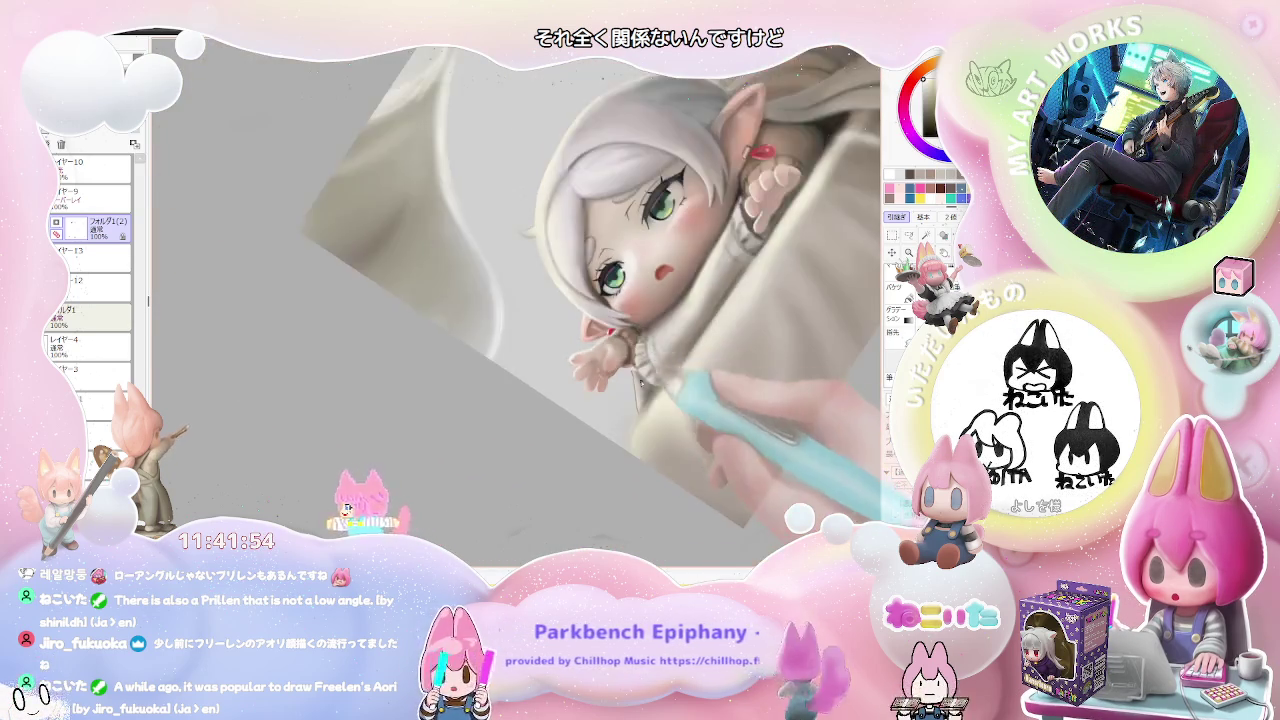
key(ctrl+minus)
key(Home)
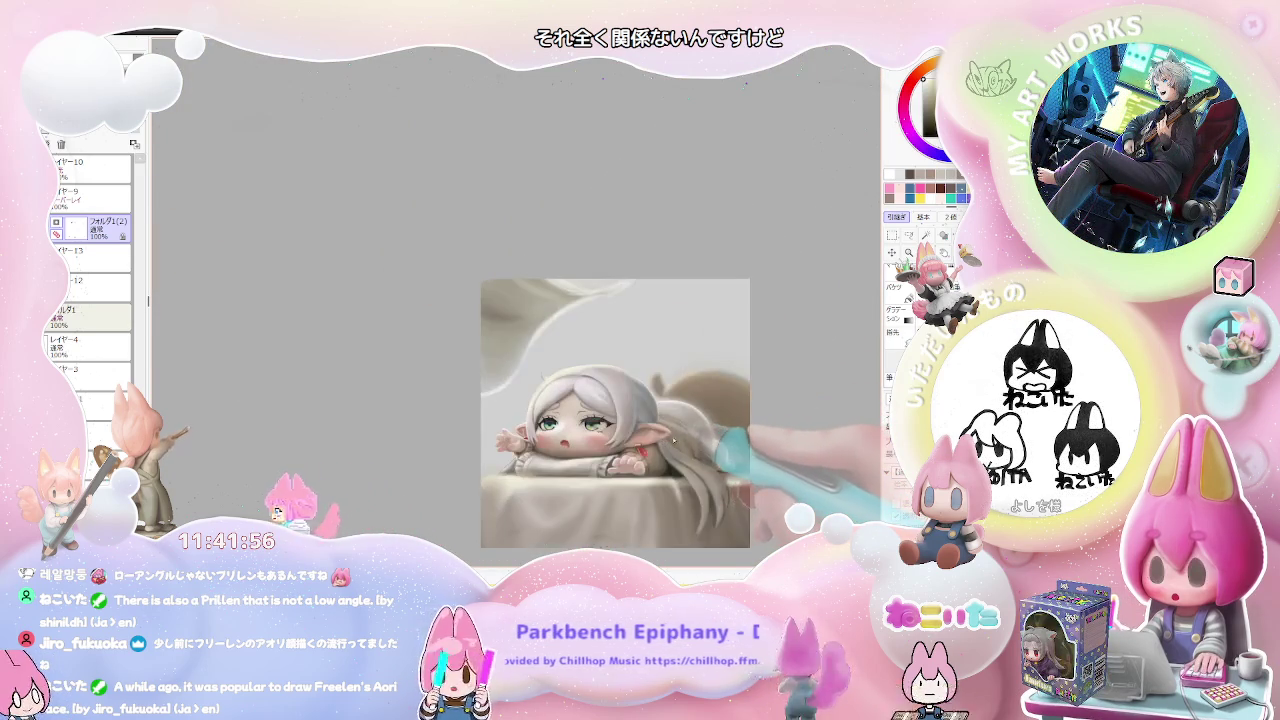
drag(686, 441, 490, 441)
key(ctrl+plus)
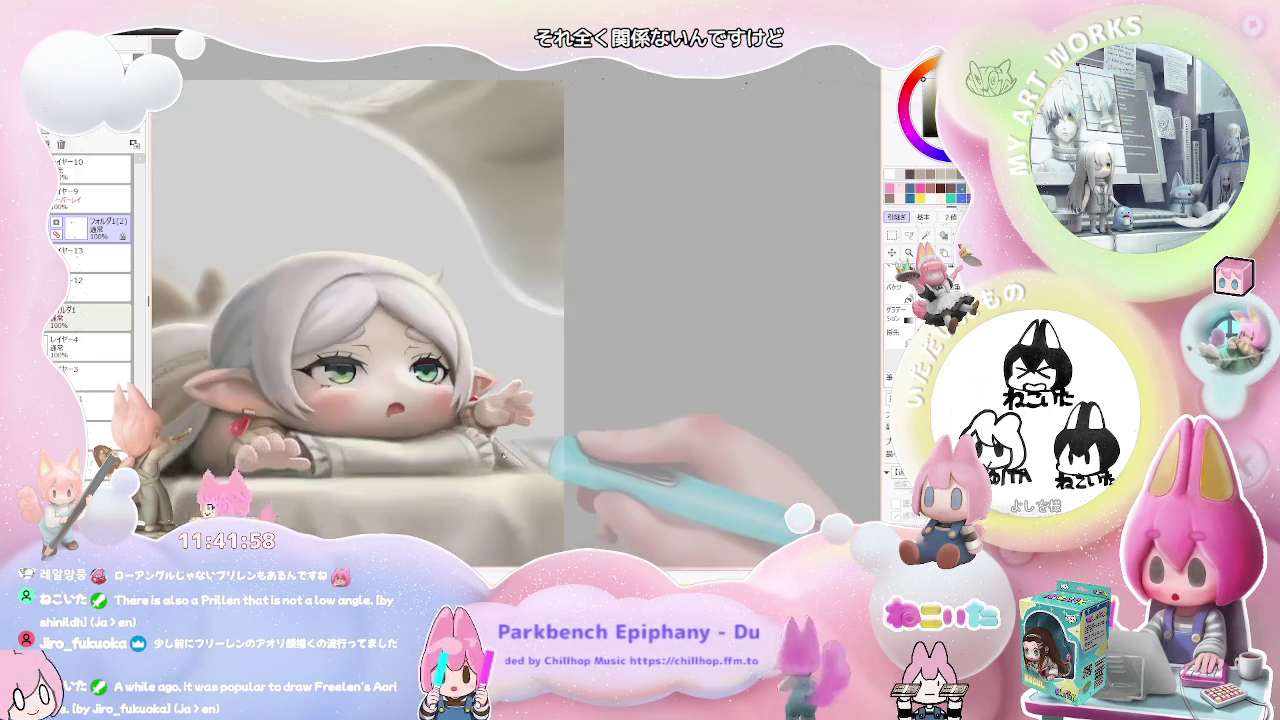
key(ctrl+plus)
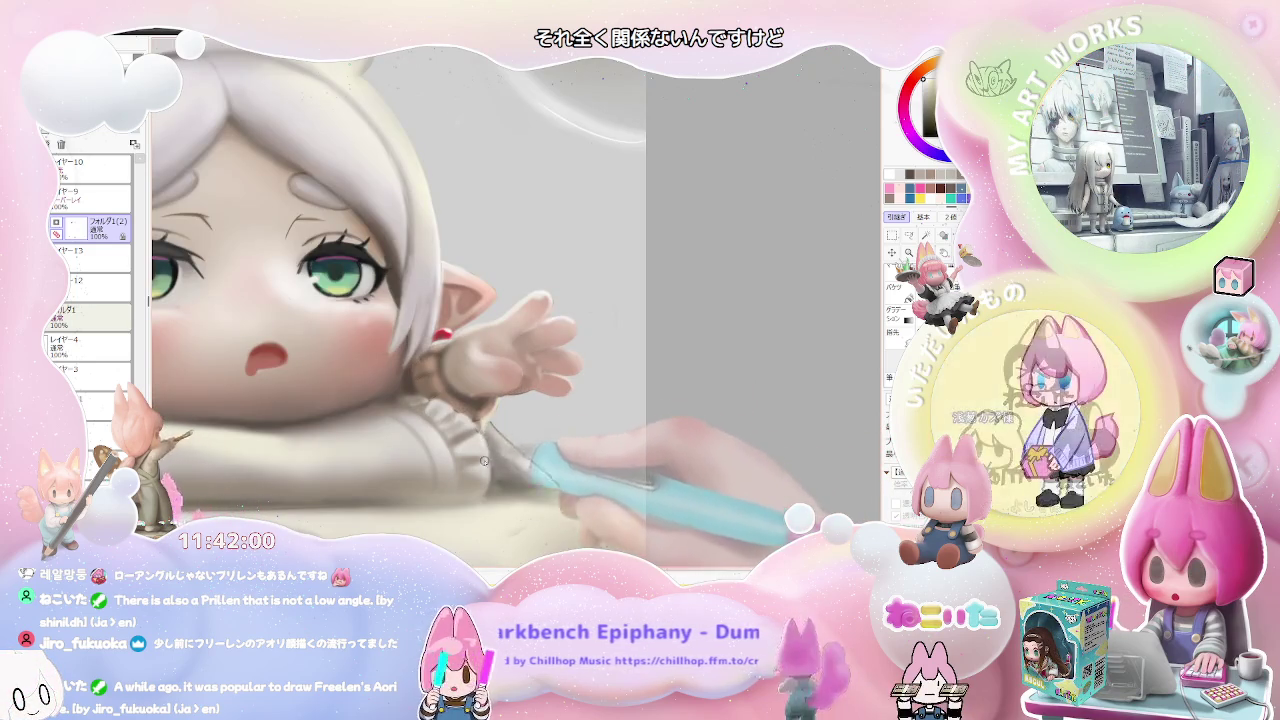
key(ctrl+minus)
key(ctrl+minus)
key(ctrl+minus)
key(ctrl+minus)
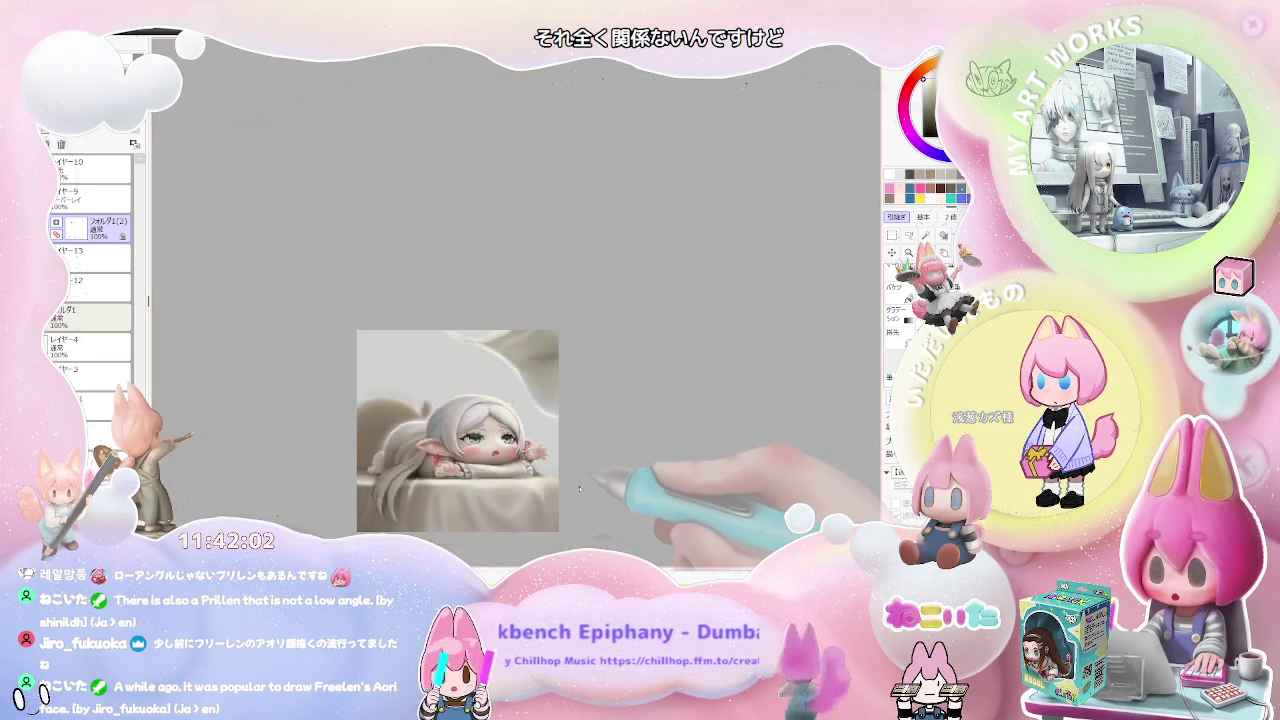
key(h)
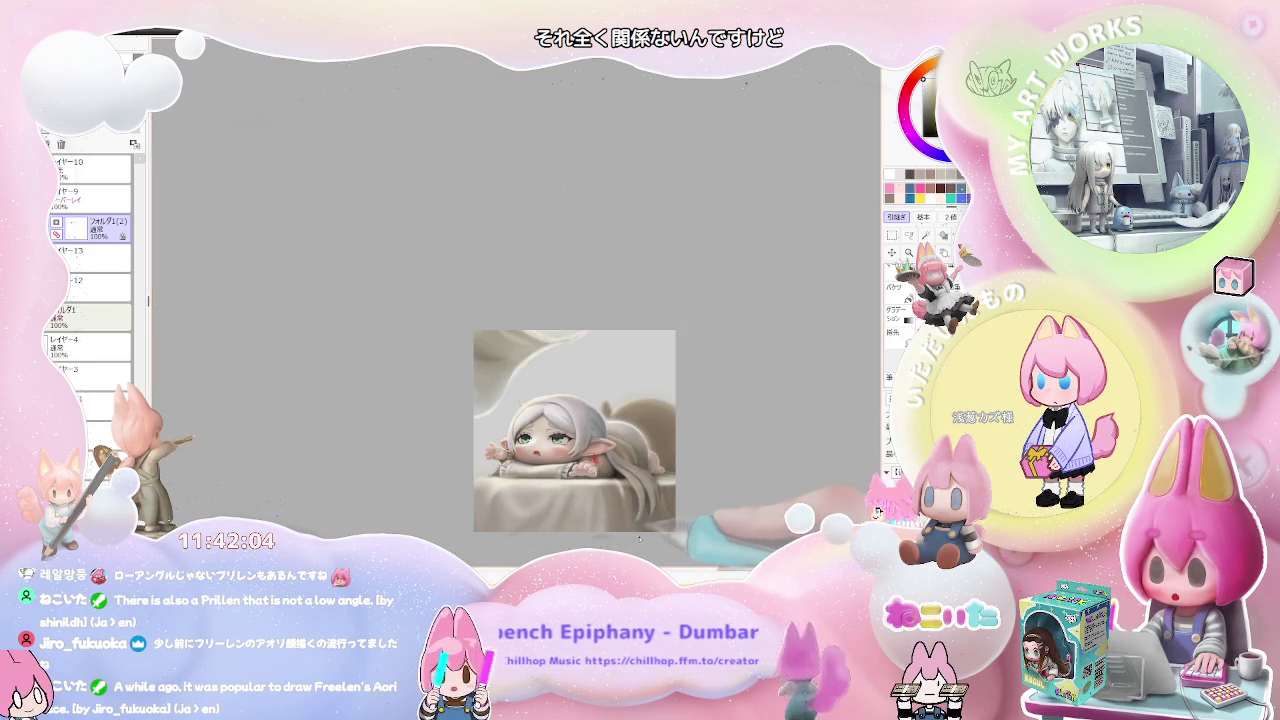
key(ctrl+plus)
key(ctrl+plus)
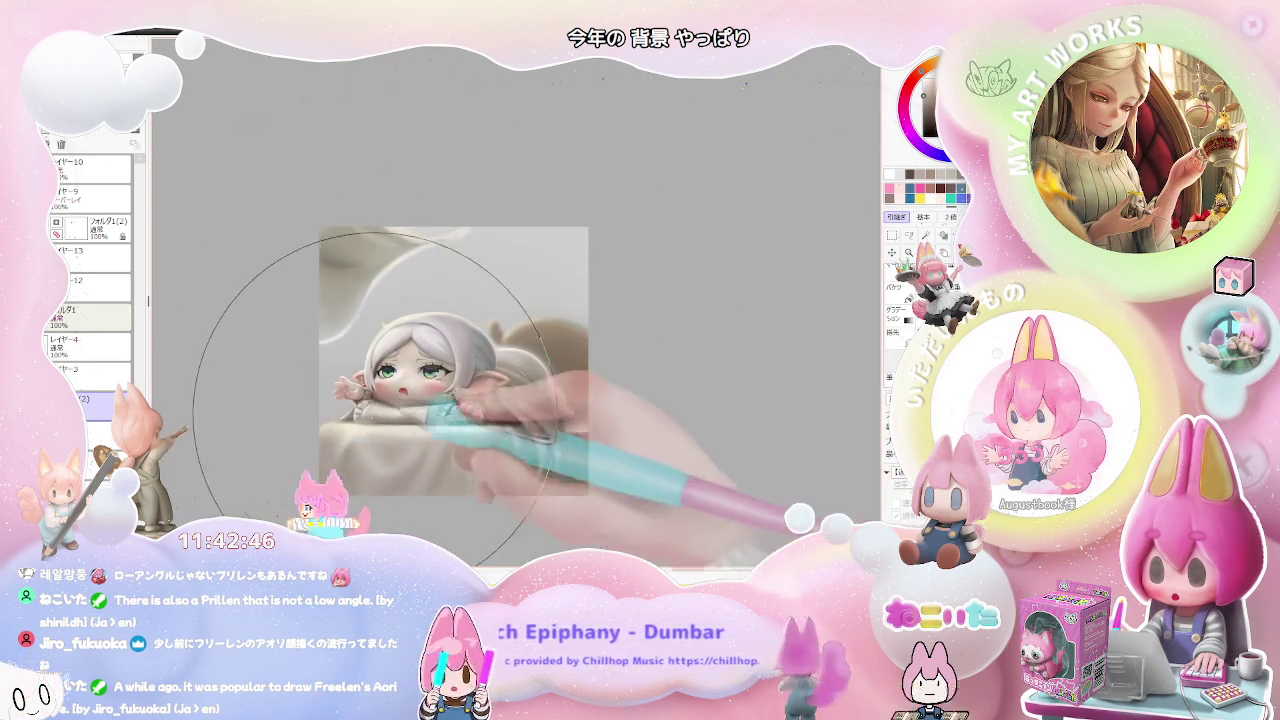
- Enlarge the airbrush and try a soft wash over the hair, undoing the pink stroke
key([)
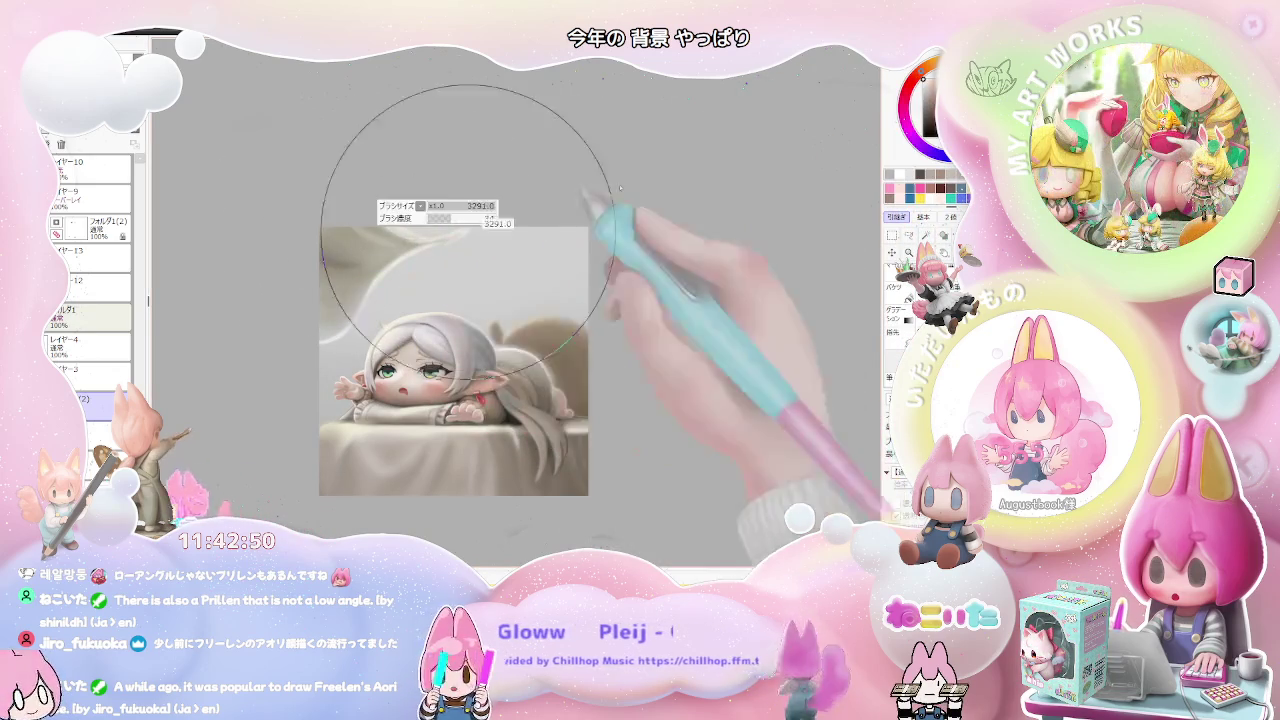
key(])
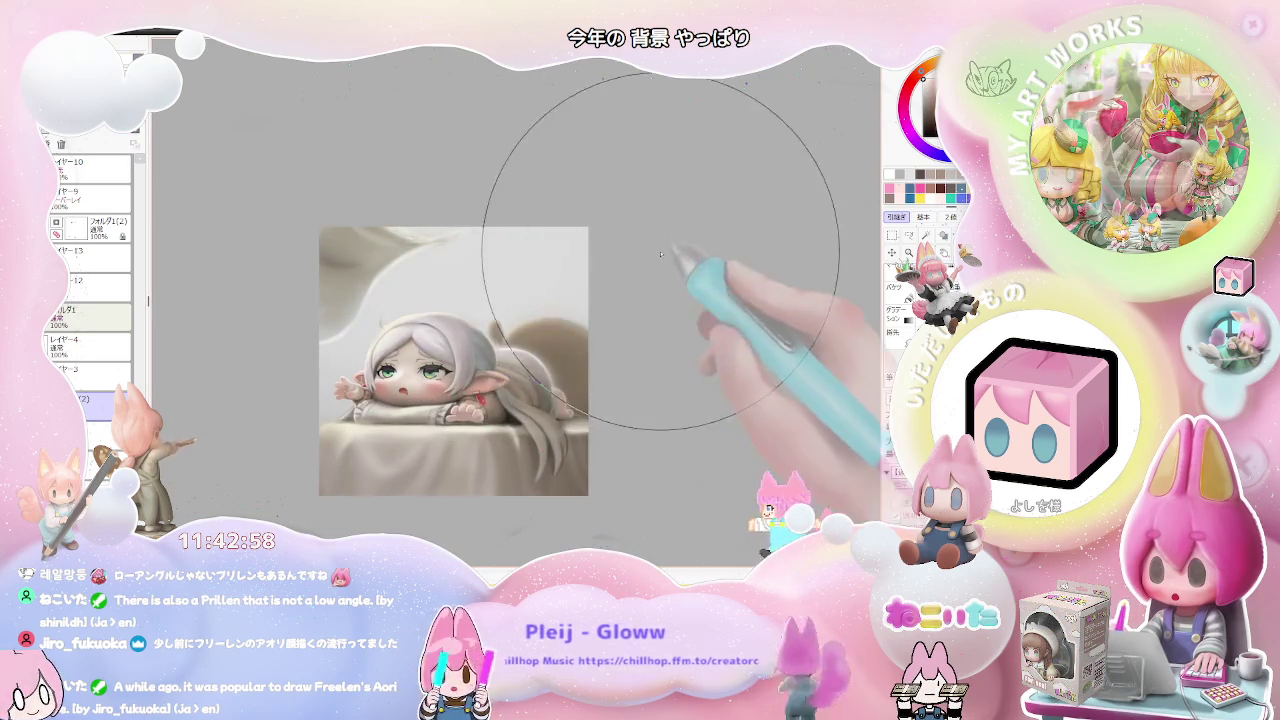
drag(560, 300, 350, 287)
key(ctrl+z)
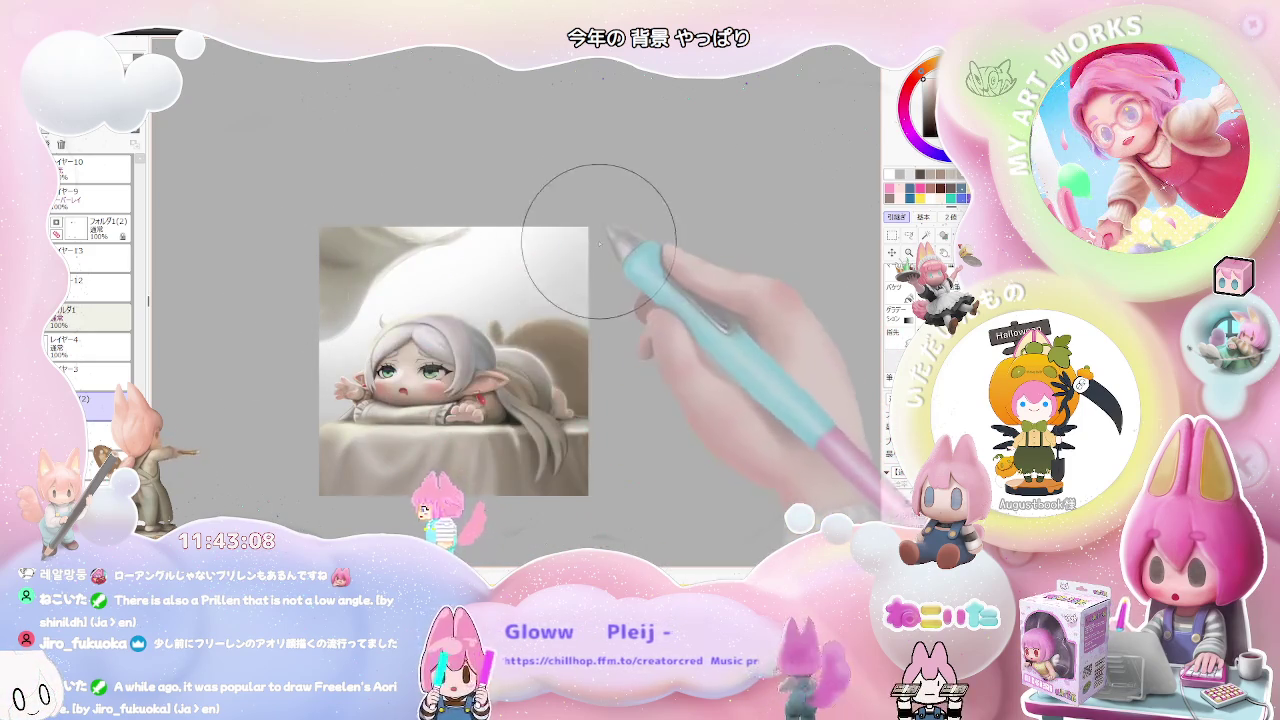
- Shift the artwork right, double the brush size, and rotate the view about 45°
drag(572, 333, 698, 333)
drag(616, 322, 652, 310)
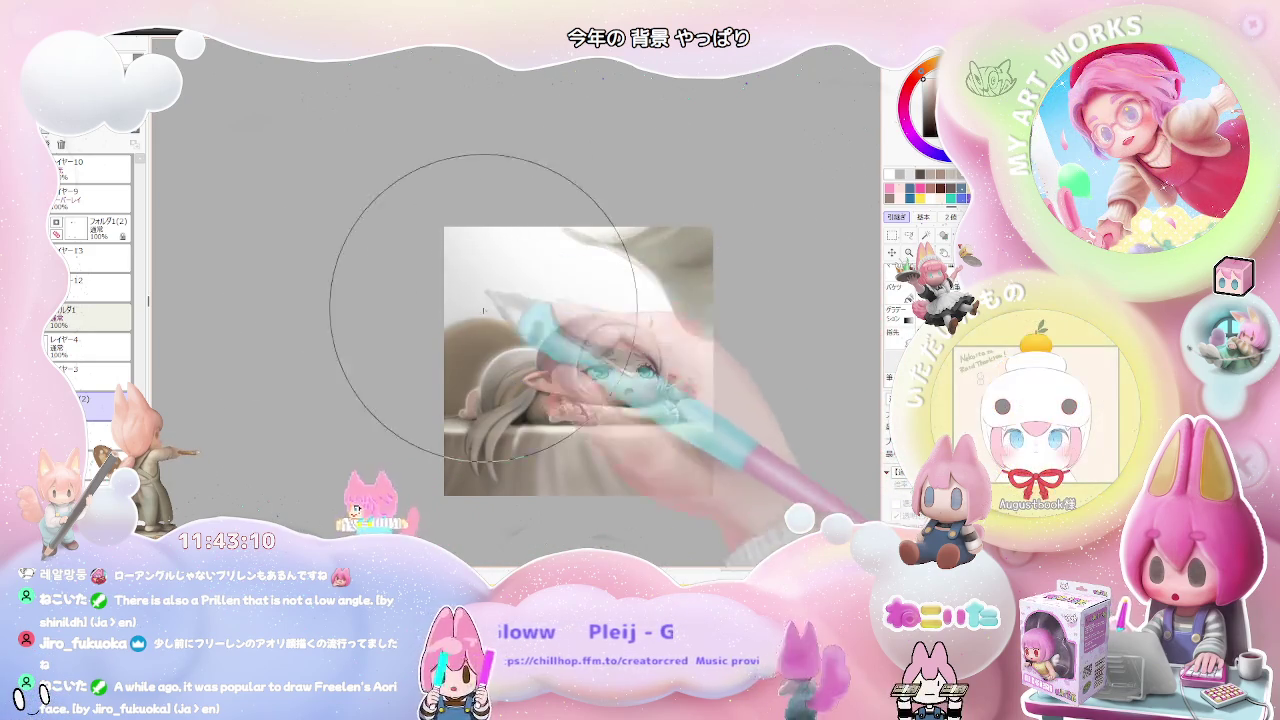
mouse_move(749, 271)
mouse_down()
mouse_move(675, 440)
mouse_move(428, 378)
mouse_up()
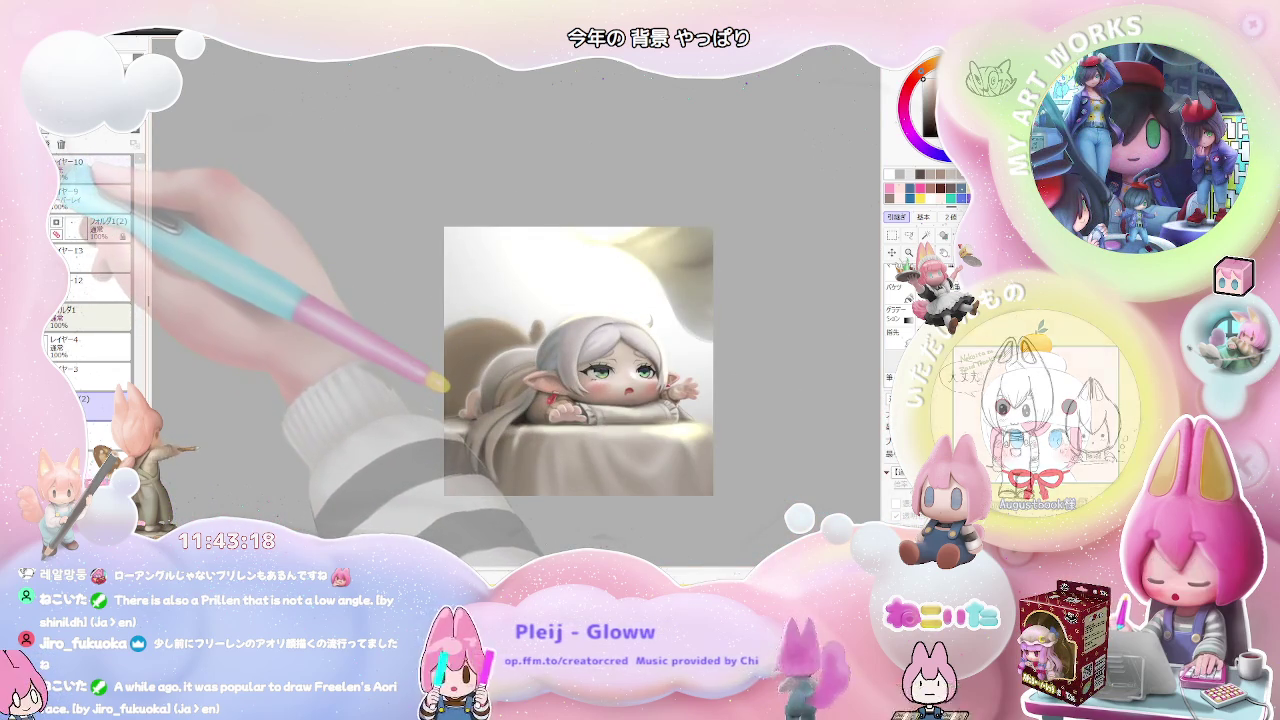
- Toggle the green-teal overlay tint on and off, leaving the beige tones
click(90, 190)
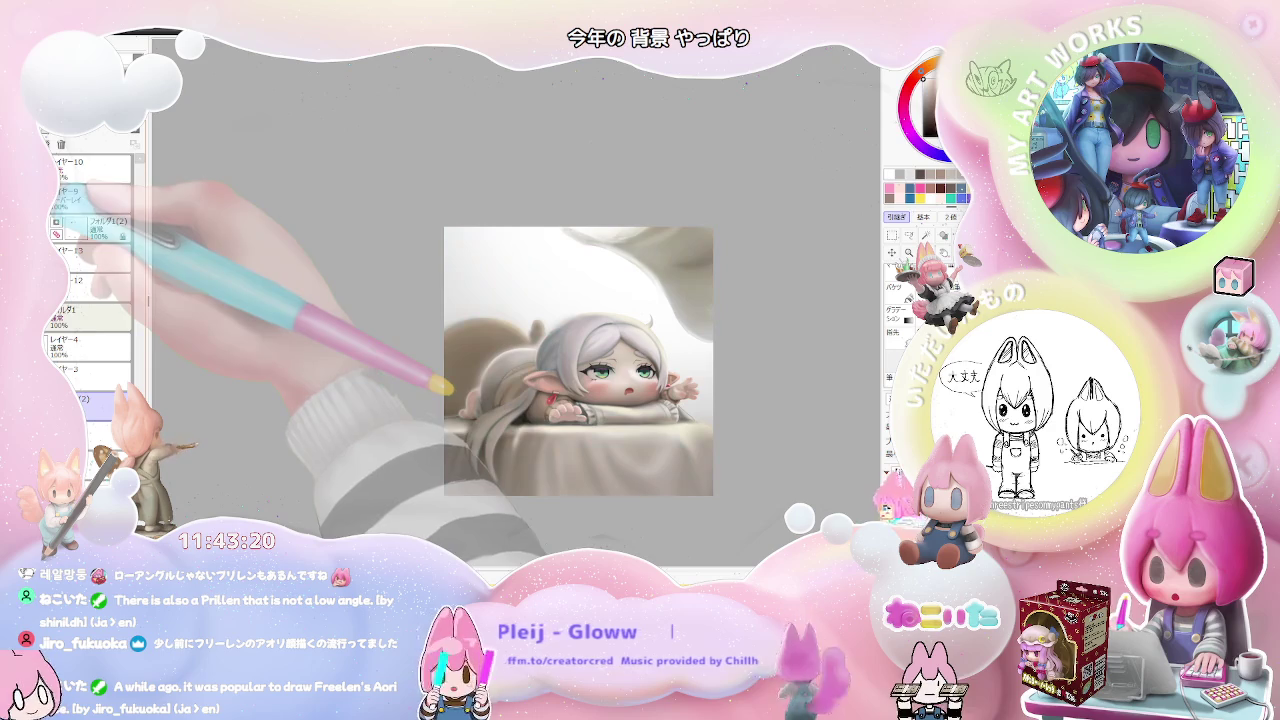
click(57, 195)
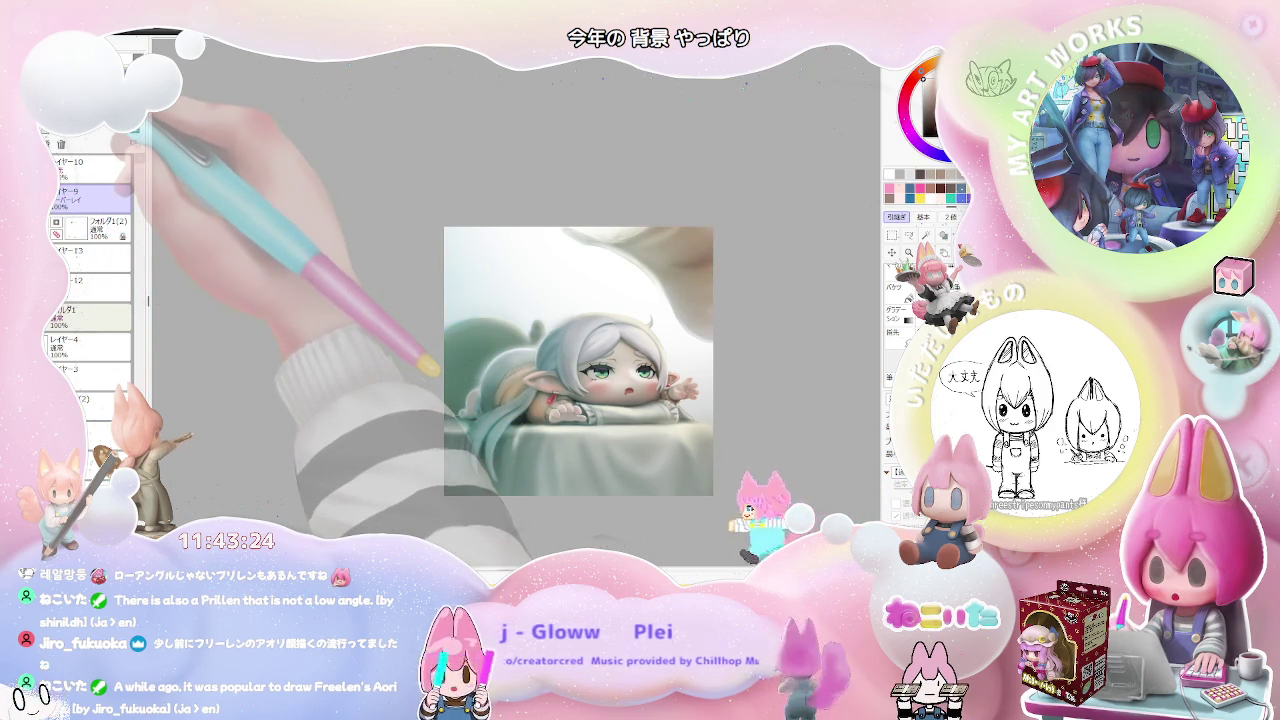
click(57, 222)
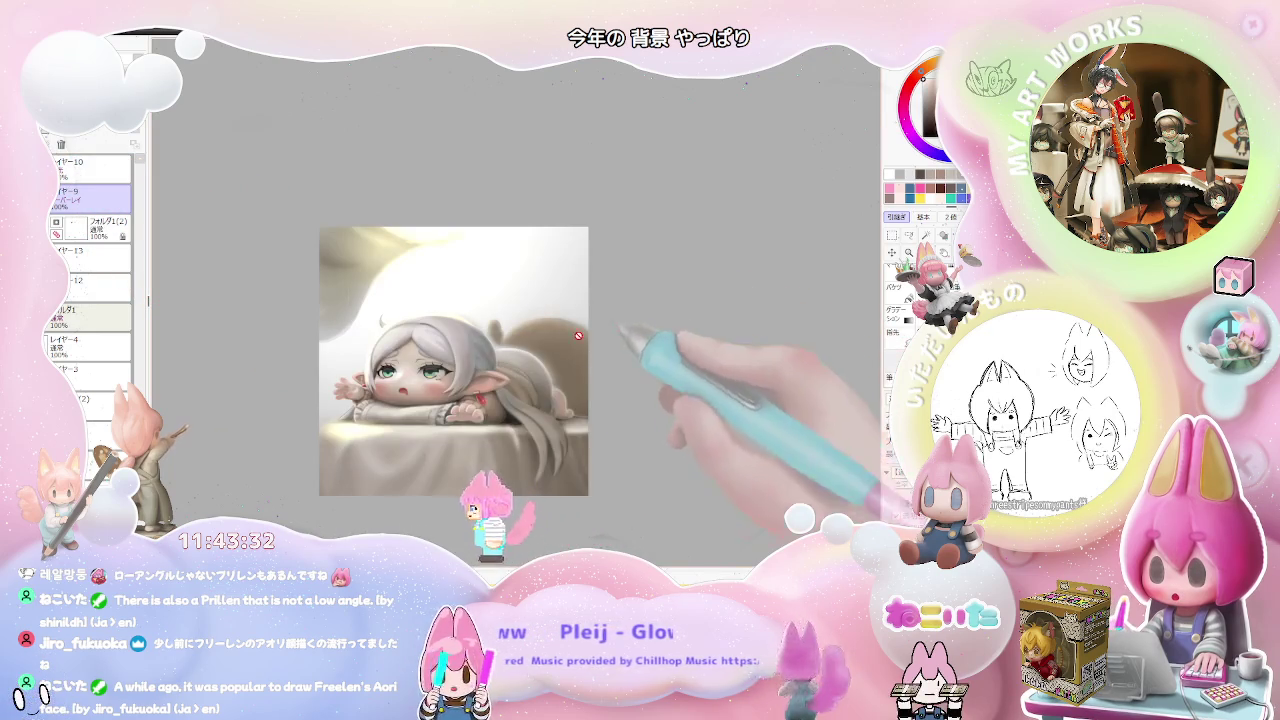
- Mirror and zoom the view, rotating the drawing about 45° and back upright
key(h)
scroll(330, 432, up, 3)
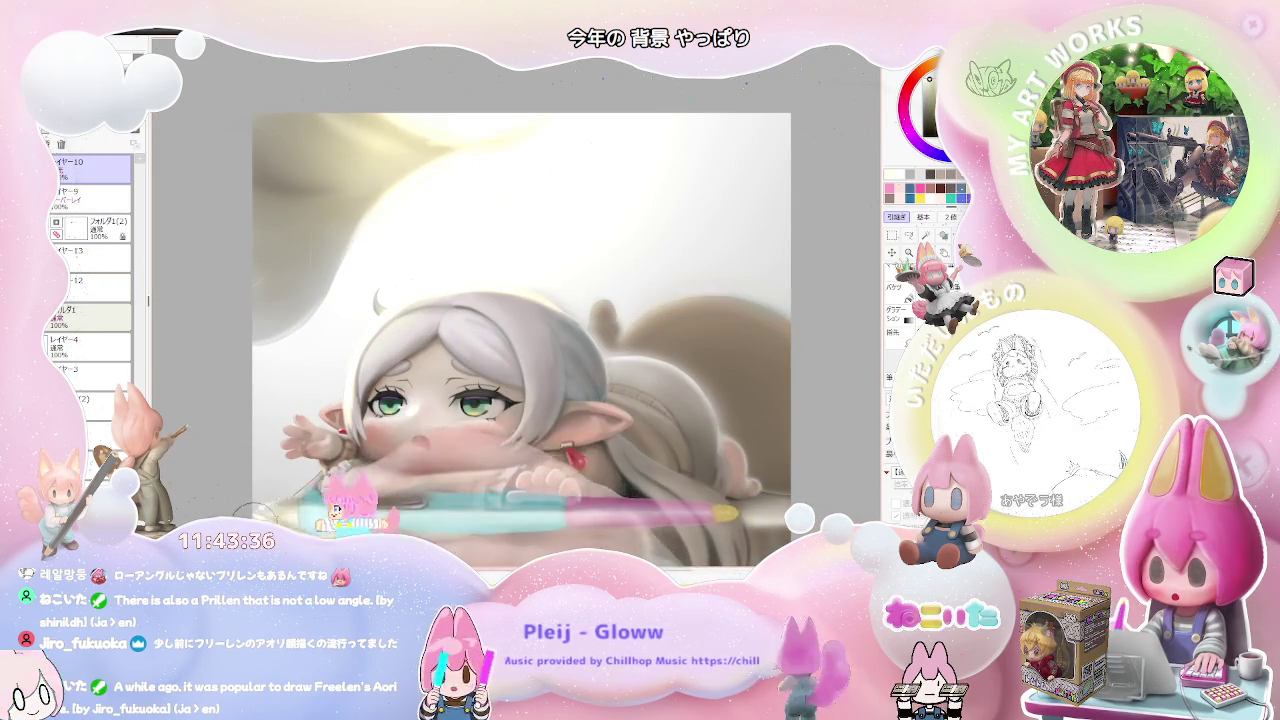
scroll(306, 488, up, 2)
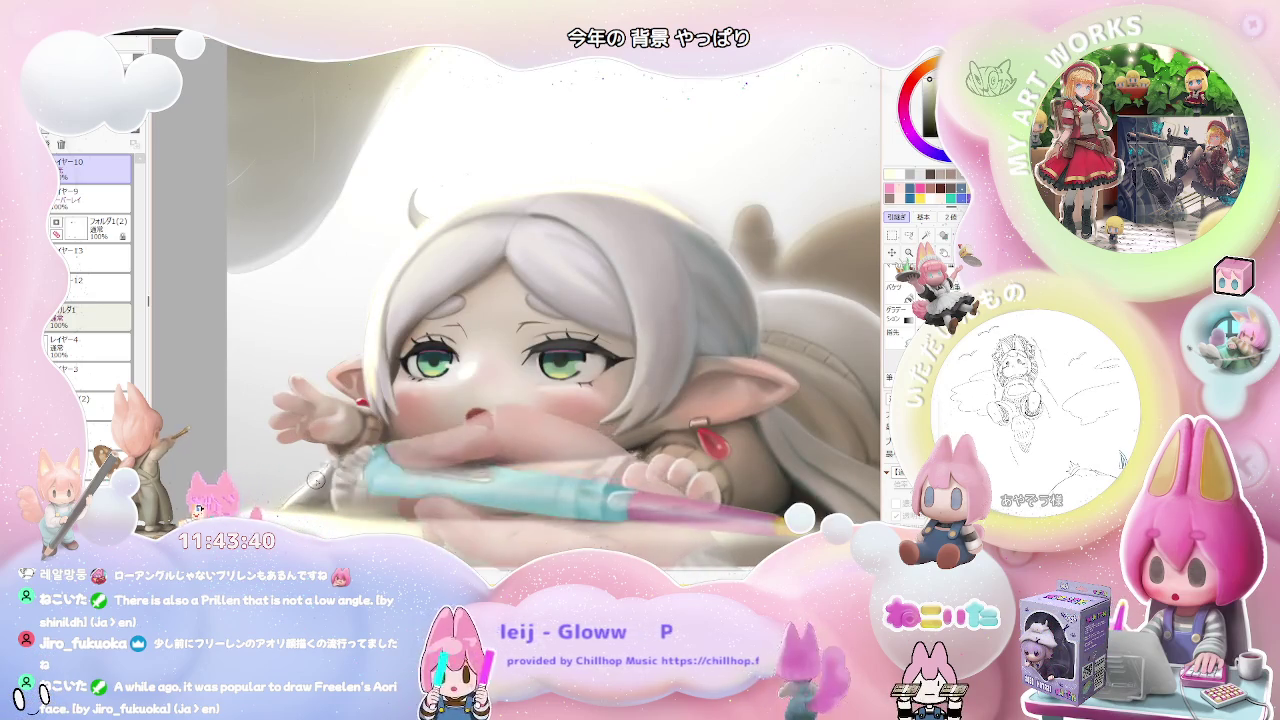
scroll(283, 508, down, 5)
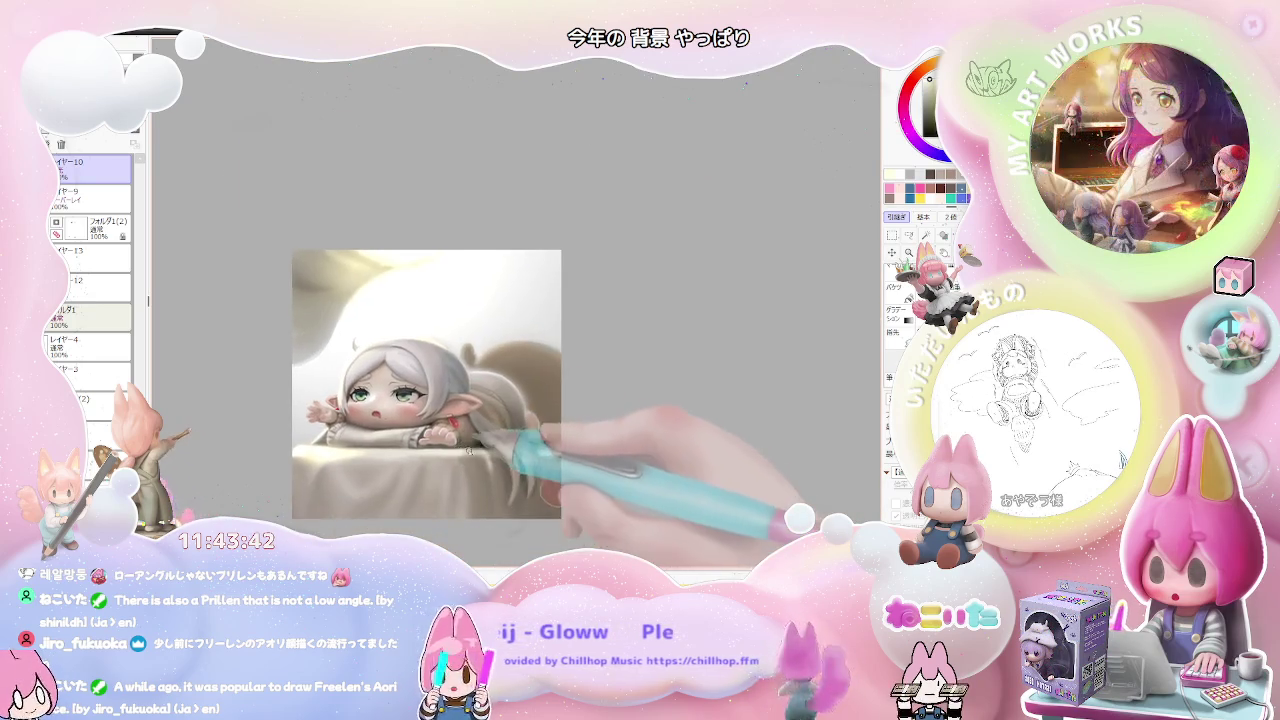
drag(438, 489, 622, 387)
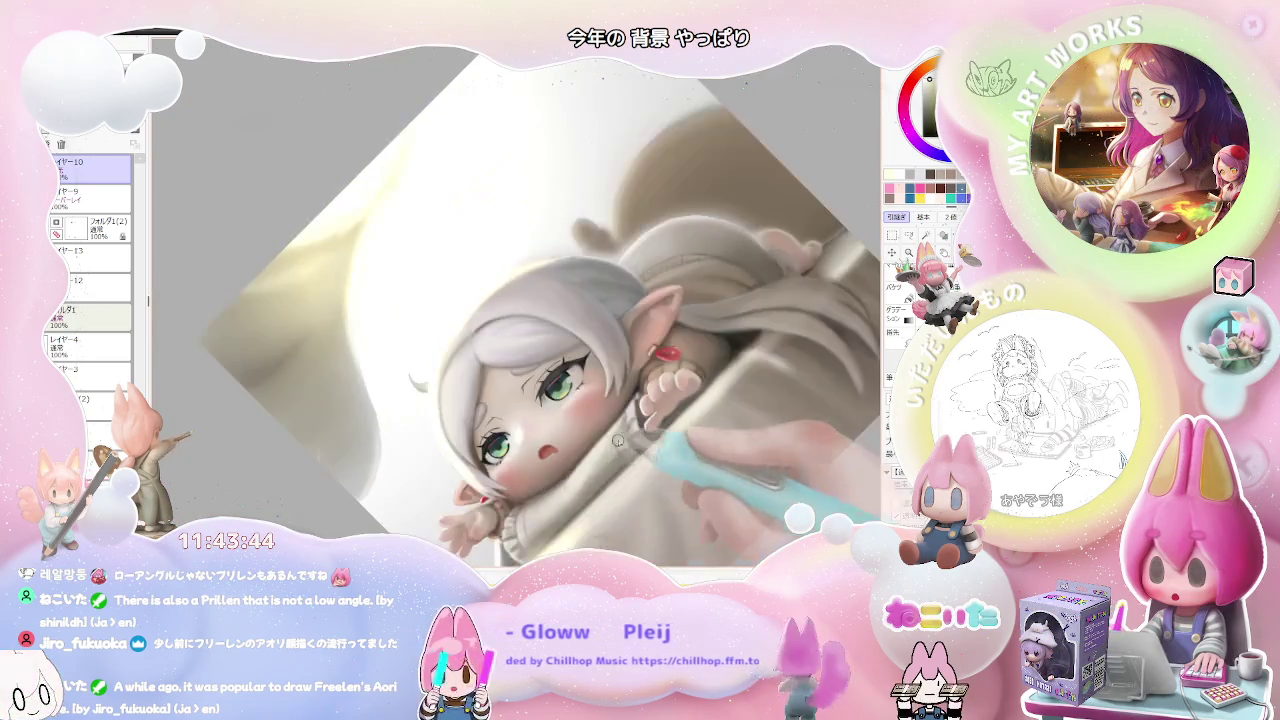
scroll(510, 363, up, 2)
scroll(537, 300, up, 2)
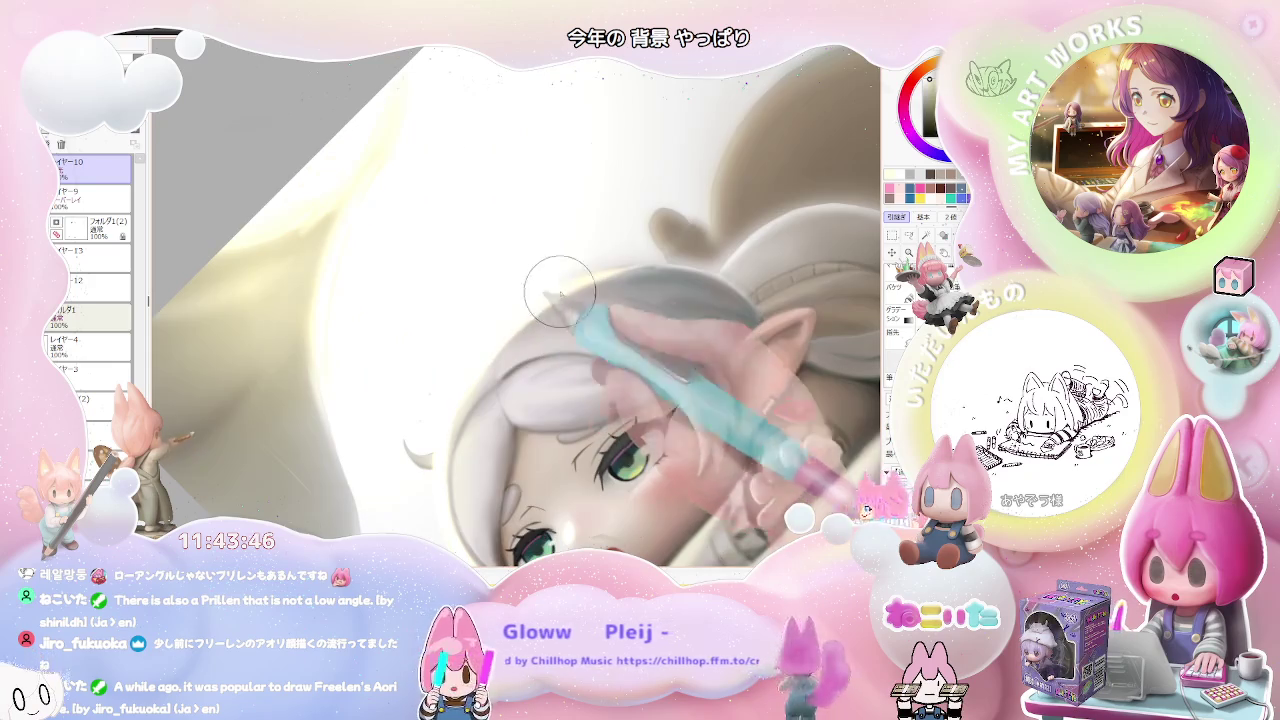
scroll(611, 272, down, 2)
scroll(640, 310, down, 2)
scroll(673, 360, down, 1)
drag(674, 360, 560, 330)
scroll(500, 310, up, 2)
scroll(458, 293, up, 2)
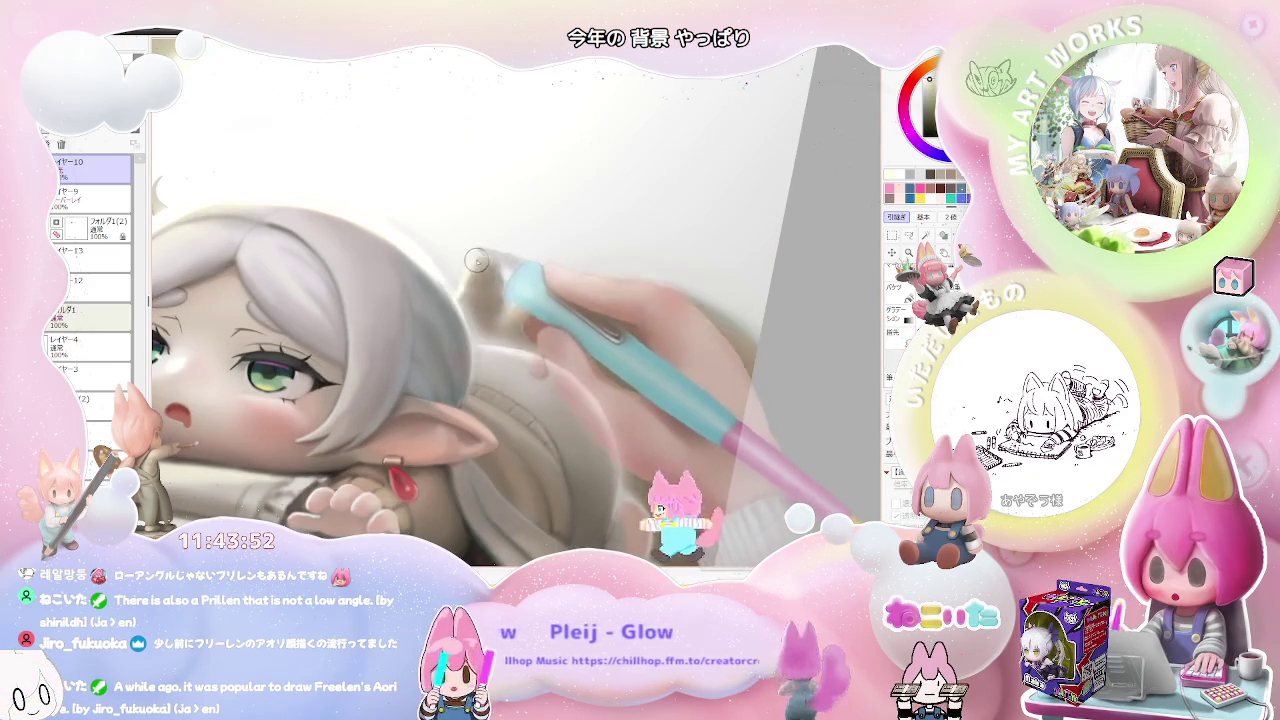
scroll(513, 267, down, 2)
- Enlarge the brush to about 245 and add a new layer above the others
mouse_move(513, 266)
mouse_down()
mouse_move(511, 297)
mouse_move(547, 296)
mouse_up()
scroll(516, 289, down, 2)
scroll(516, 289, down, 2)
scroll(547, 296, up, 2)
mouse_move(669, 314)
mouse_down()
mouse_move(671, 229)
mouse_move(511, 293)
mouse_up()
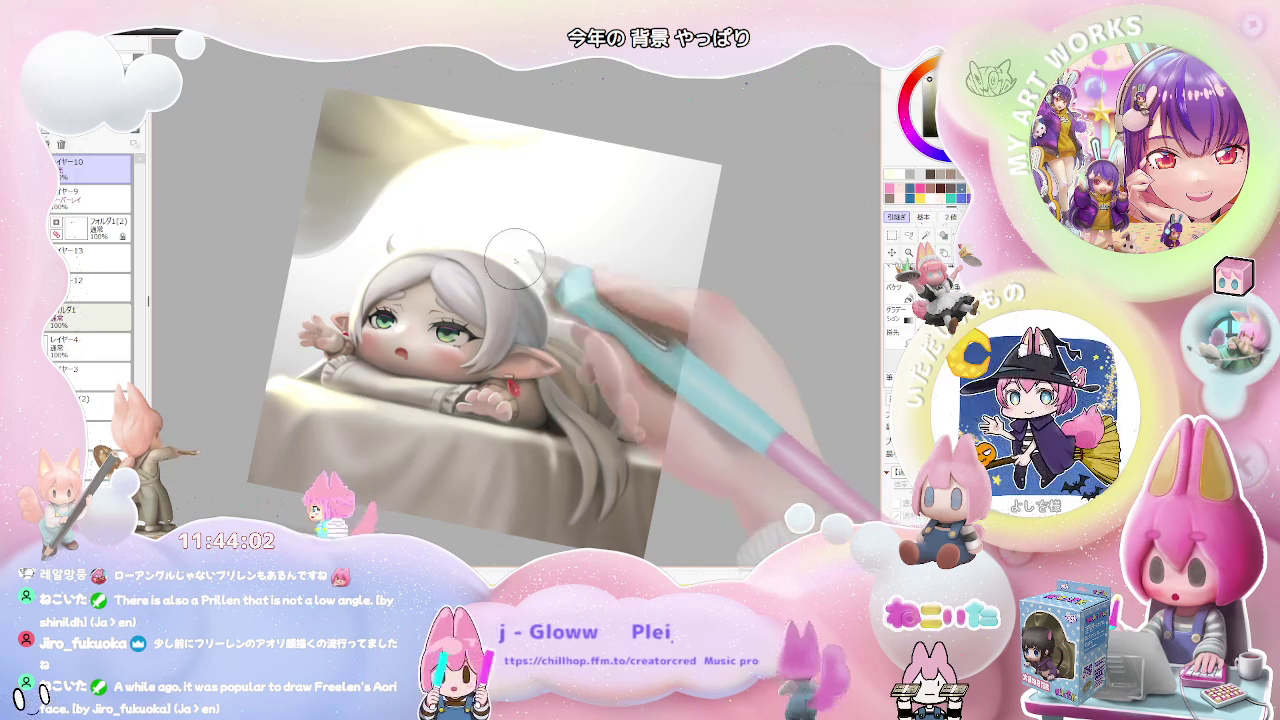
click(50, 143)
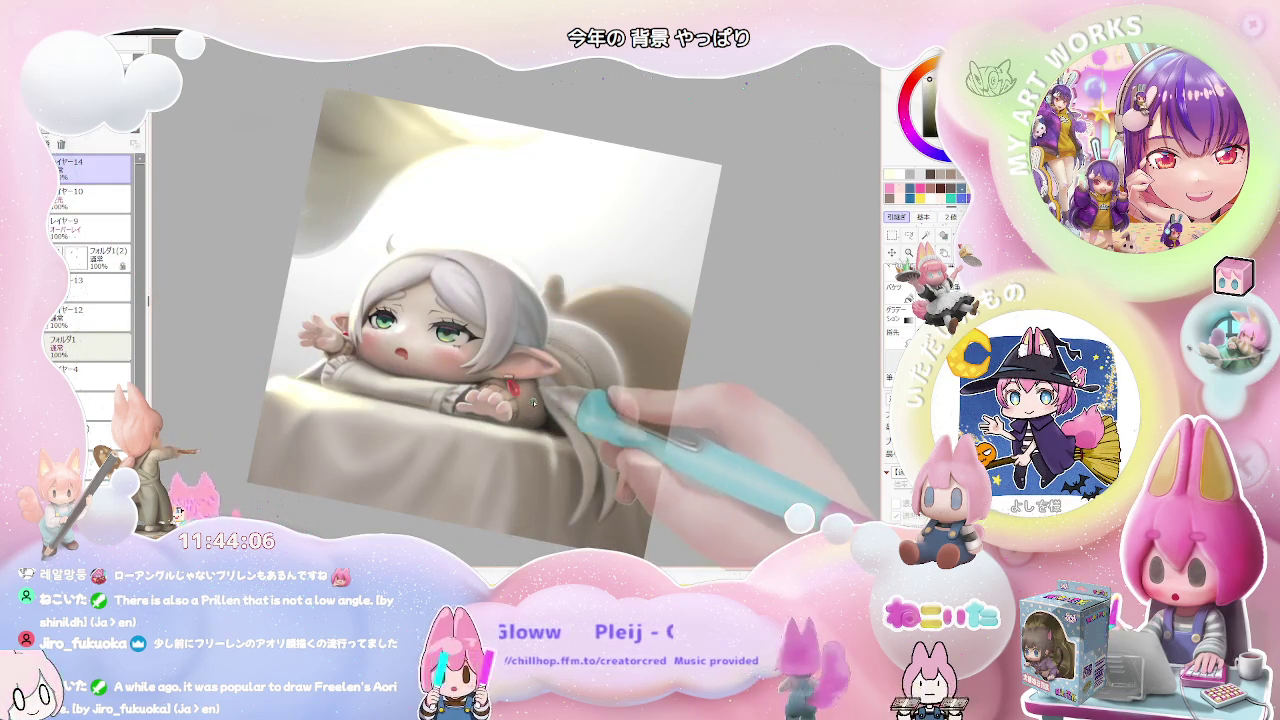
- Reset the view upright, mirror the drawing horizontally, and shift it up and left
scroll(536, 442, down, 2)
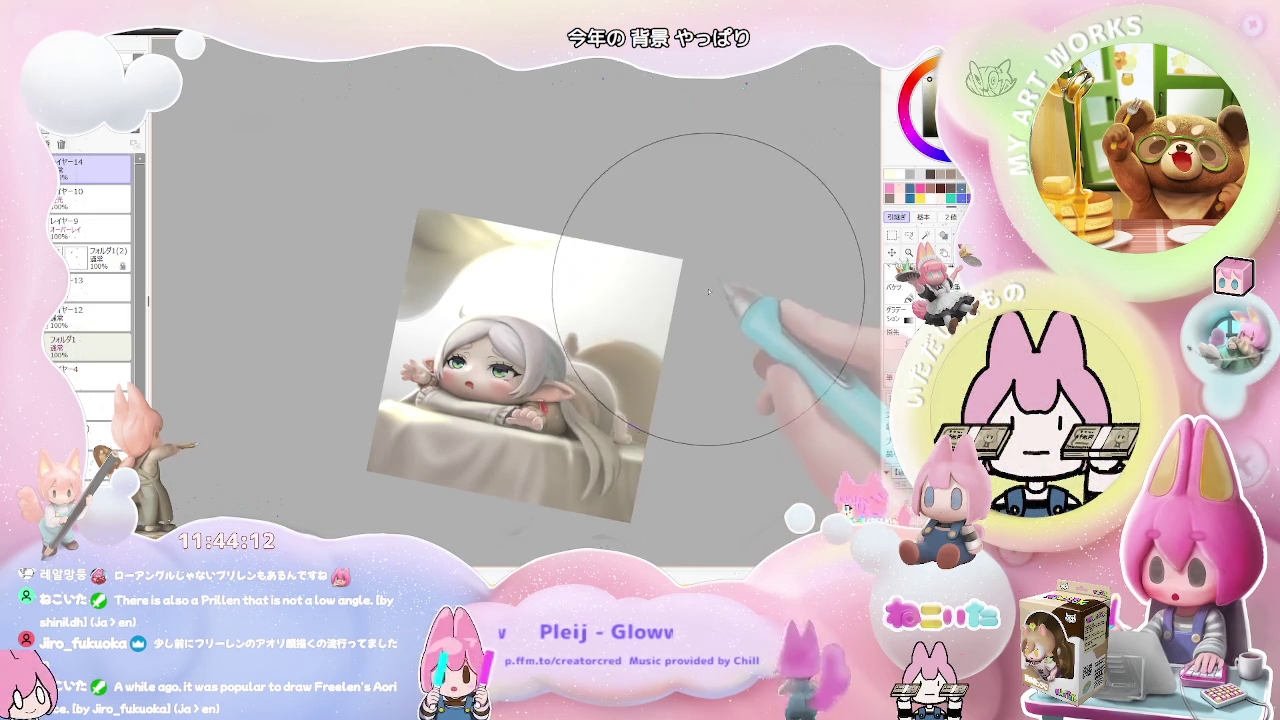
key(Home)
key(Insert)
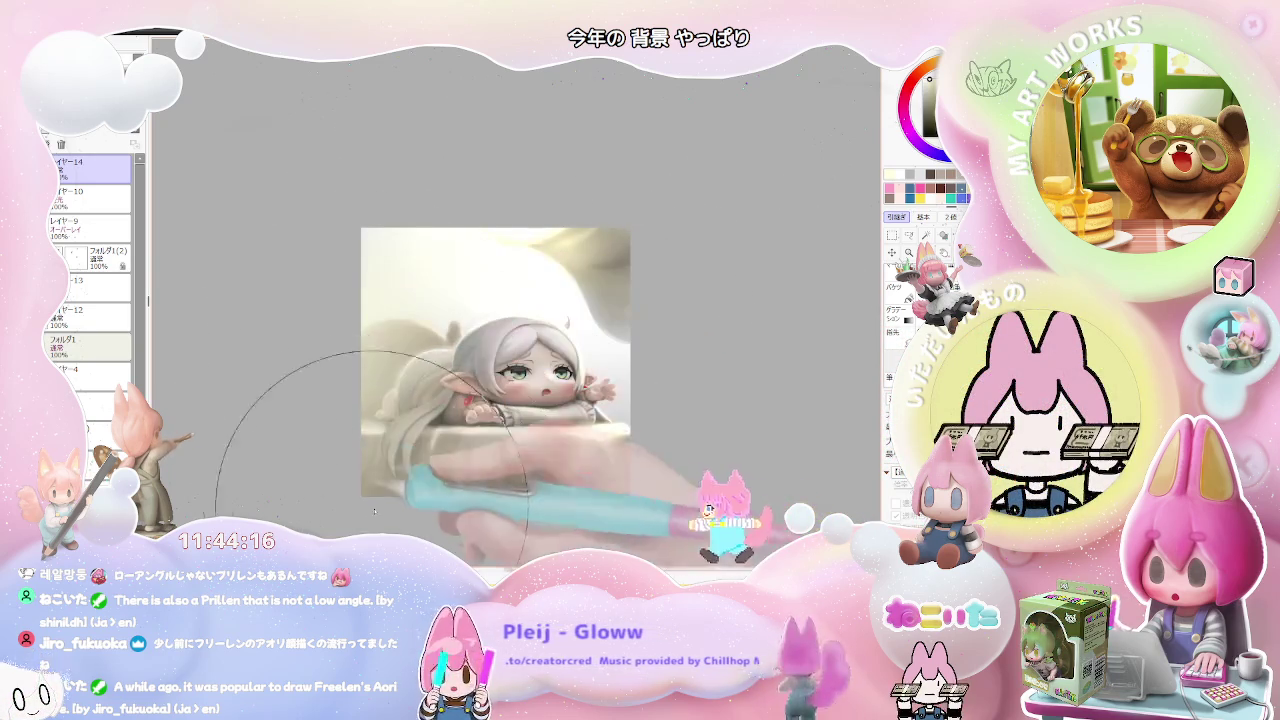
drag(359, 494, 349, 464)
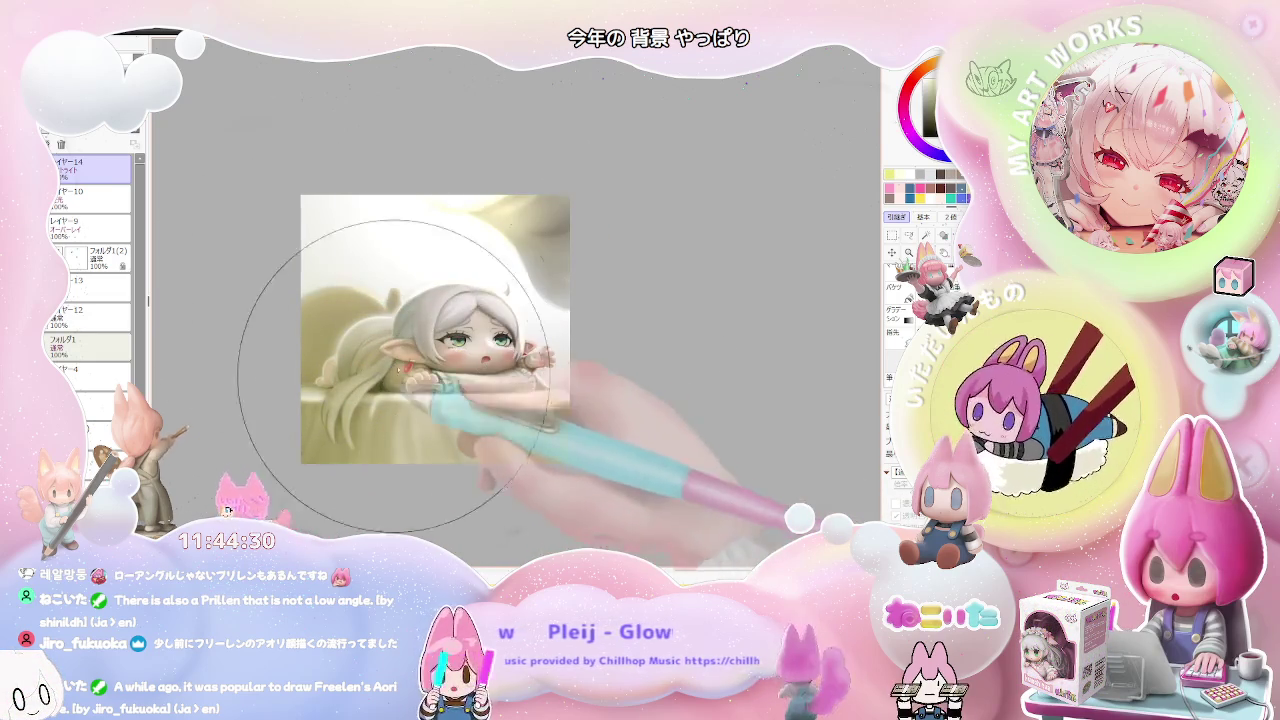
scroll(576, 395, up, 3)
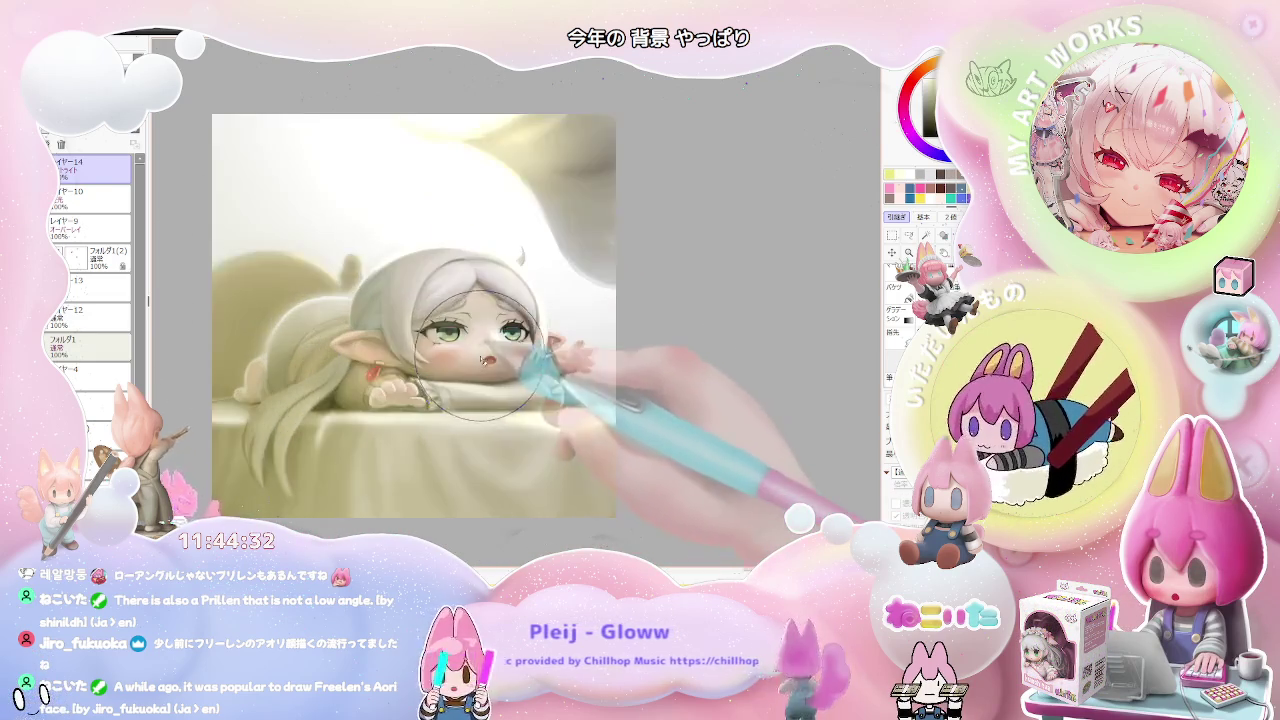
- Adjust the blush brush size to about 139
scroll(576, 395, up, 2)
key(bracketleft)
key(bracketleft)
key(bracketleft)
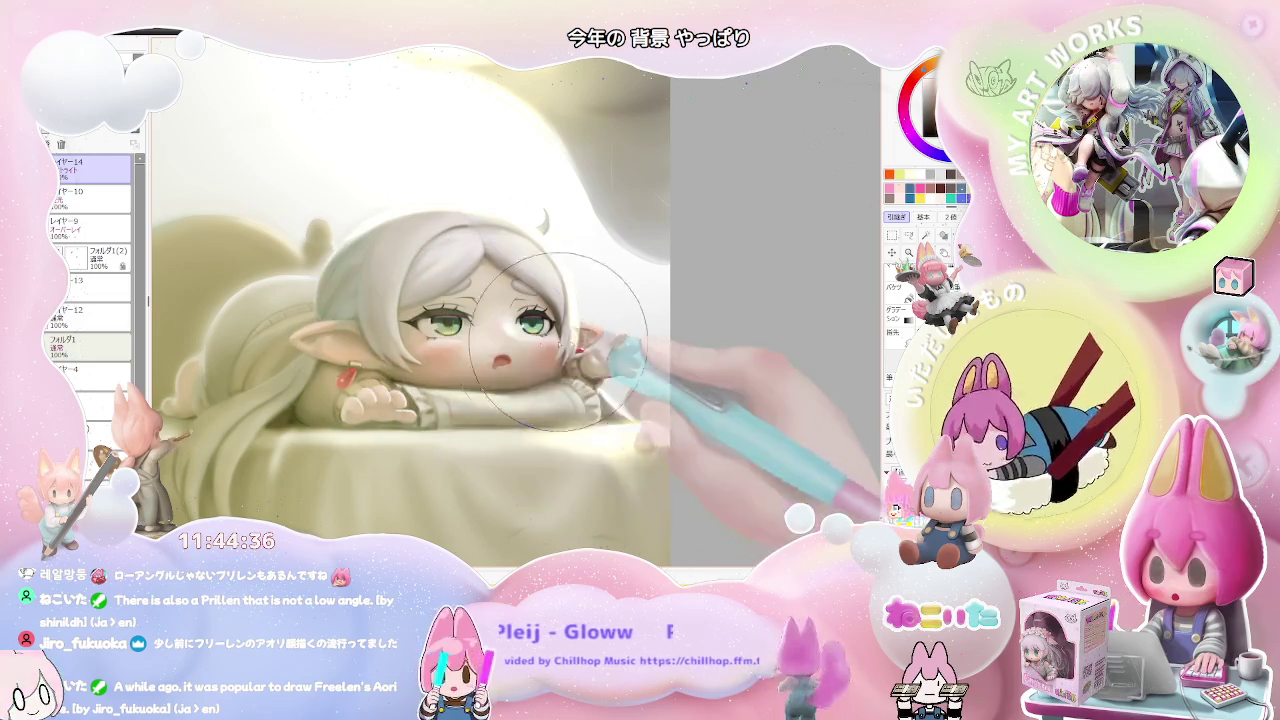
scroll(478, 362, up, 1)
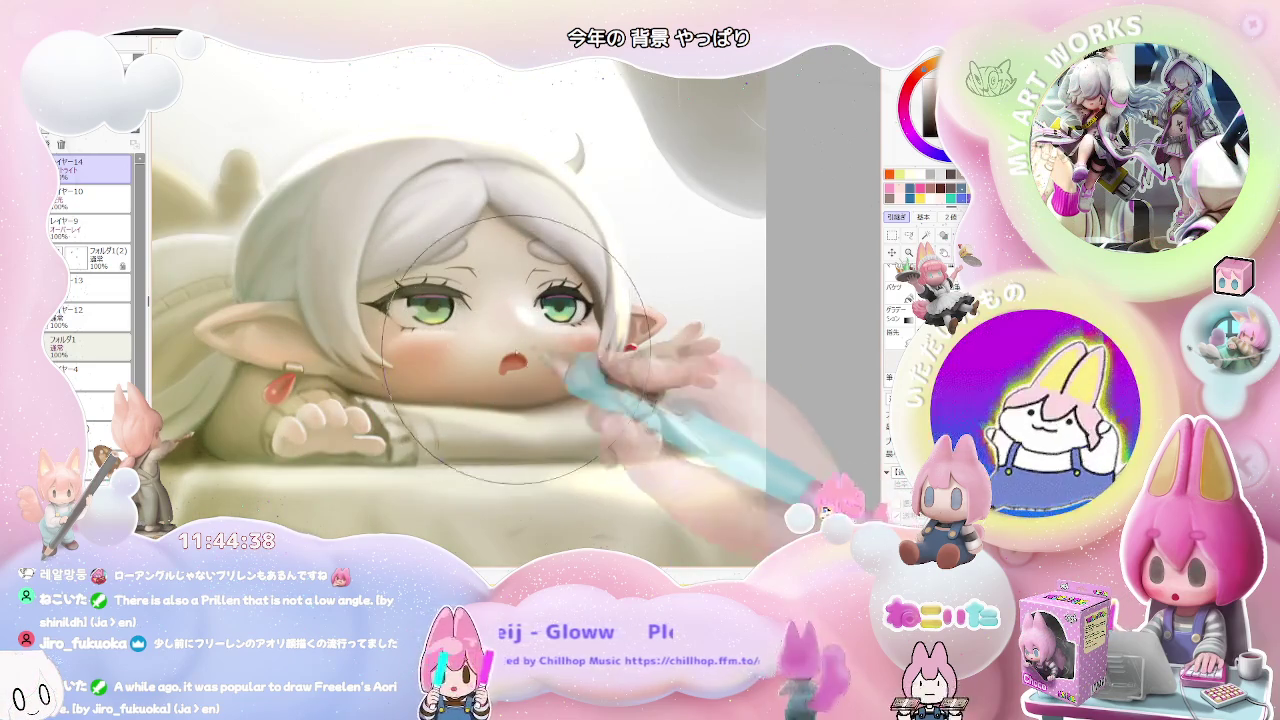
scroll(505, 250, down, 2)
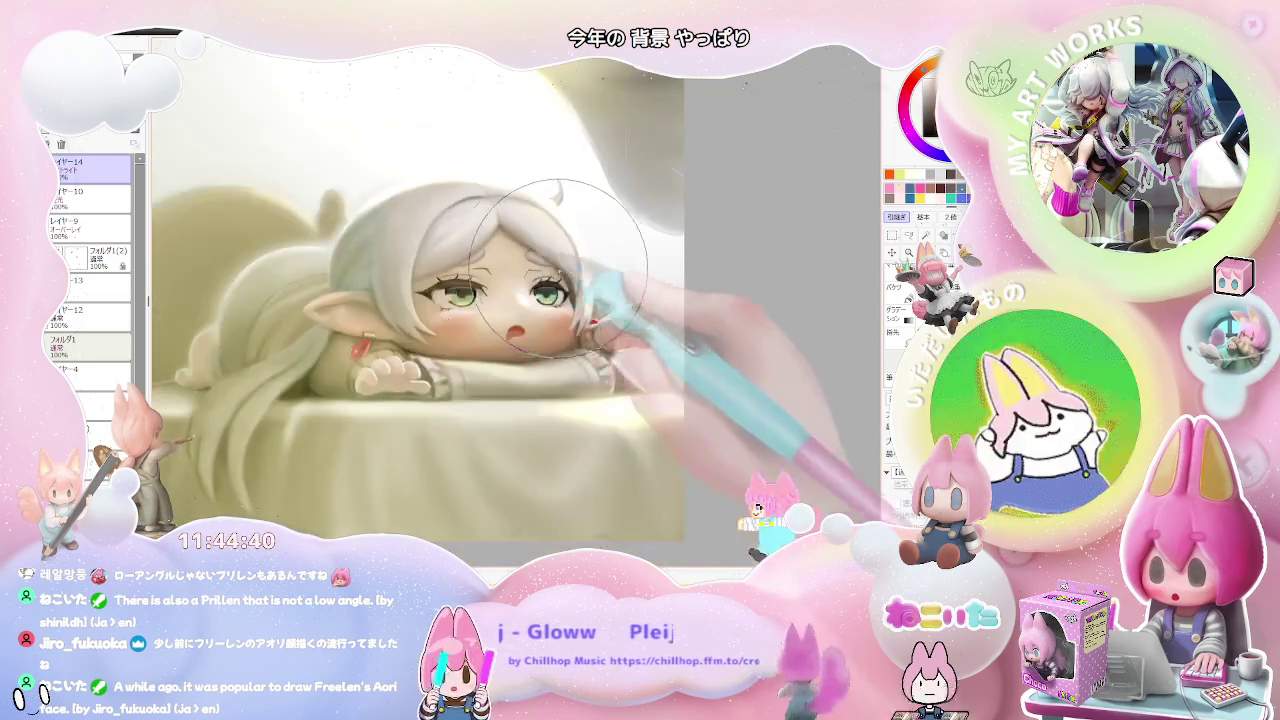
scroll(530, 290, down, 1)
scroll(437, 306, up, 2)
scroll(436, 318, up, 1)
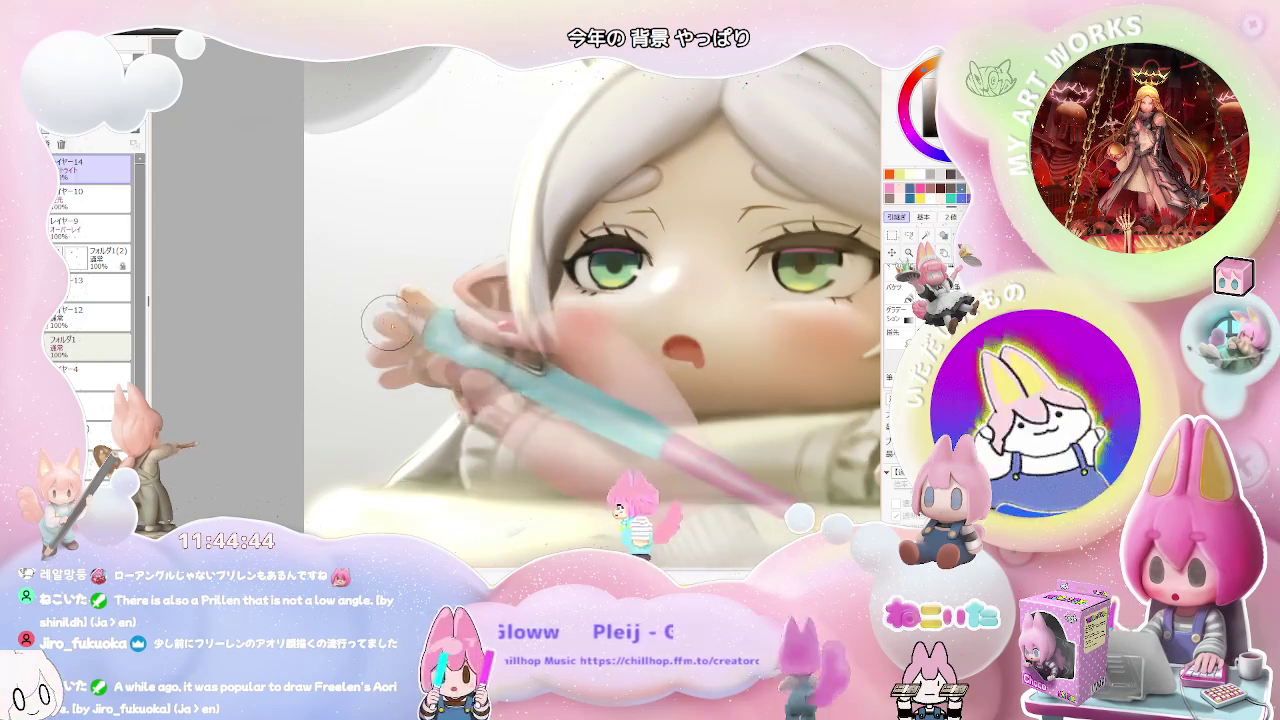
key(bracketright)
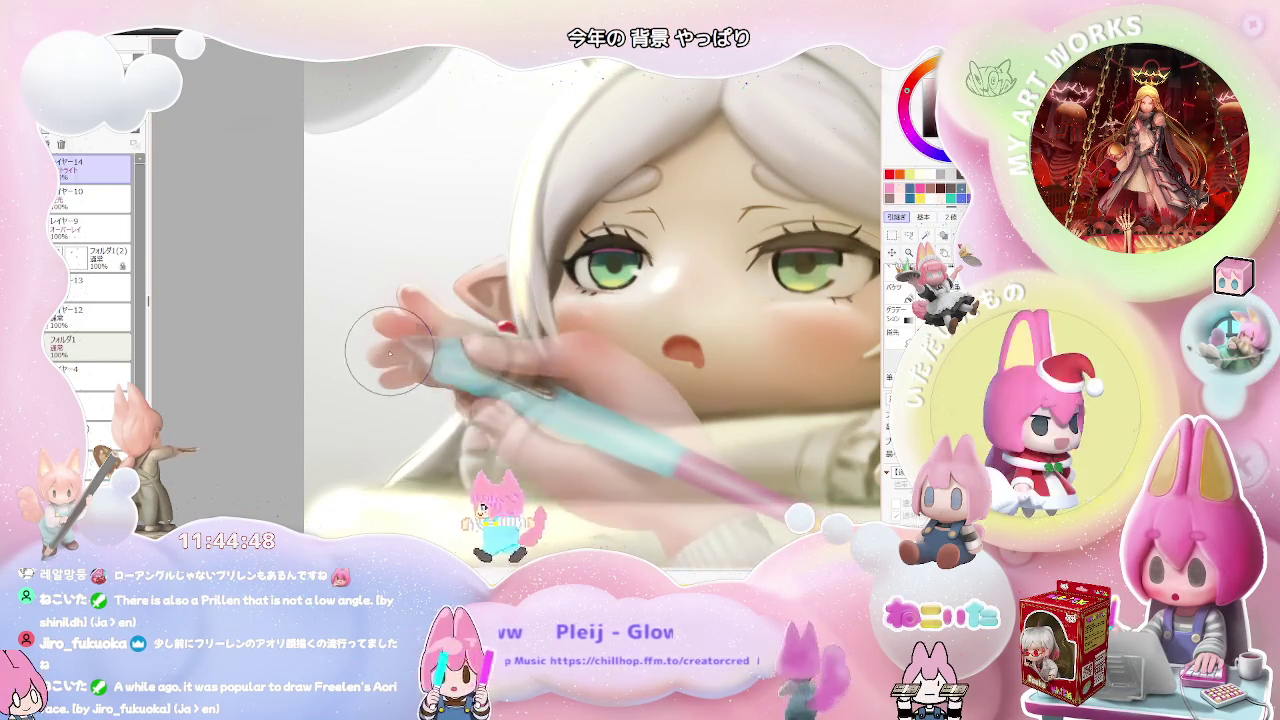
- Rotate and zoom around the face to paint rosy blush across the cheeks
scroll(450, 362, down, 1)
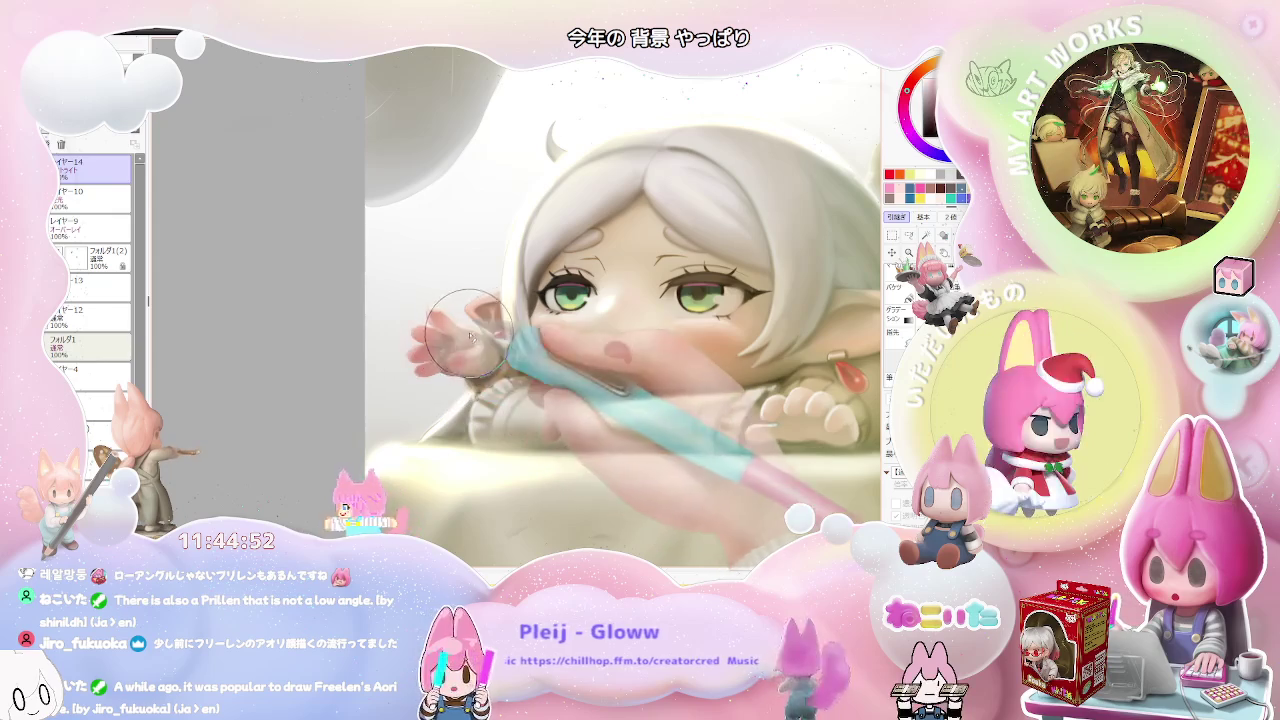
scroll(560, 352, down, 1)
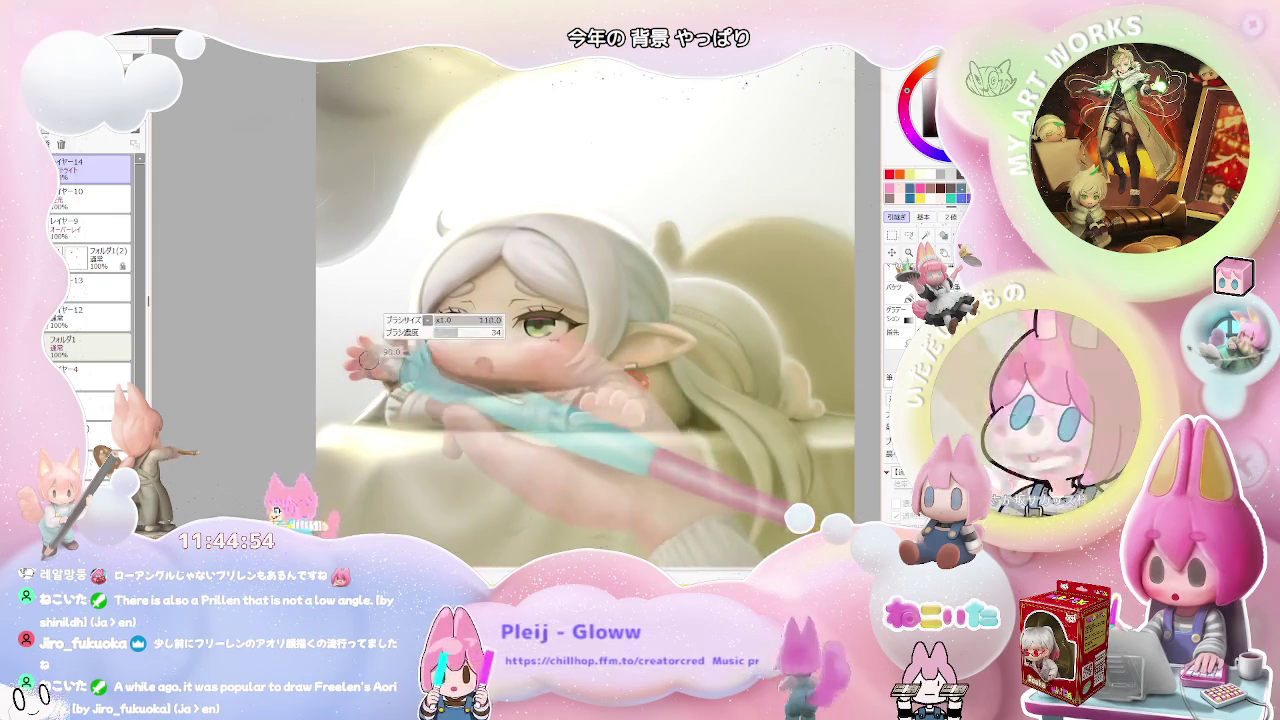
scroll(362, 362, up, 1)
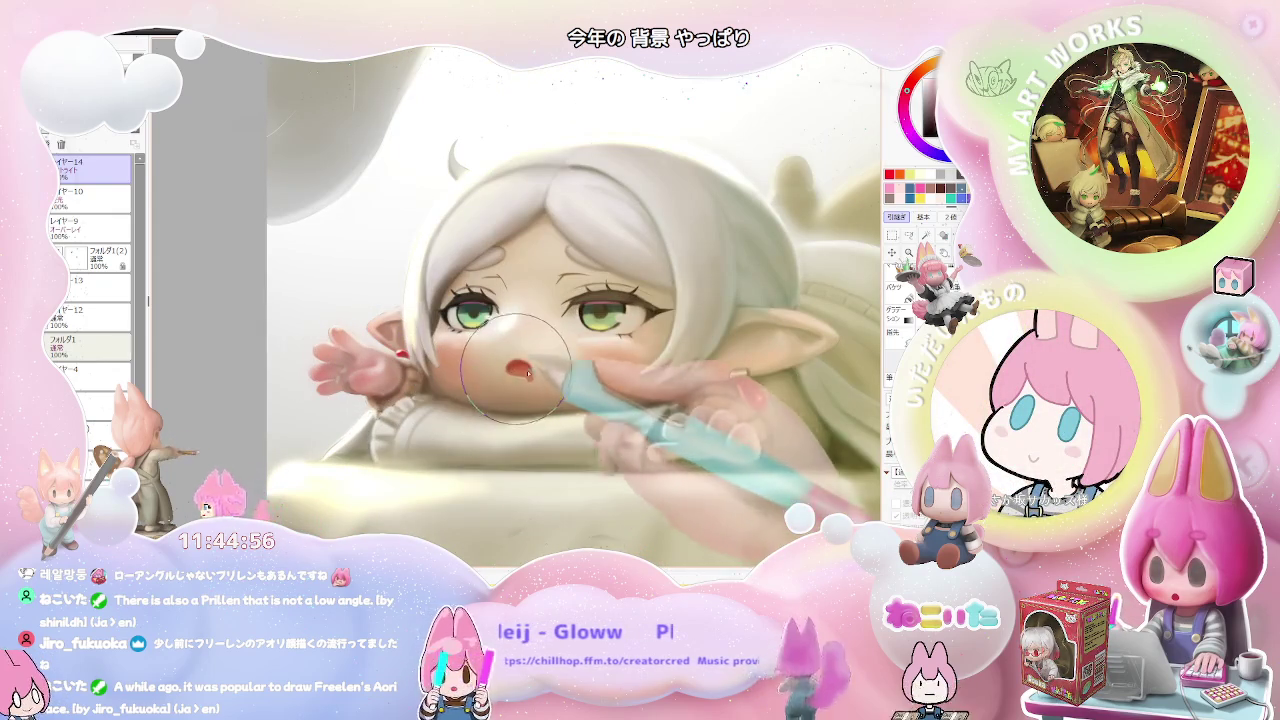
scroll(537, 372, down, 1)
mouse_move(537, 372)
mouse_down()
mouse_move(455, 370)
mouse_move(520, 352)
mouse_up()
scroll(455, 370, up, 2)
scroll(520, 352, up, 1)
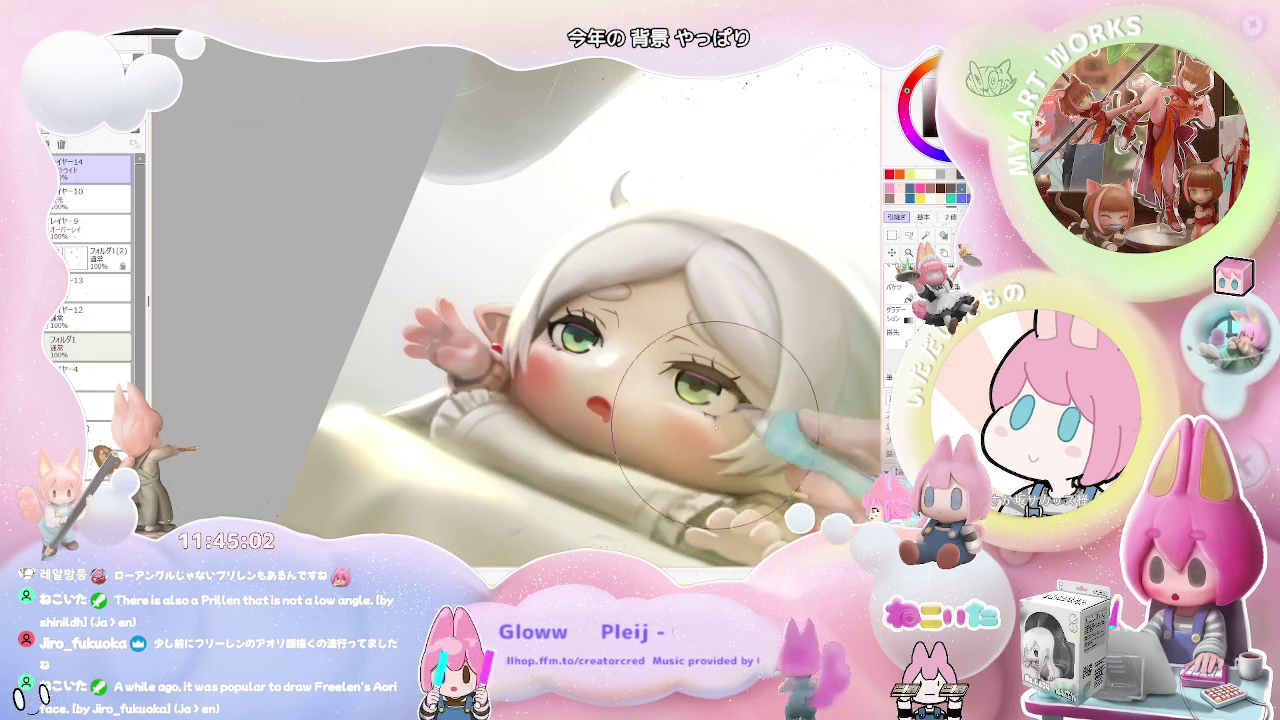
scroll(727, 412, down, 2)
mouse_move(727, 412)
mouse_down()
mouse_move(779, 470)
mouse_move(528, 452)
mouse_up()
scroll(528, 452, up, 1)
scroll(528, 452, up, 1)
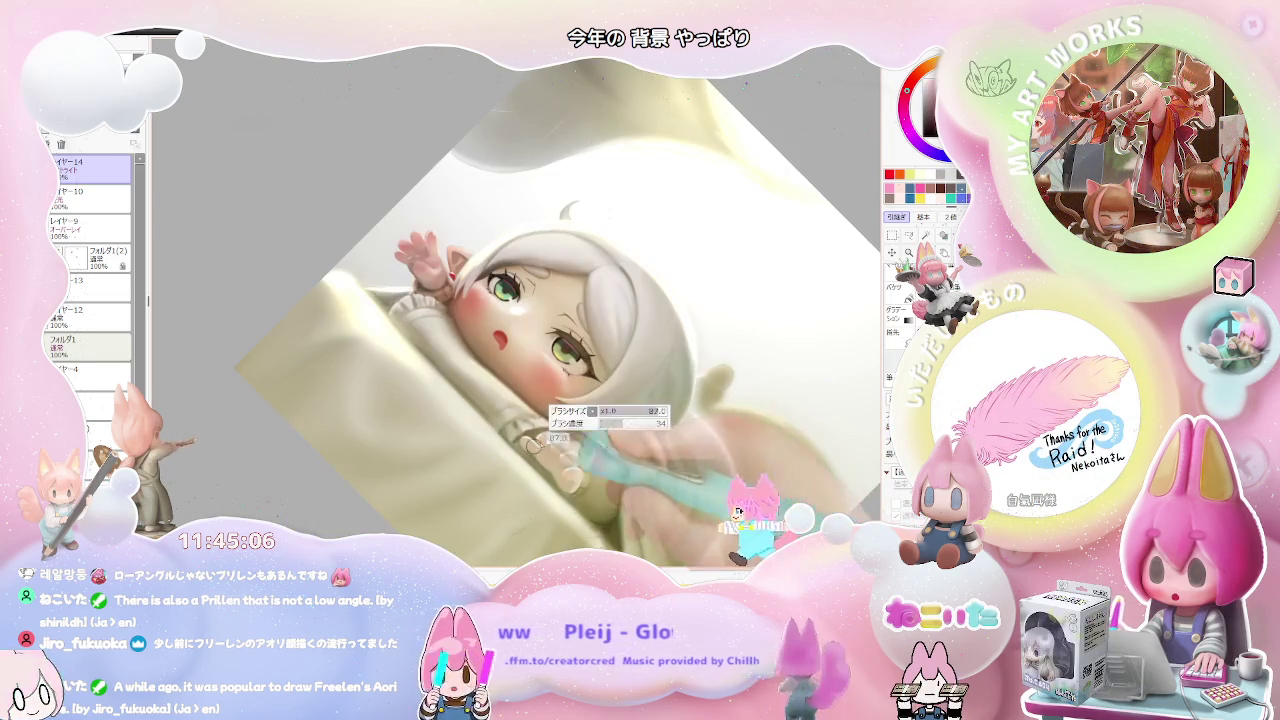
scroll(528, 452, up, 1)
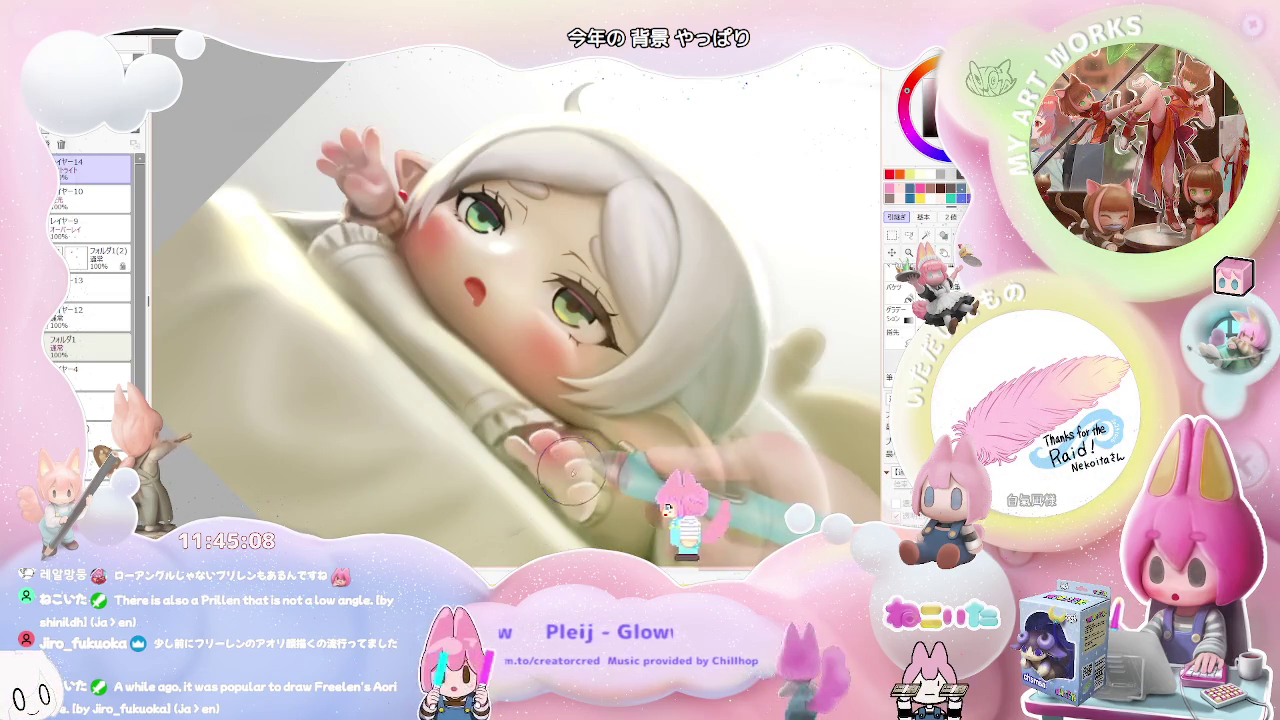
scroll(573, 470, down, 1)
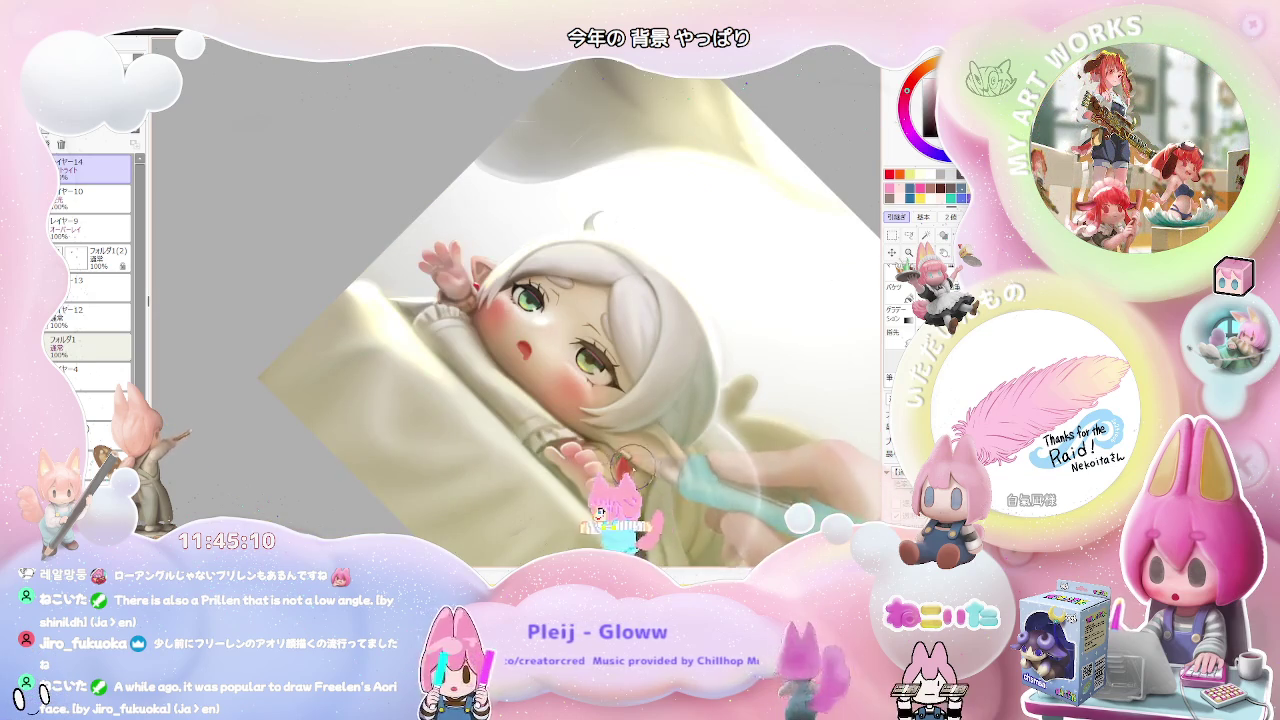
scroll(577, 458, down, 1)
scroll(550, 465, down, 1)
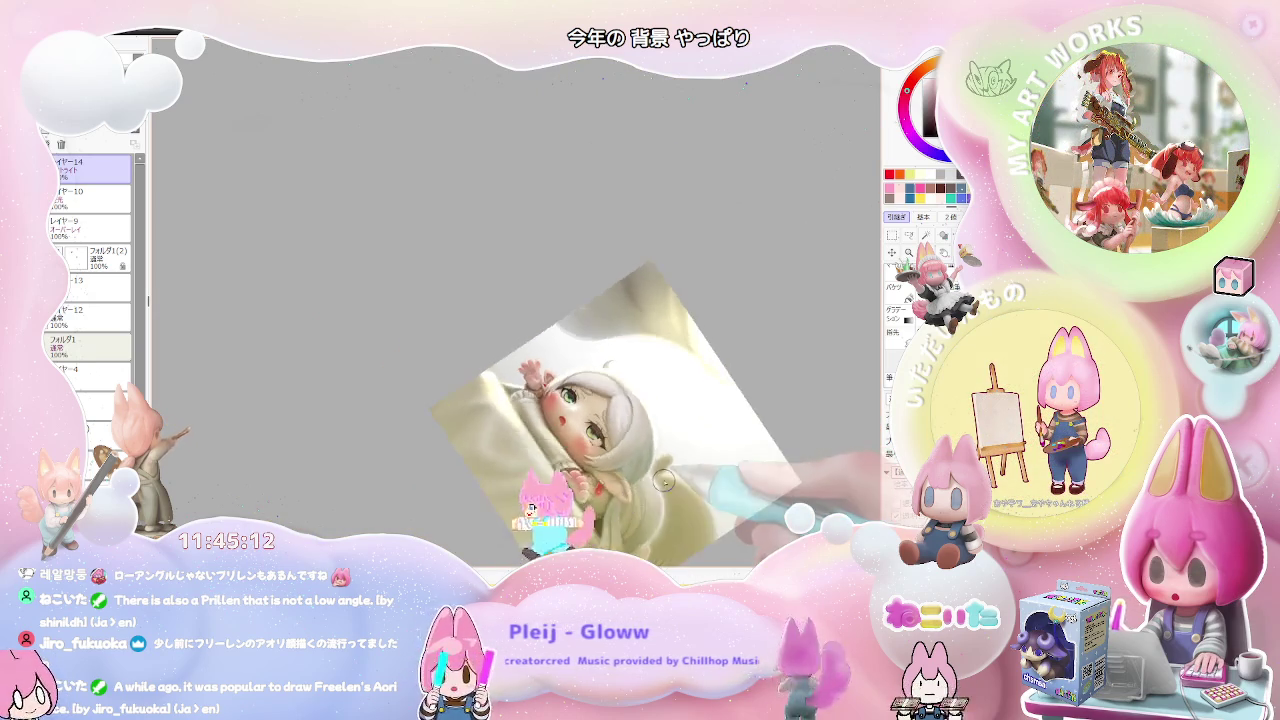
scroll(520, 480, down, 1)
scroll(490, 490, down, 1)
scroll(473, 499, up, 2)
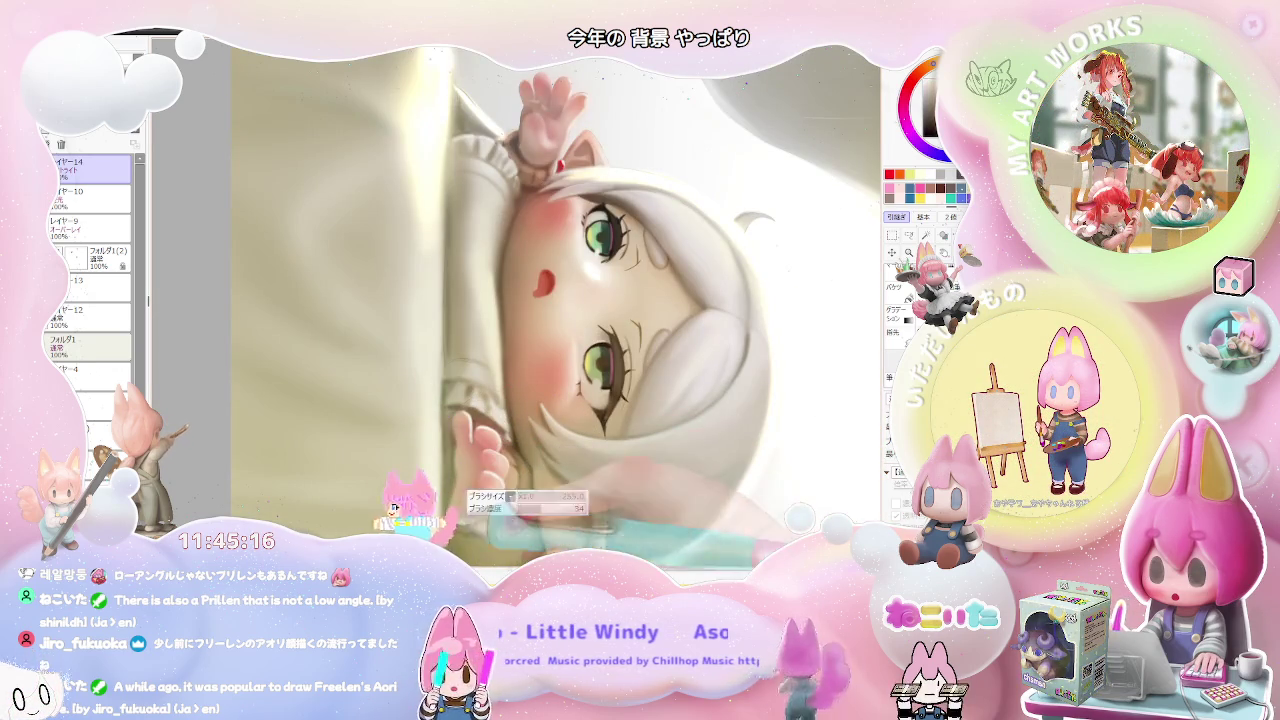
scroll(535, 483, down, 1)
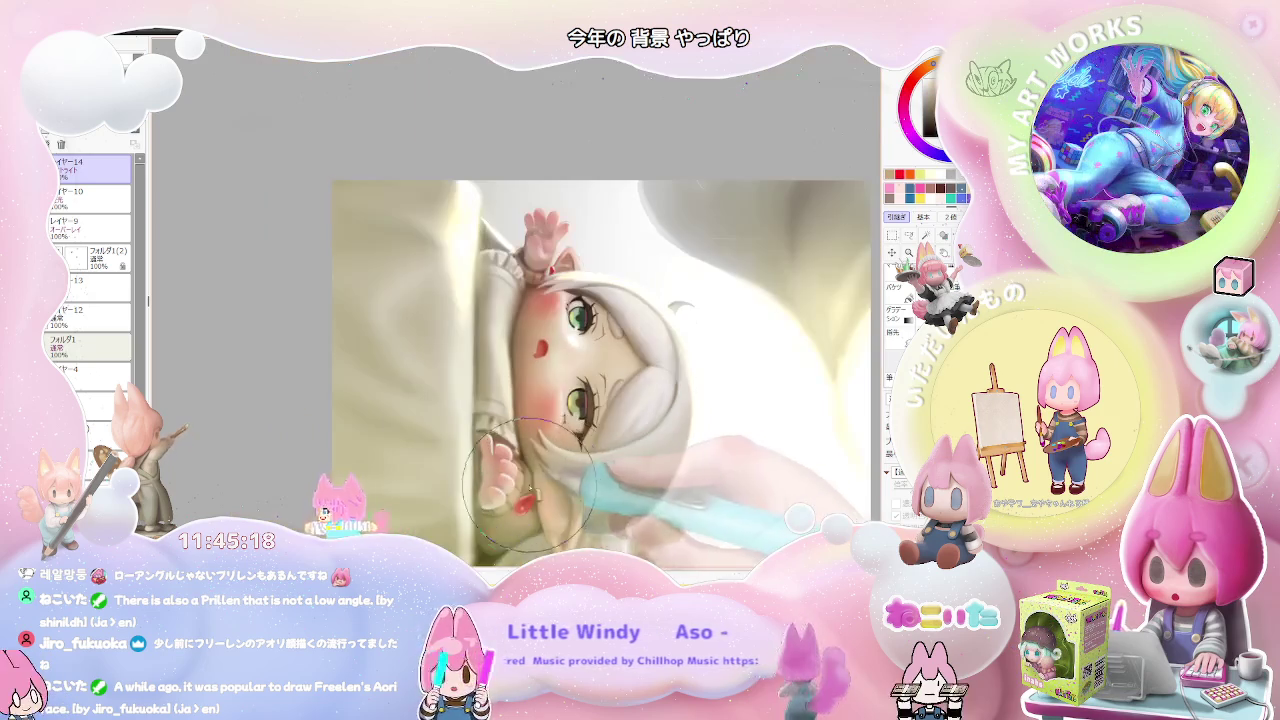
drag(660, 440, 655, 305)
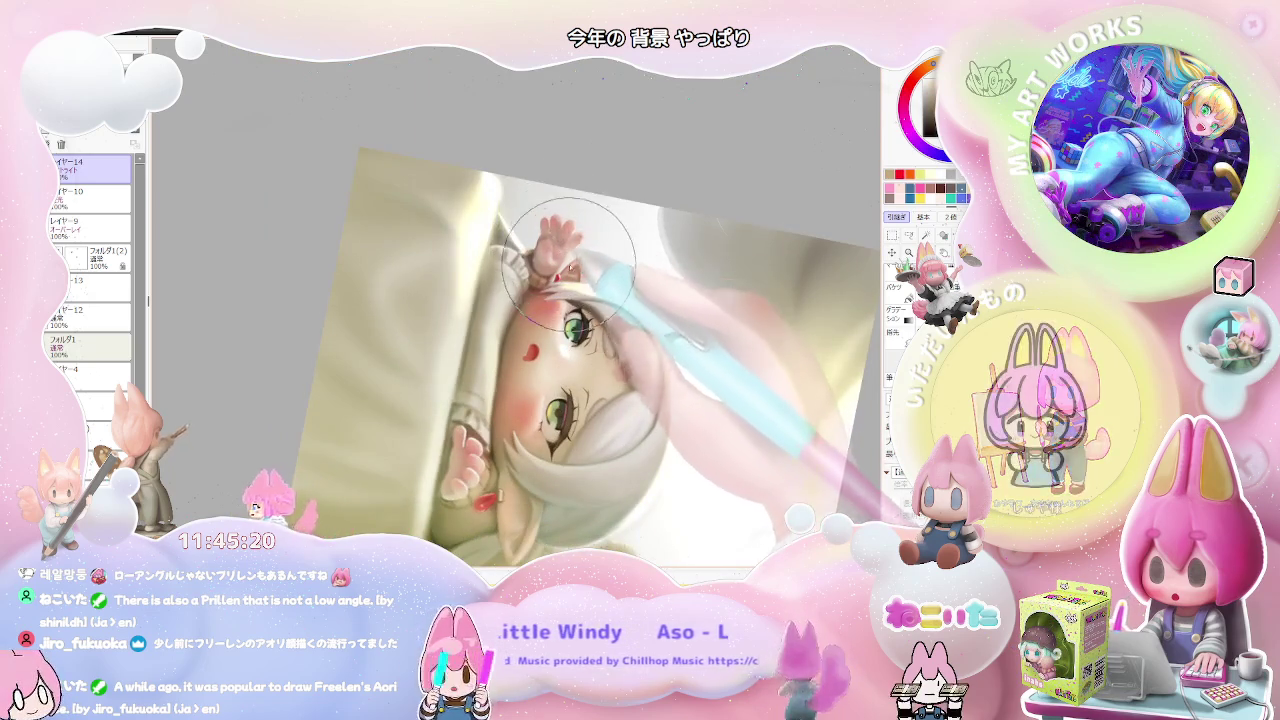
scroll(655, 305, down, 1)
scroll(573, 242, up, 1)
scroll(573, 242, up, 1)
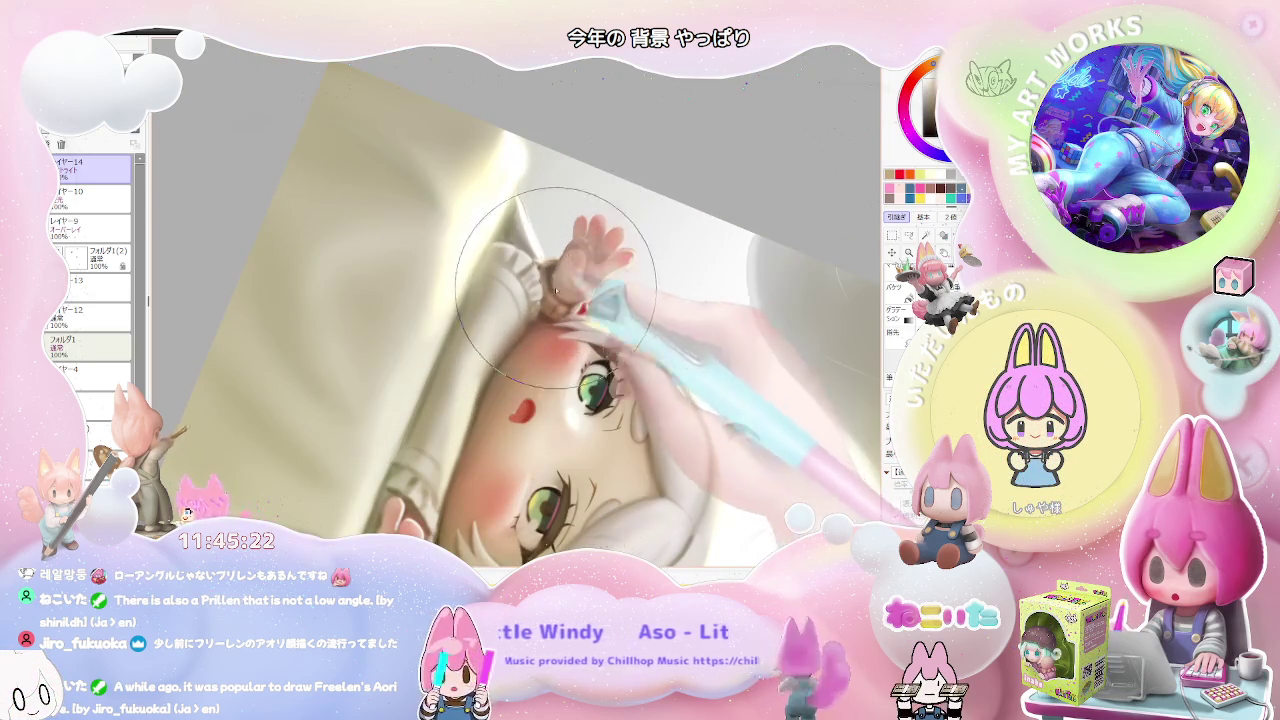
scroll(610, 300, down, 2)
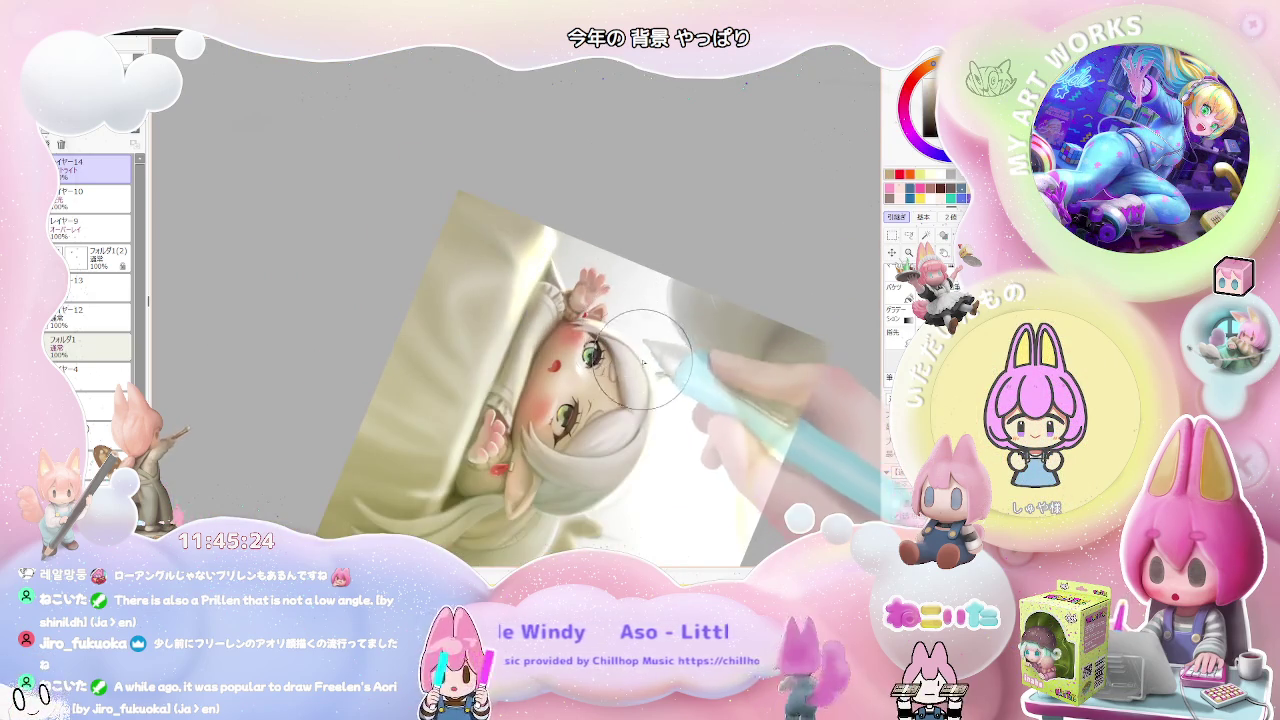
scroll(637, 355, up, 1)
drag(637, 355, 560, 390)
scroll(560, 390, up, 2)
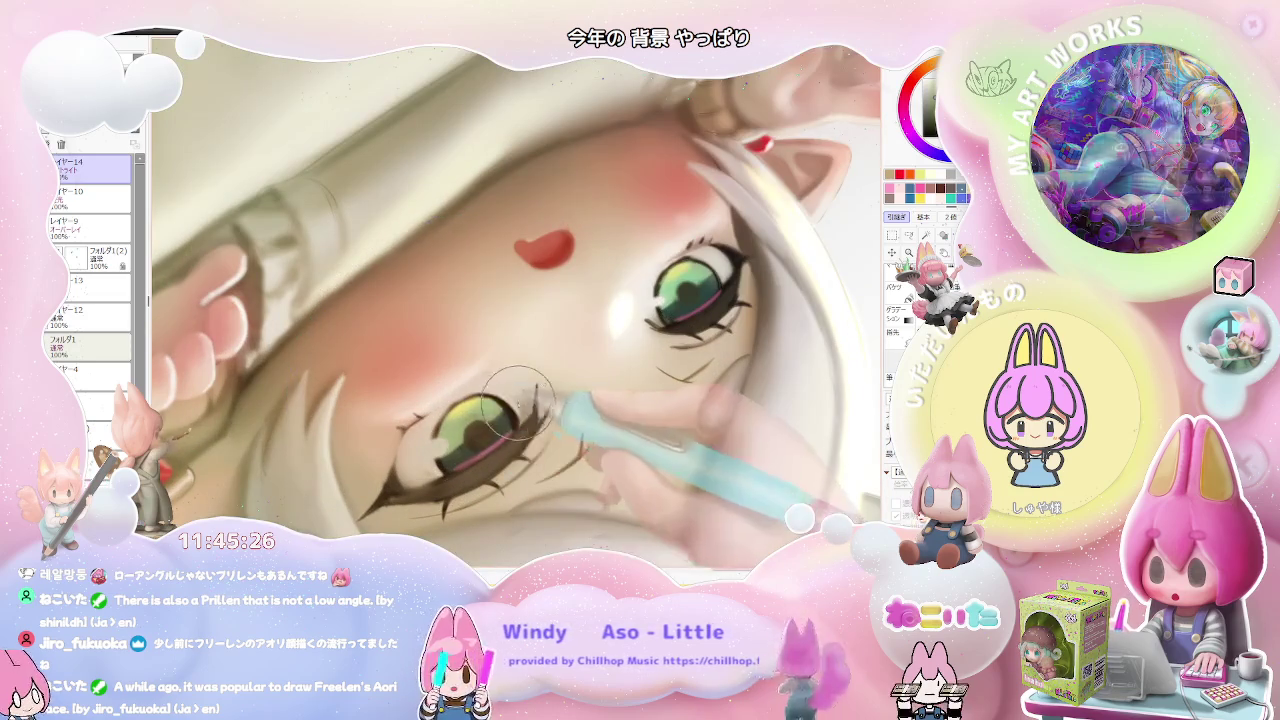
scroll(462, 418, down, 1)
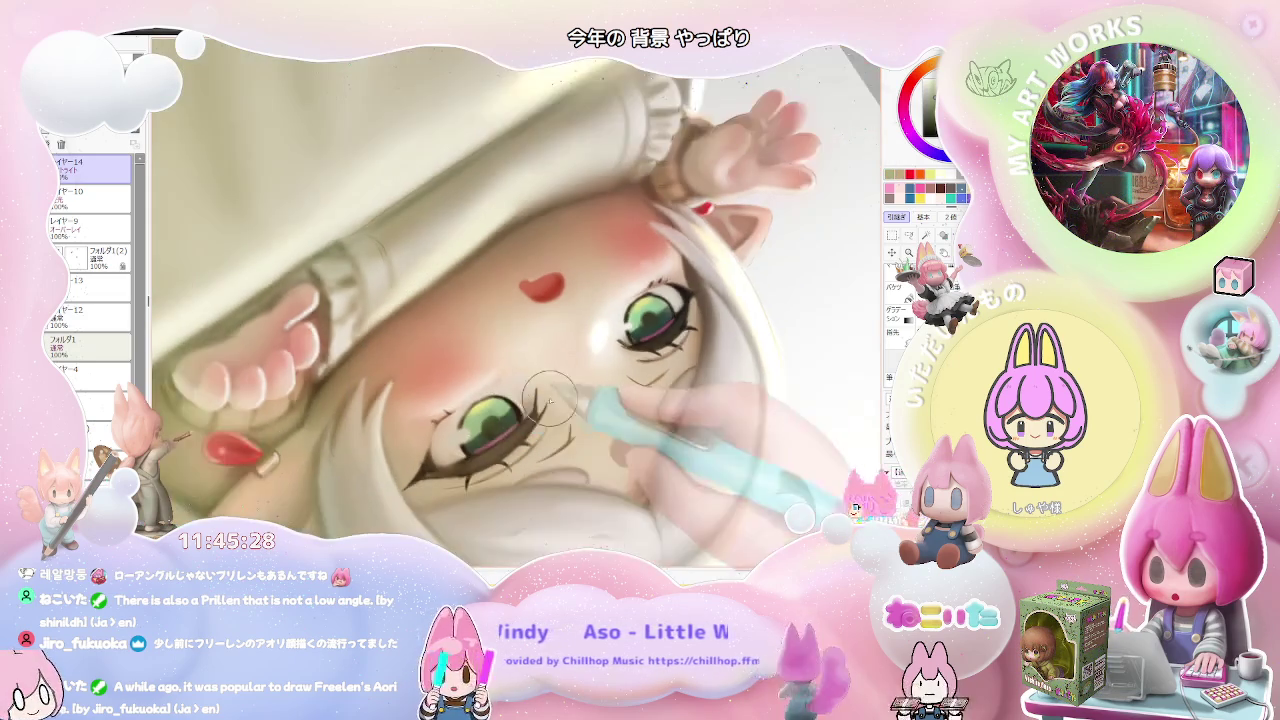
scroll(462, 418, down, 1)
scroll(462, 418, down, 1)
scroll(462, 418, down, 1)
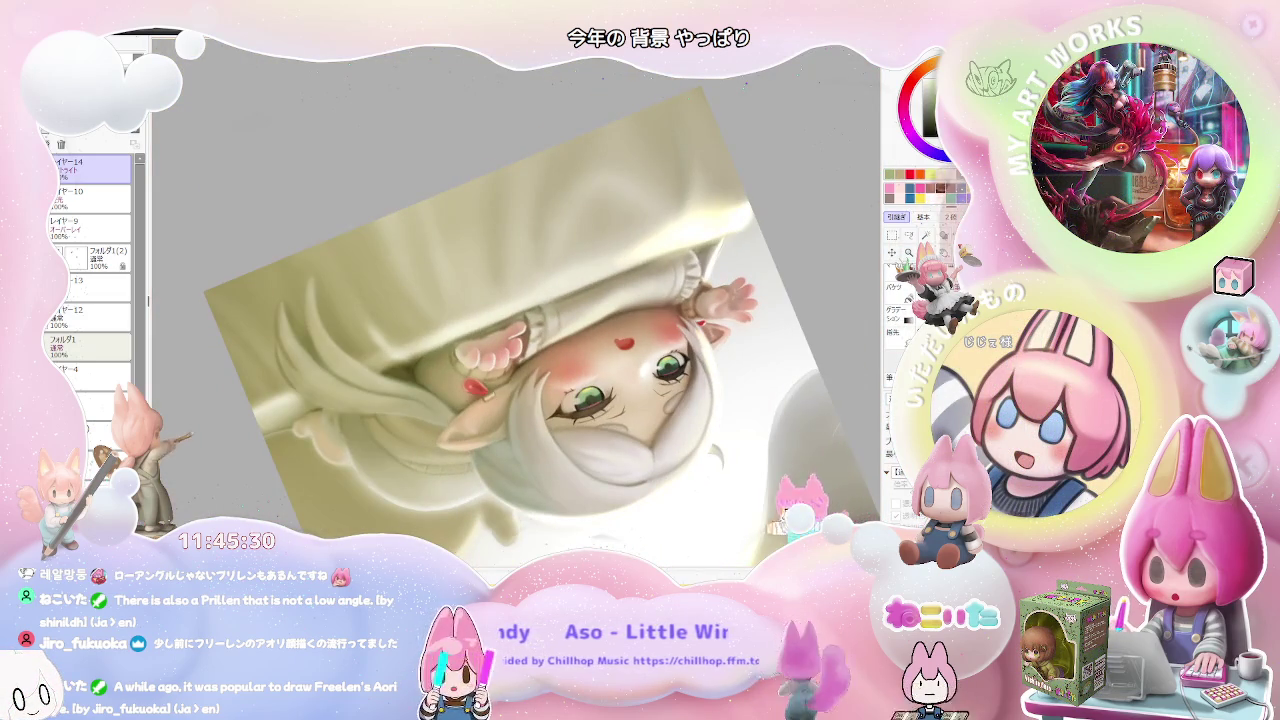
scroll(624, 358, up, 2)
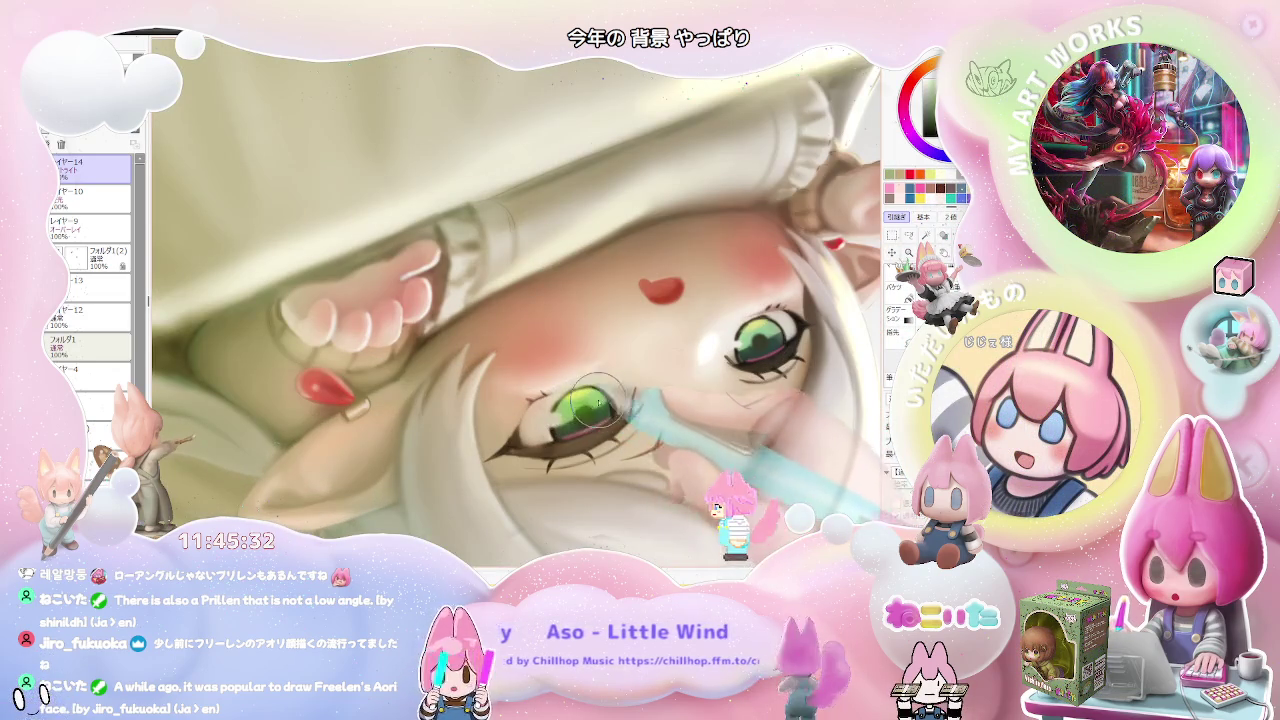
scroll(598, 408, down, 1)
scroll(598, 408, down, 1)
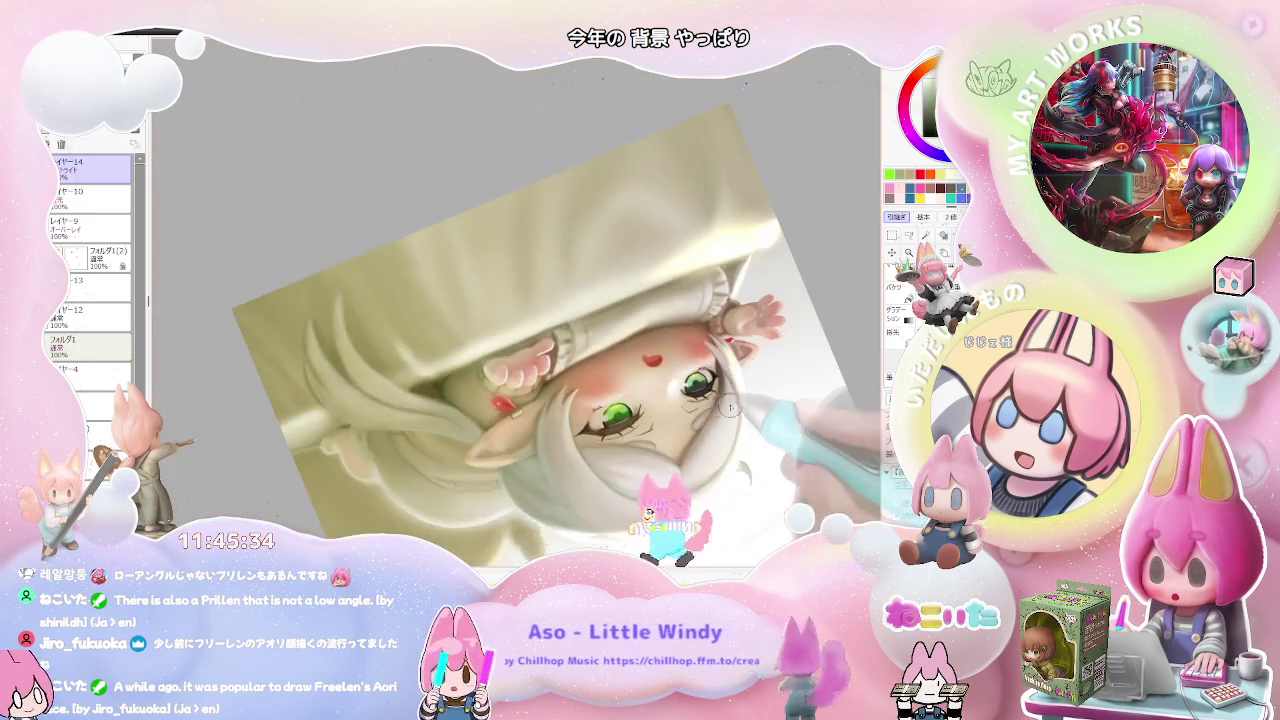
scroll(568, 396, up, 2)
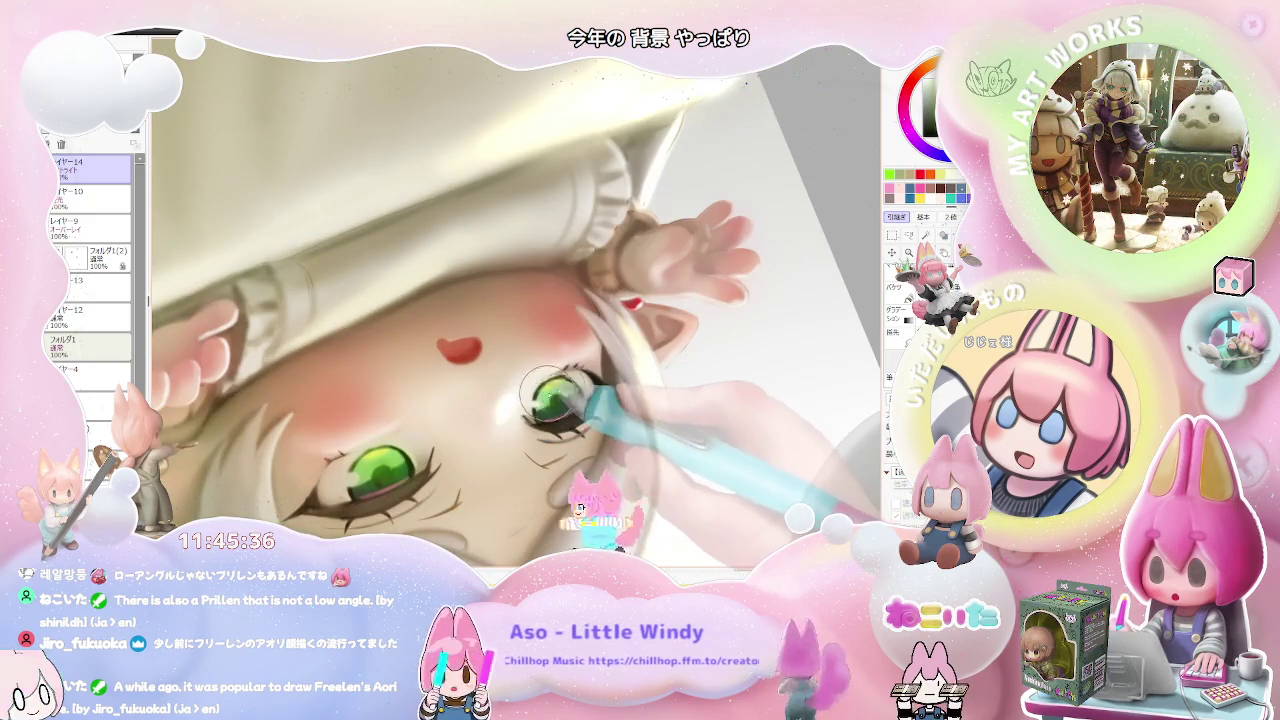
scroll(548, 403, down, 1)
scroll(560, 408, down, 1)
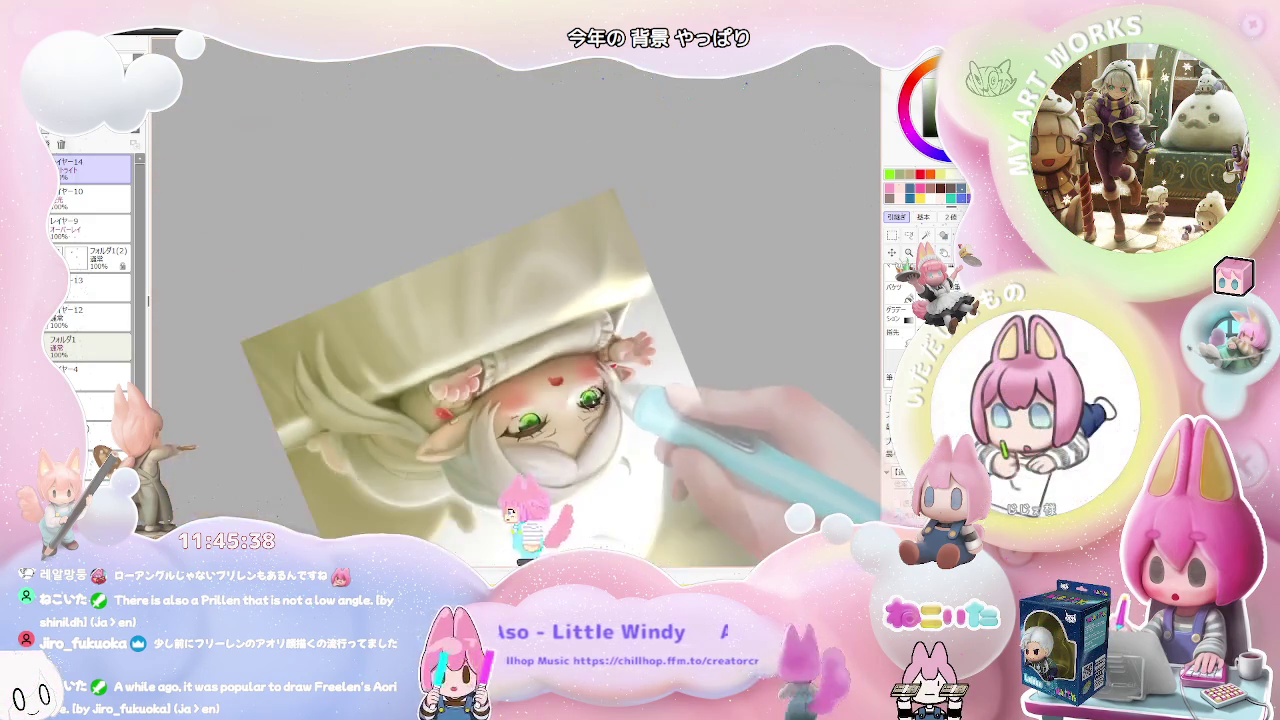
scroll(620, 414, down, 1)
key(End)
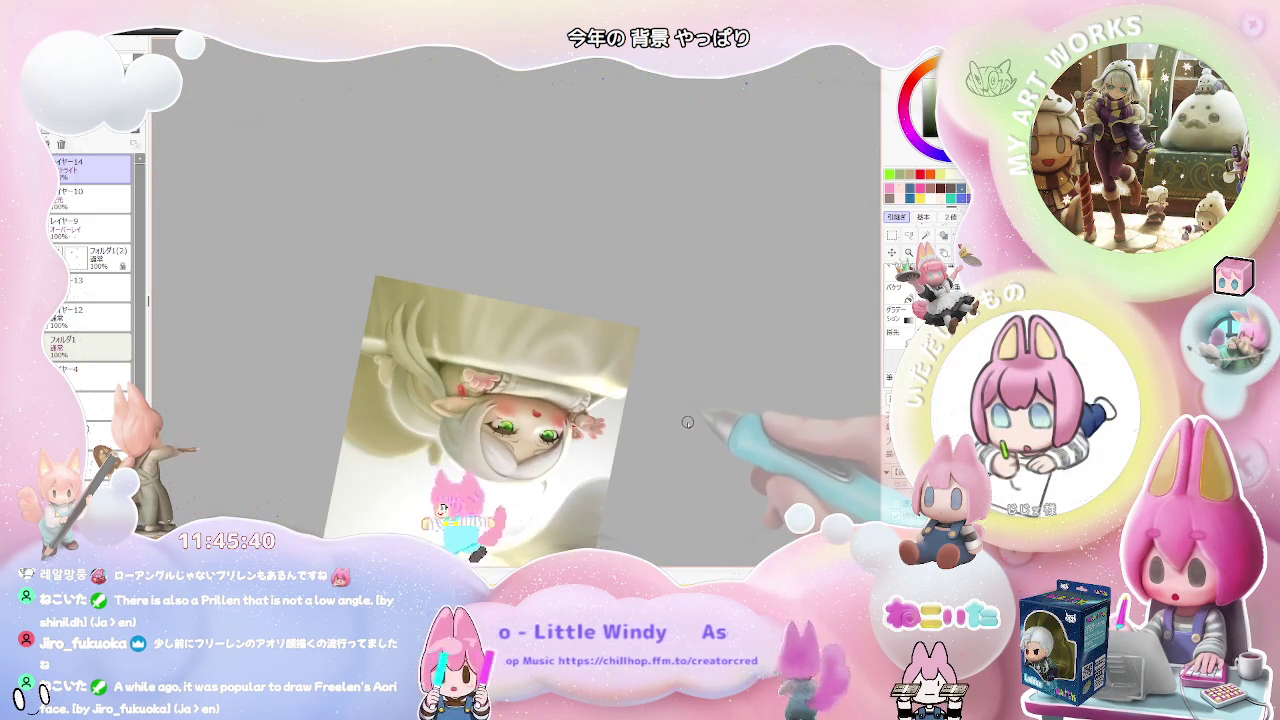
key(Delete)
key(Delete)
key(Home)
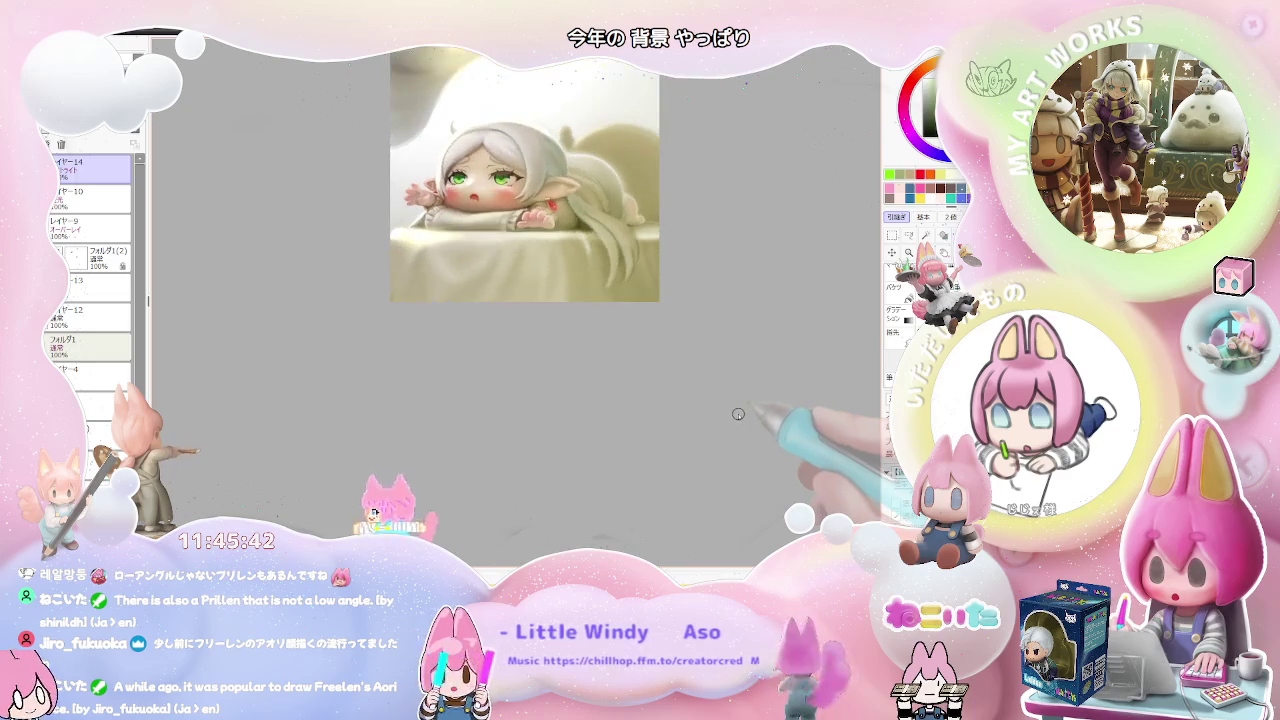
key(Insert)
scroll(632, 335, up, 1)
scroll(560, 345, up, 1)
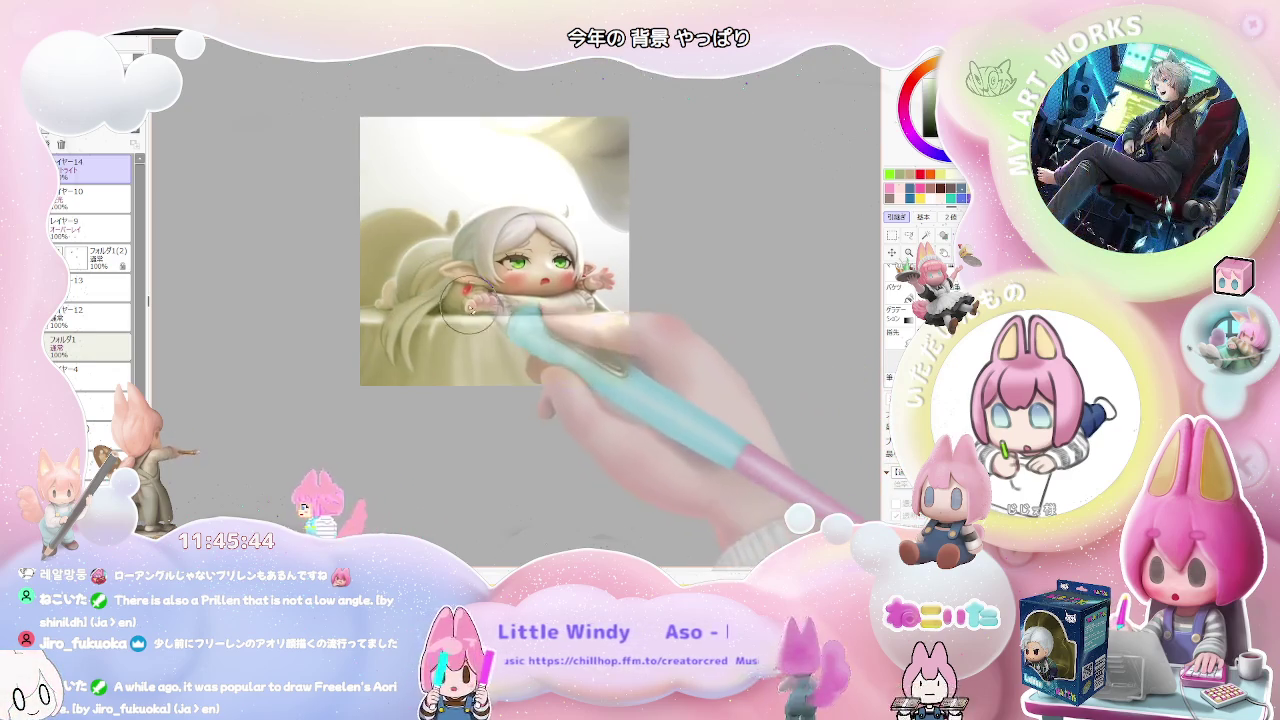
scroll(470, 340, up, 2)
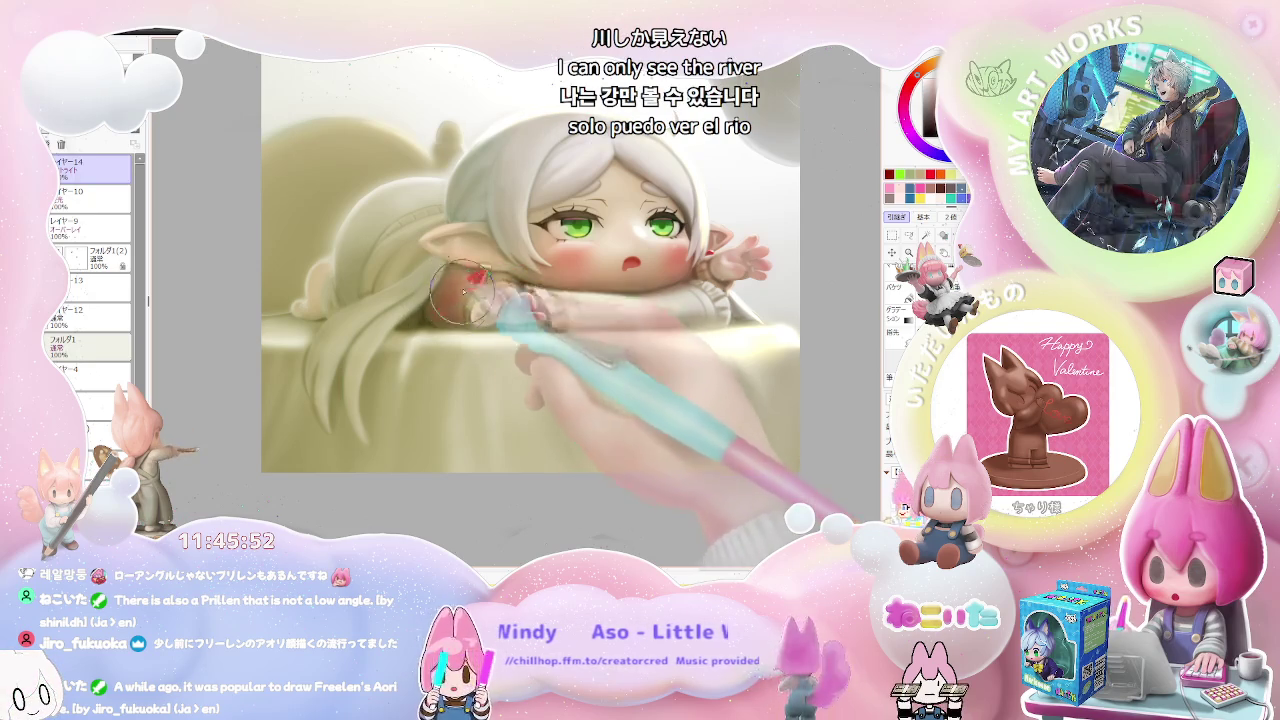
key(ctrl+minus)
key(ctrl+plus)
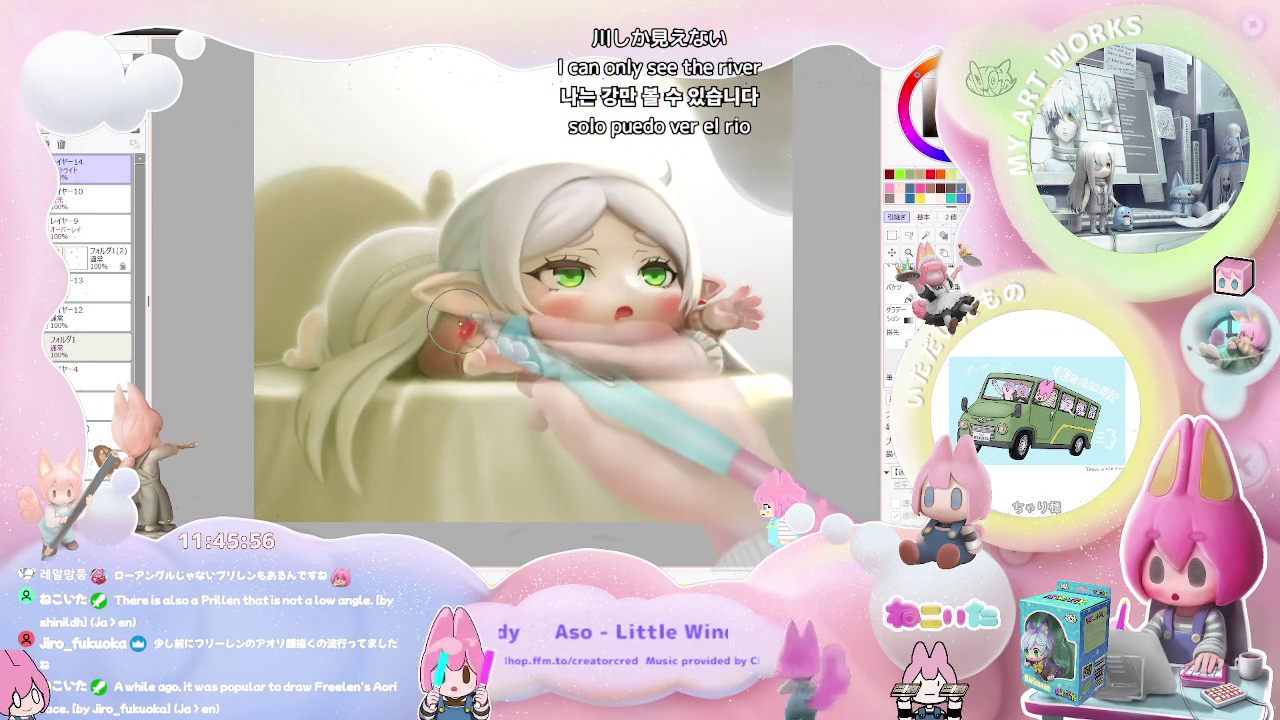
key(ctrl+minus)
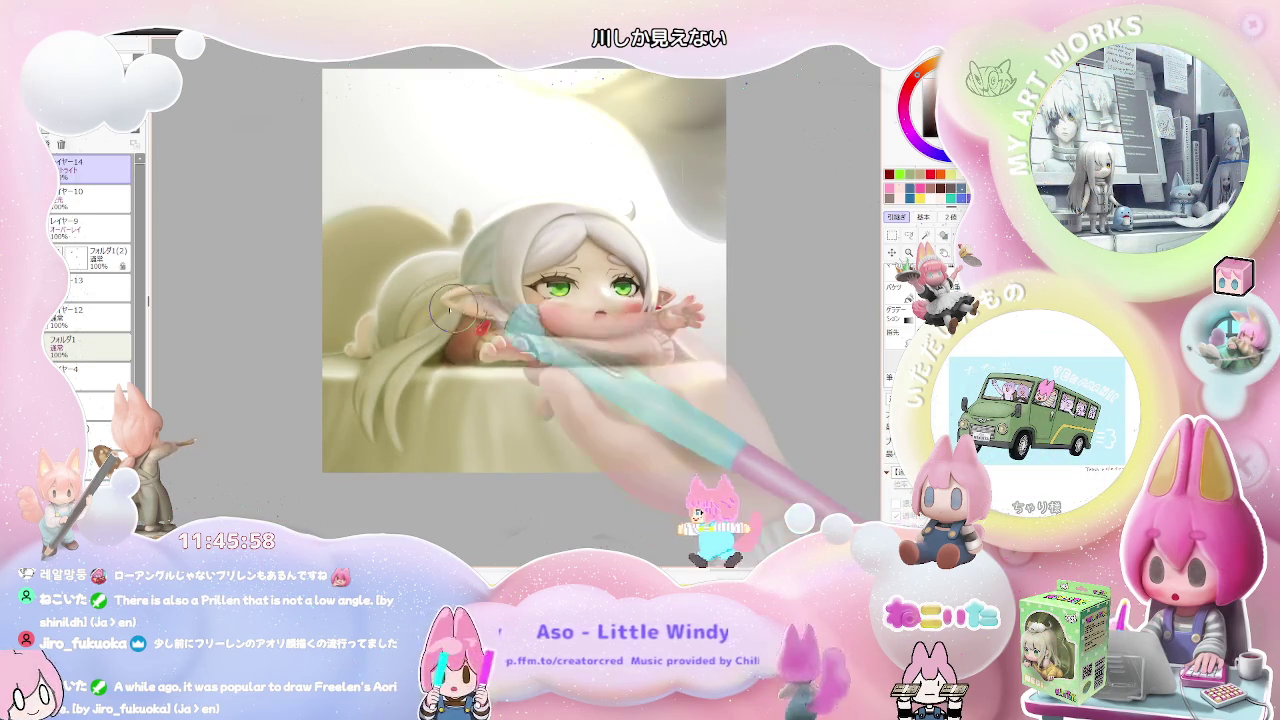
key(ctrl+plus)
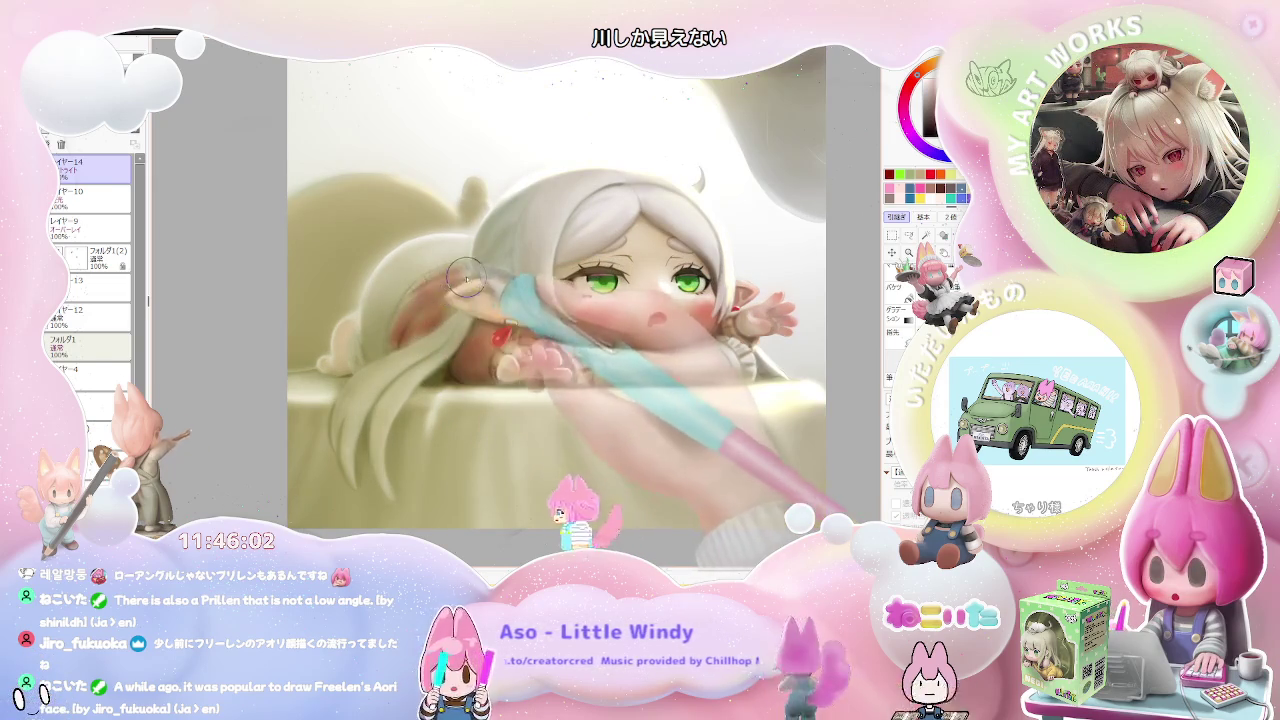
key(ctrl+minus)
key(ctrl+minus)
key(h)
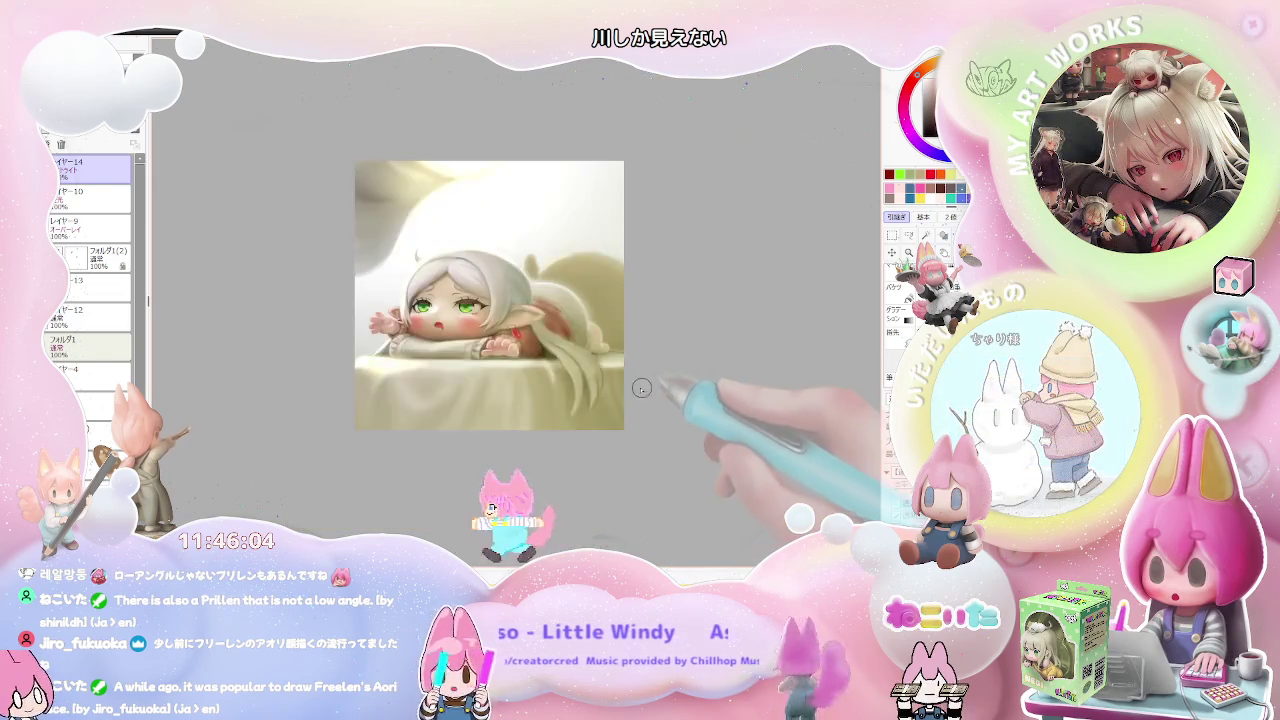
key(ctrl+plus)
key(ctrl+plus)
key(ctrl+minus)
key(ctrl+minus)
key(End)
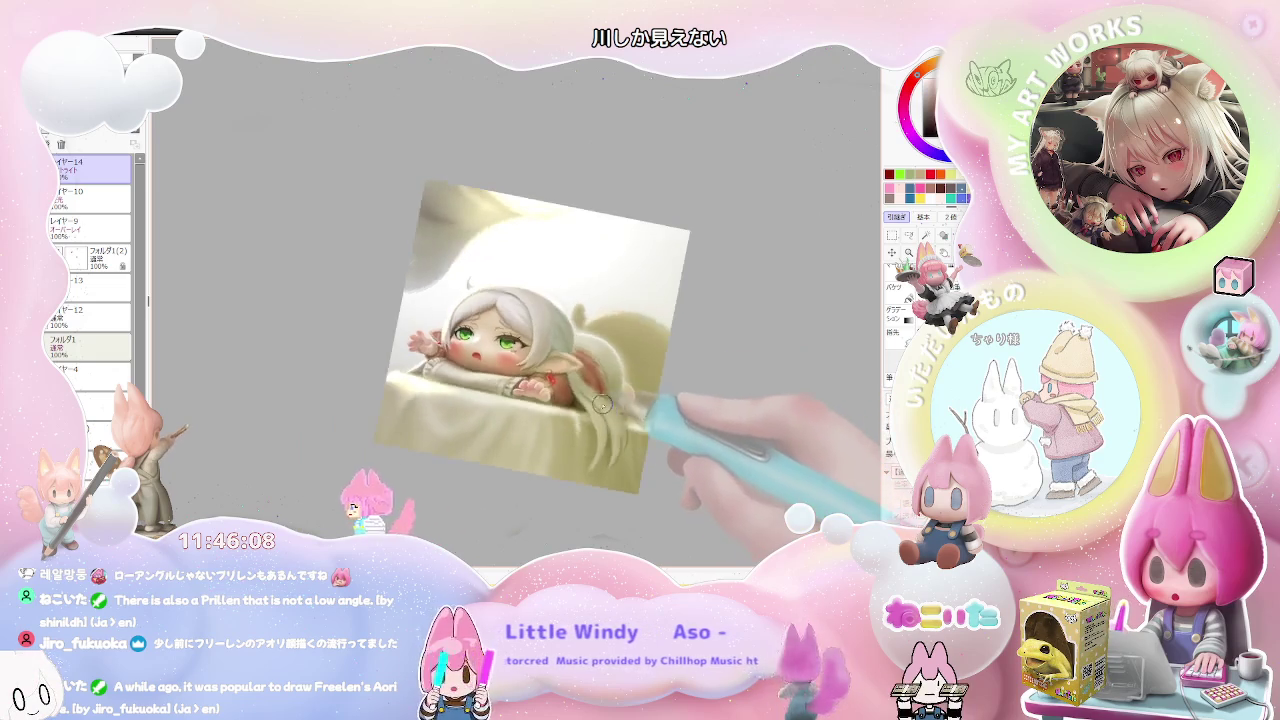
key(ctrl+plus)
key(ctrl+plus)
key(ctrl+minus)
key(ctrl+minus)
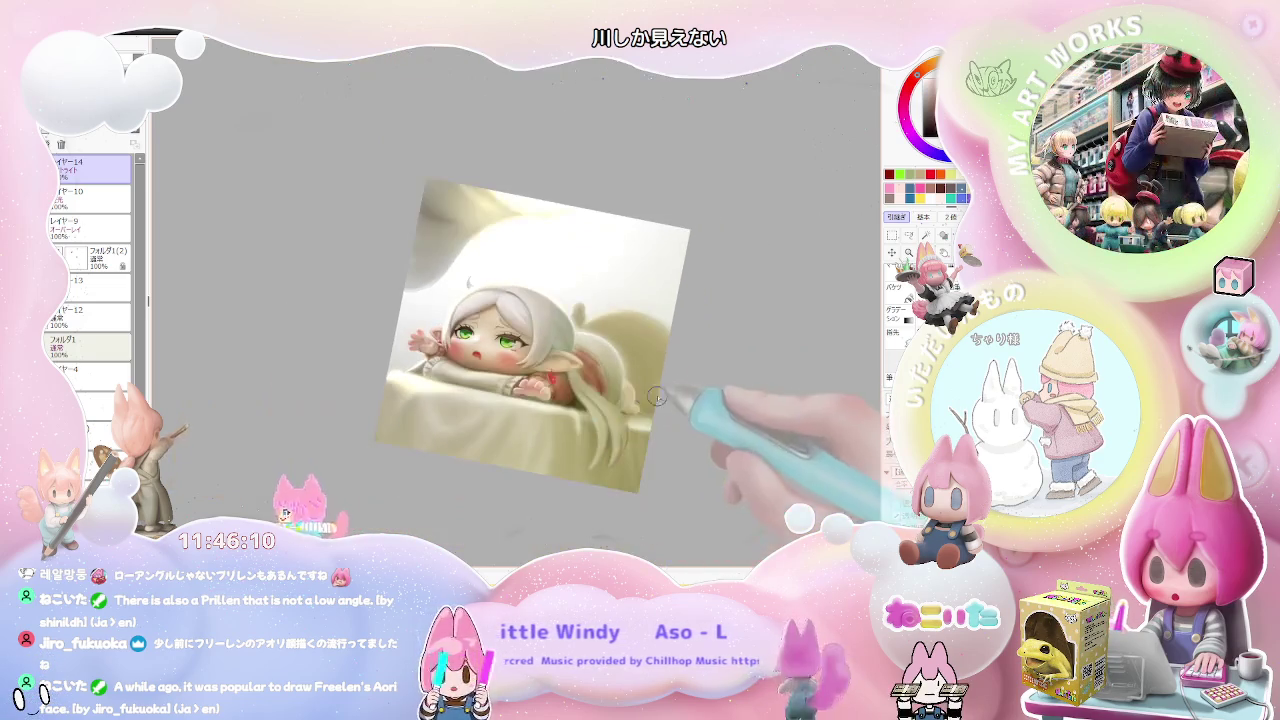
drag(671, 406, 444, 510)
key(ctrl+plus)
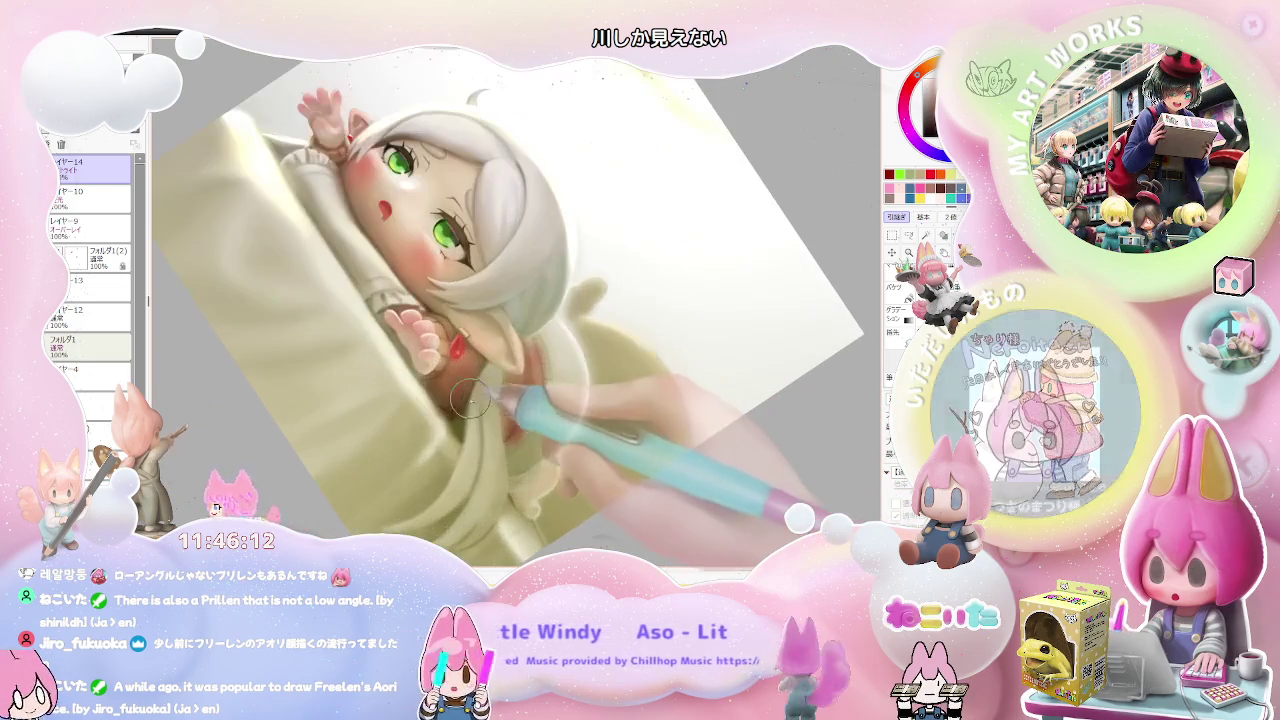
scroll(459, 390, down, 3)
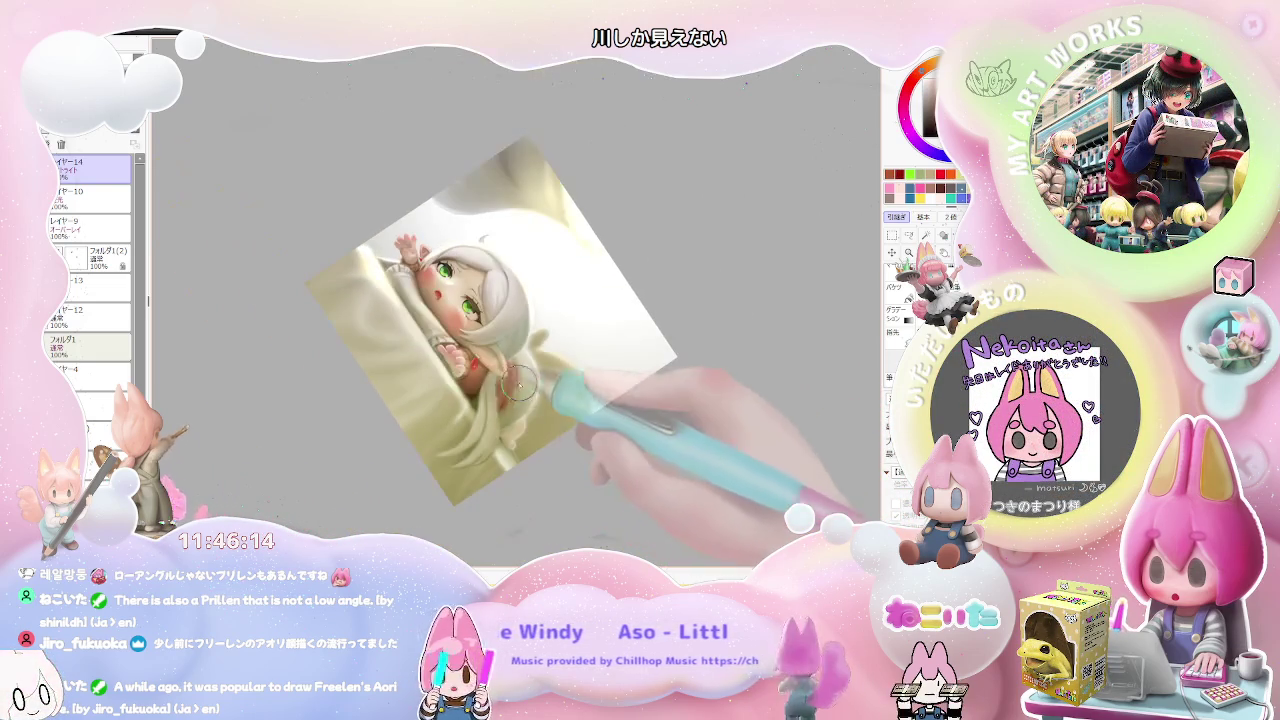
scroll(505, 390, down, 2)
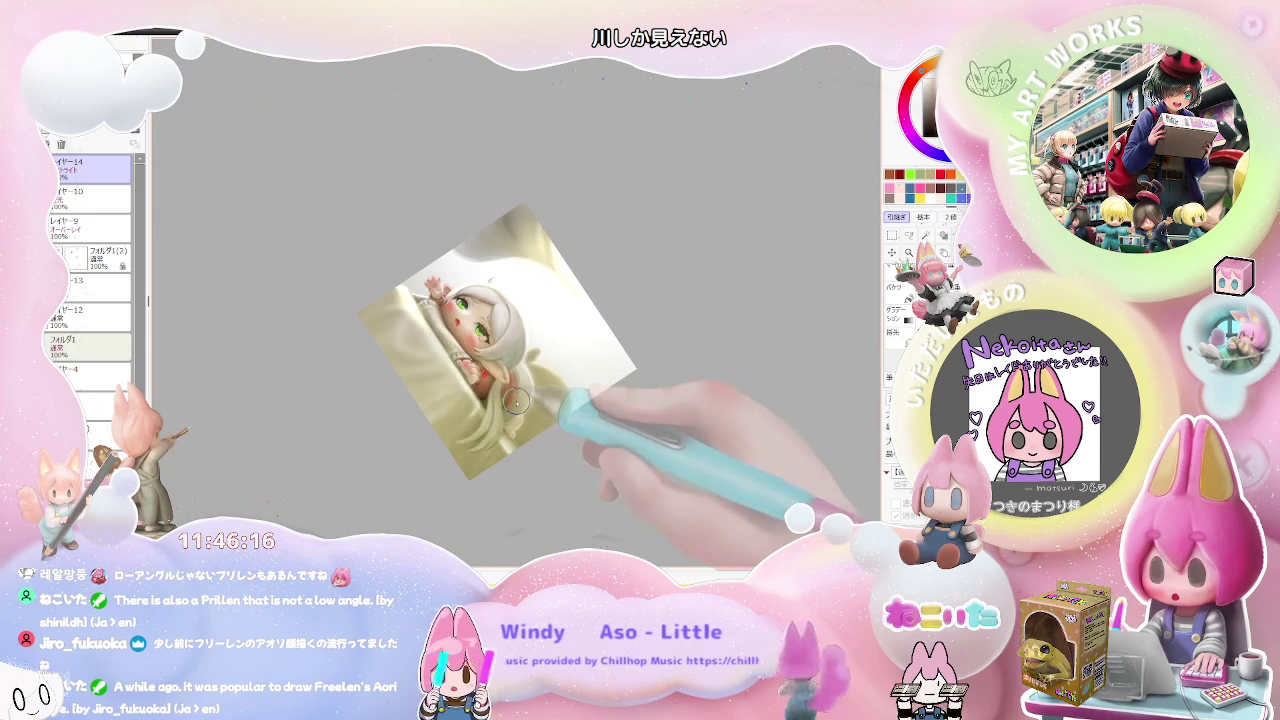
key(Home)
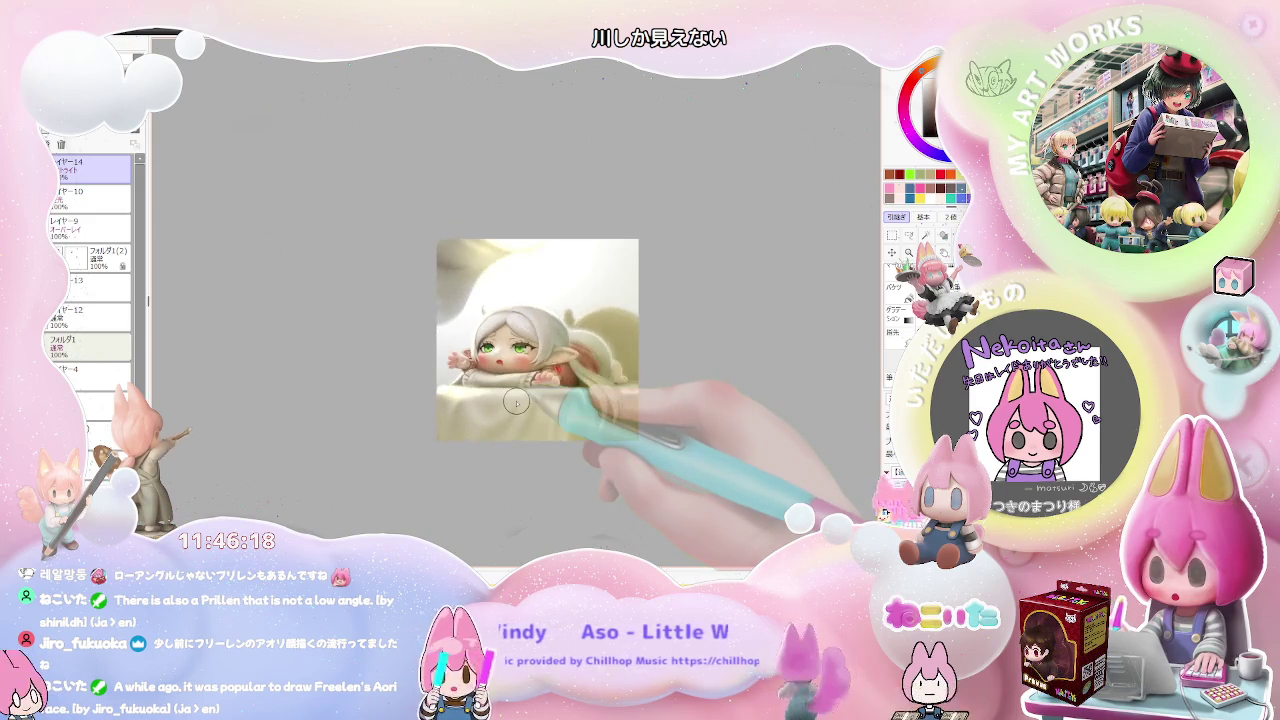
scroll(516, 400, up, 4)
scroll(516, 402, up, 2)
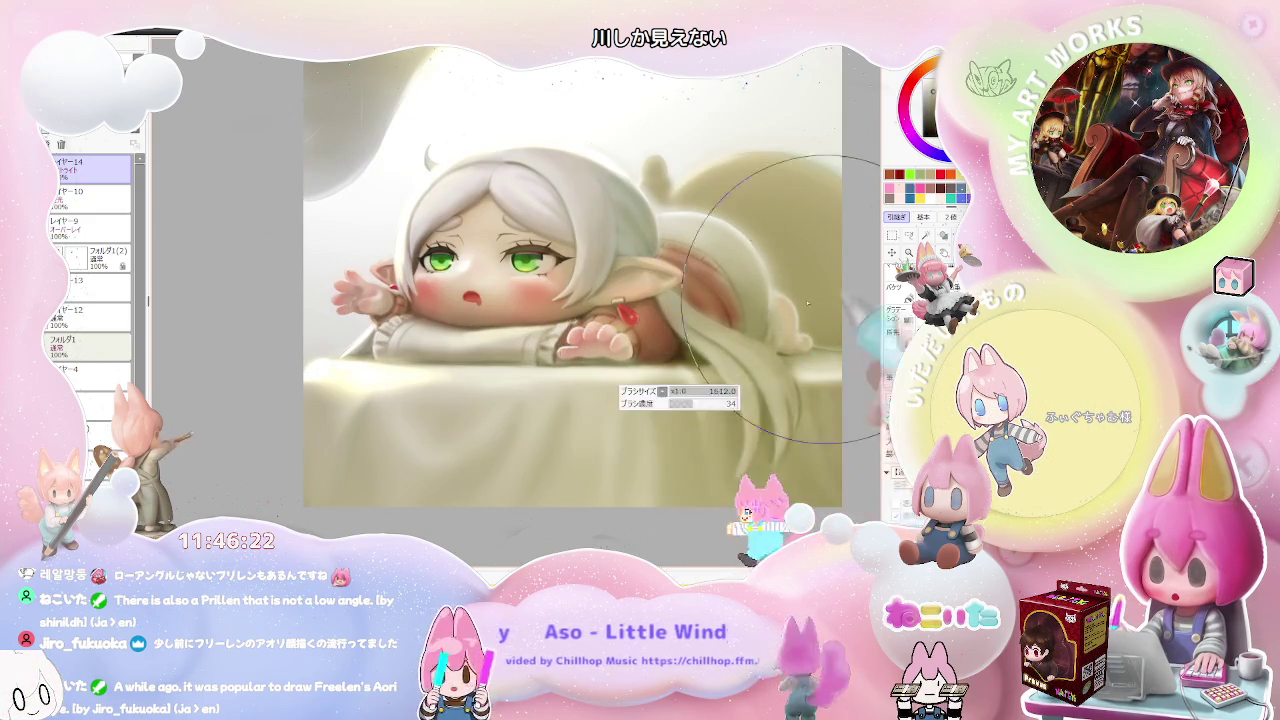
scroll(734, 299, down, 2)
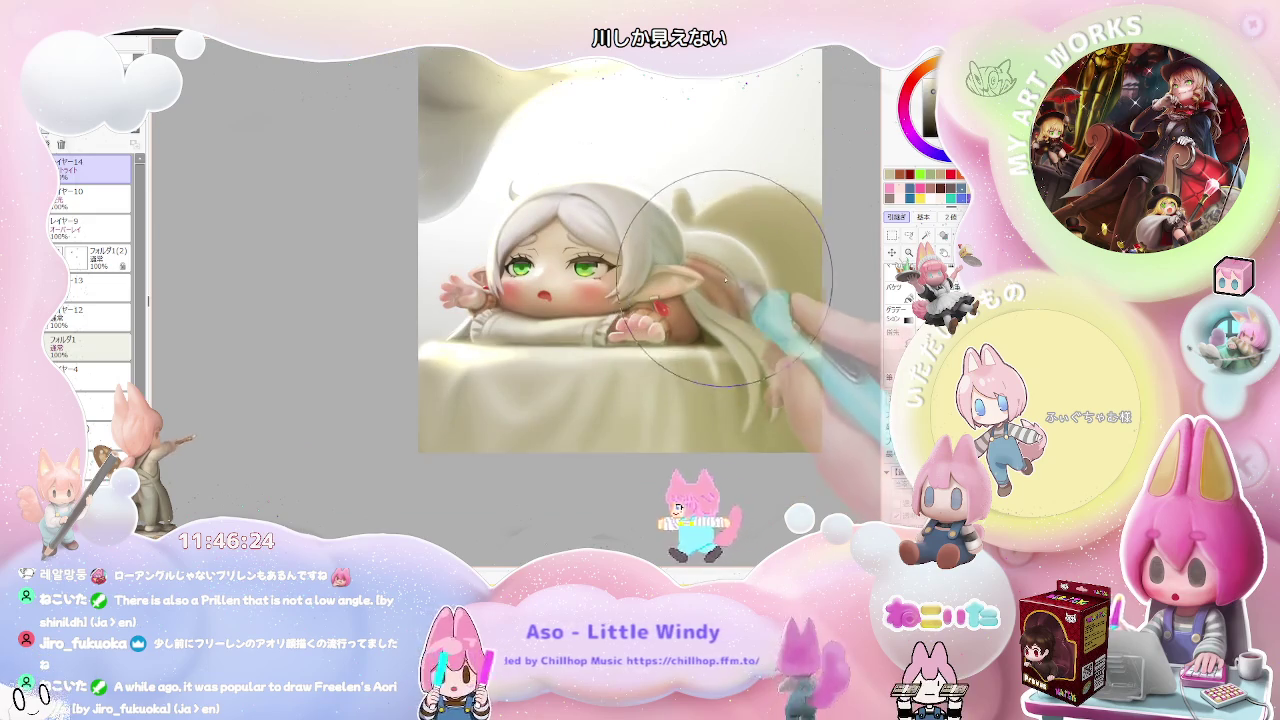
scroll(730, 300, down, 1)
key(End)
mouse_move(770, 370)
mouse_down()
mouse_move(614, 428)
mouse_move(548, 428)
mouse_up()
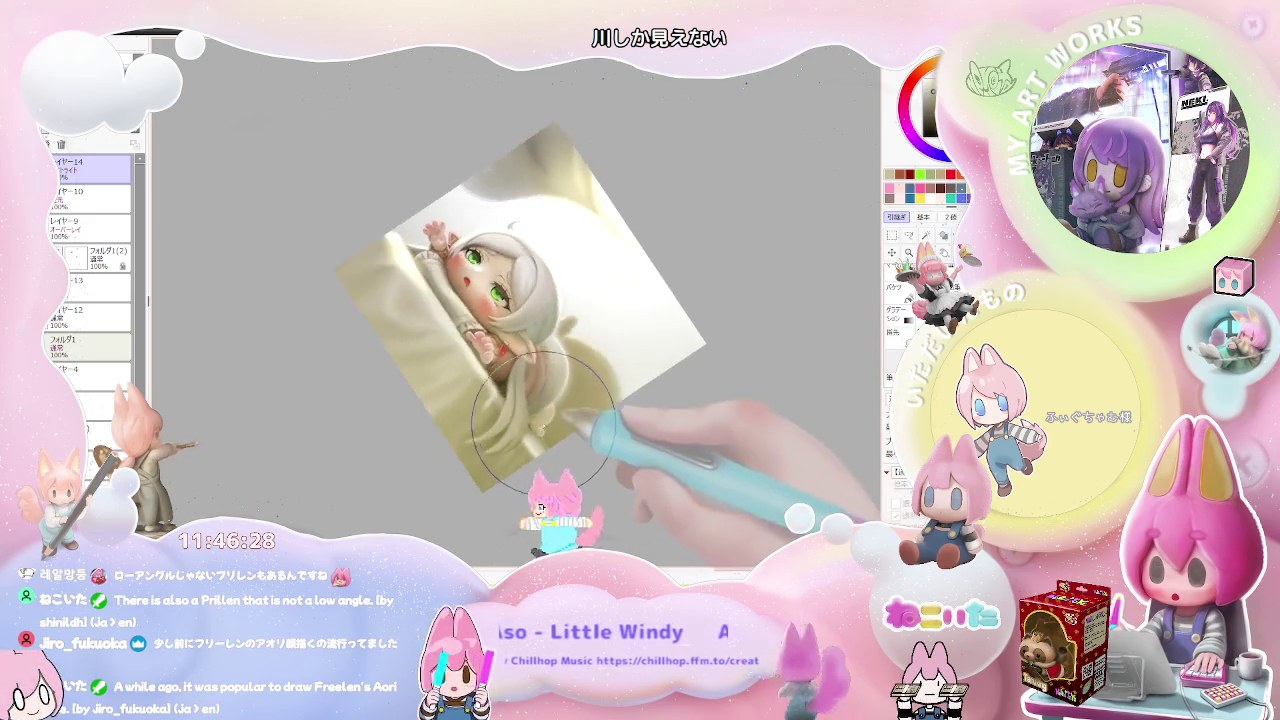
scroll(549, 428, up, 1)
scroll(607, 487, down, 2)
key(Home)
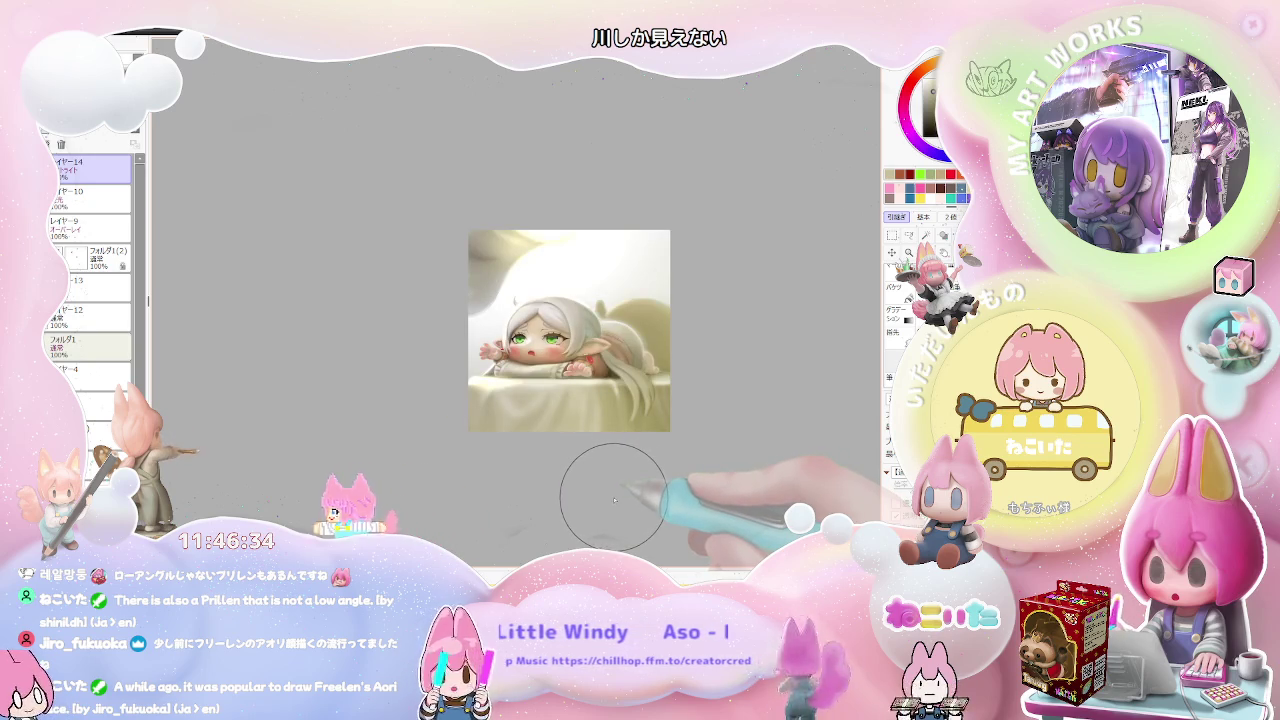
scroll(566, 433, up, 3)
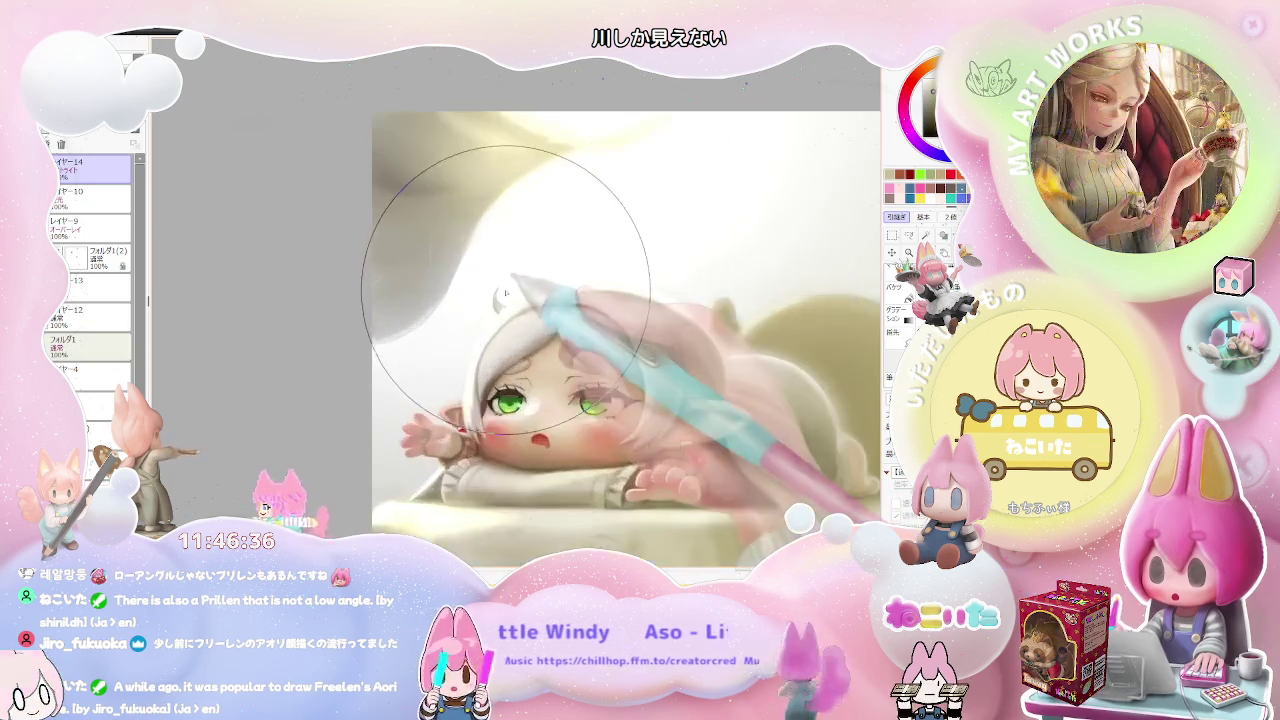
- Switch to layer 10 as the working layer
scroll(500, 300, up, 3)
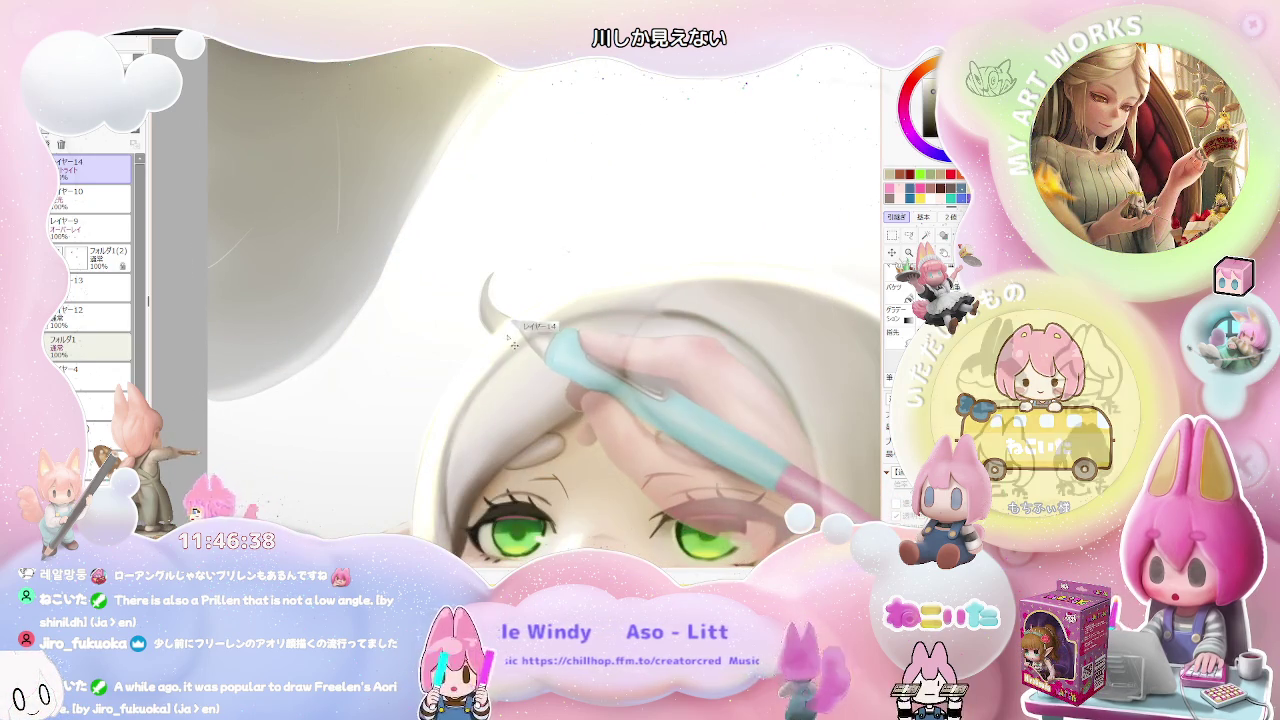
click(111, 205)
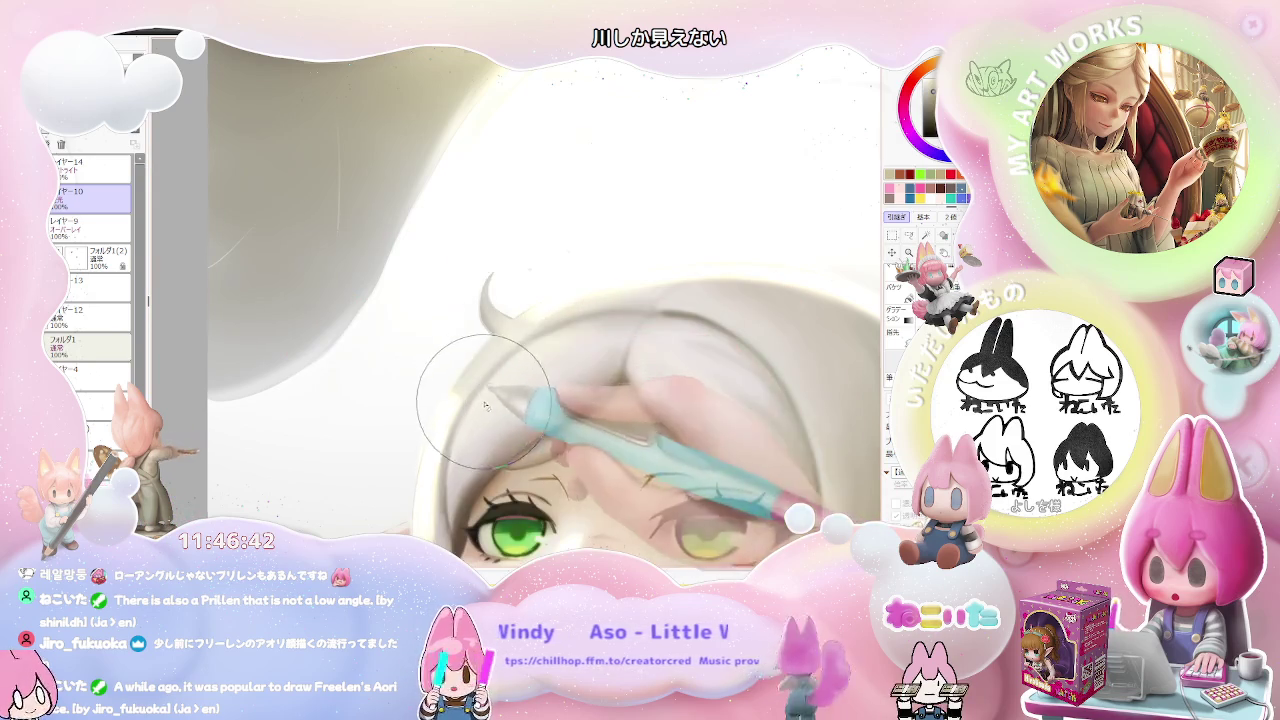
scroll(483, 405, down, 2)
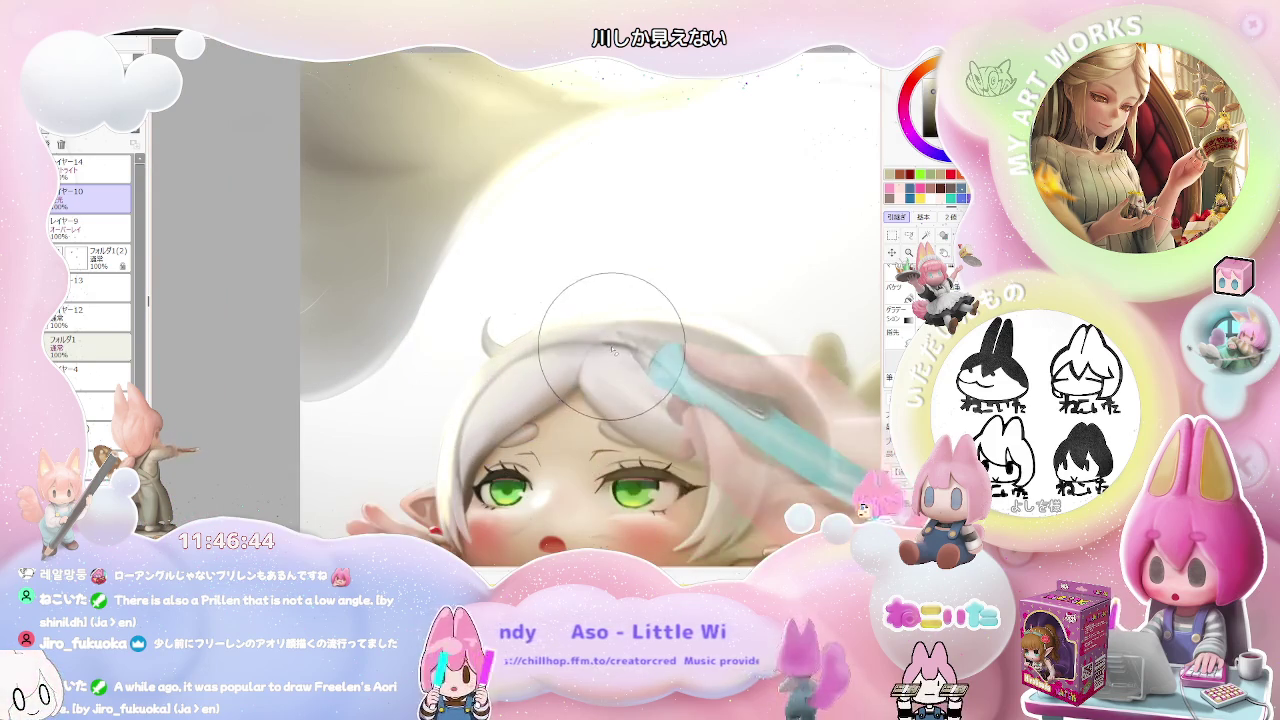
scroll(472, 458, down, 2)
- Rotate the view back to upright, zoom out, mirror it, and shift the artwork left
key(Delete)
key(Delete)
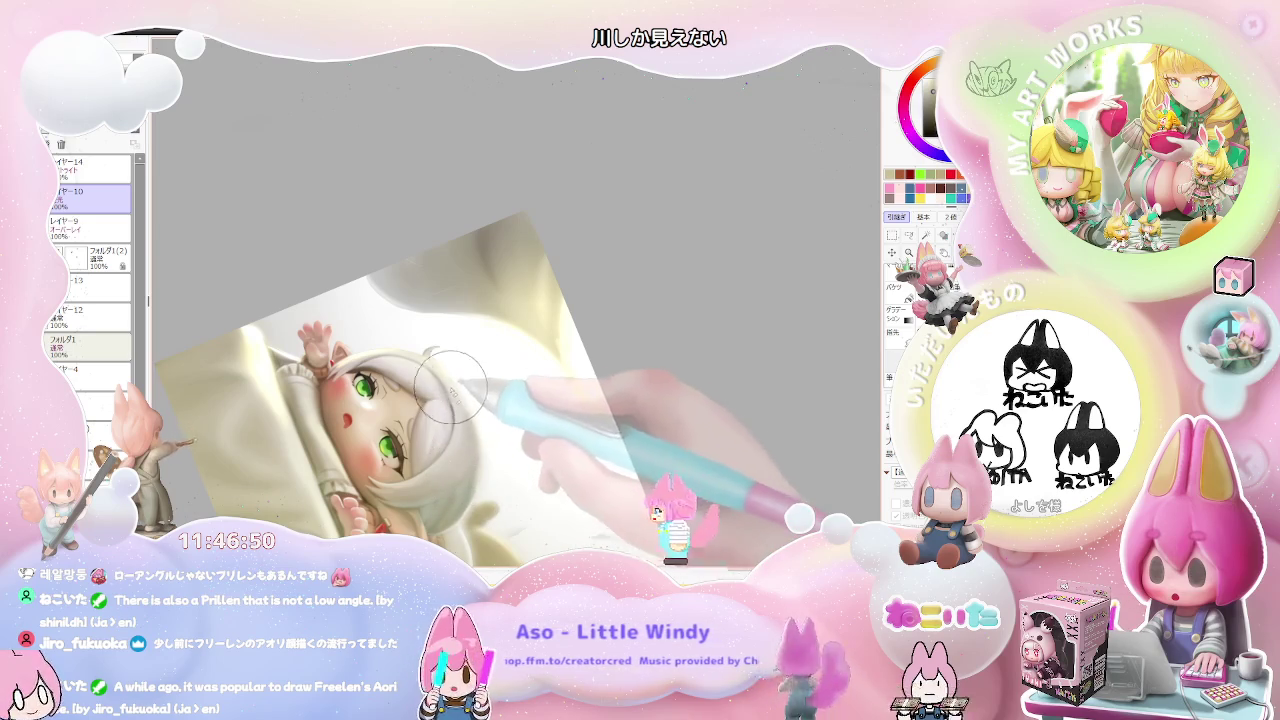
key(End)
key(End)
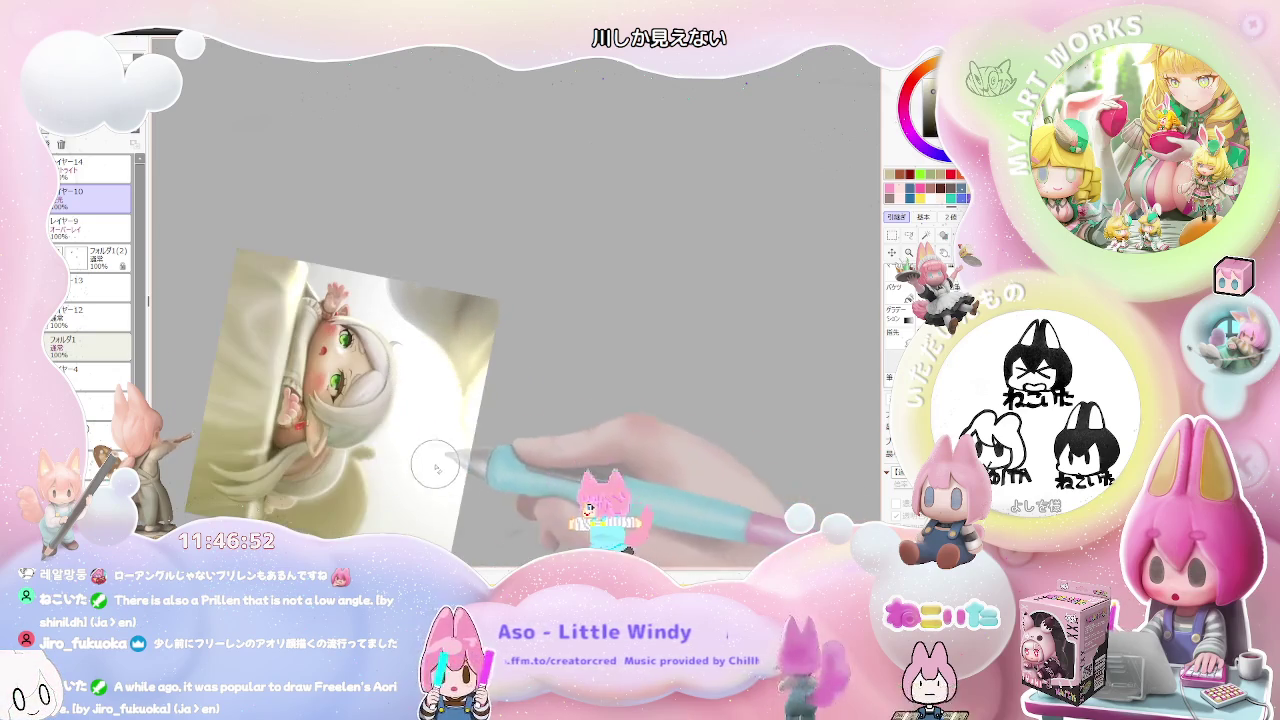
key(End)
key(End)
key(End)
key(End)
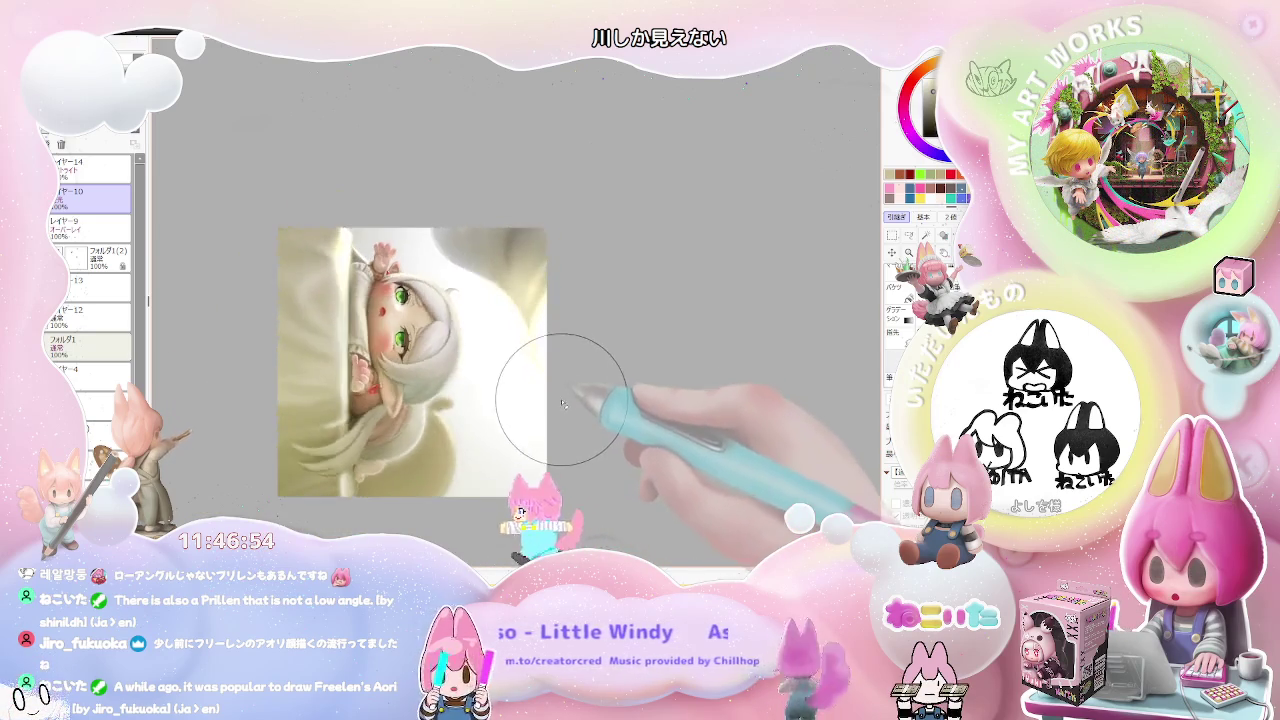
key(End)
key(Home)
scroll(716, 440, down, 1)
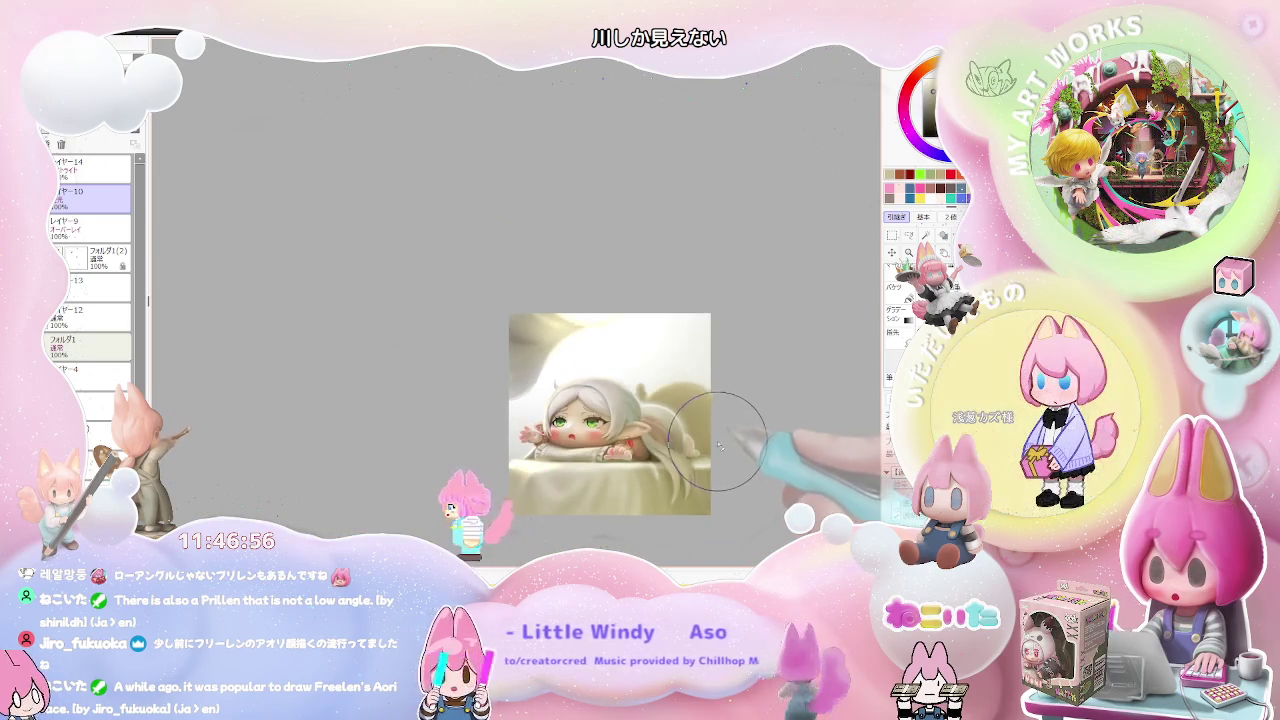
key(Insert)
key(Insert)
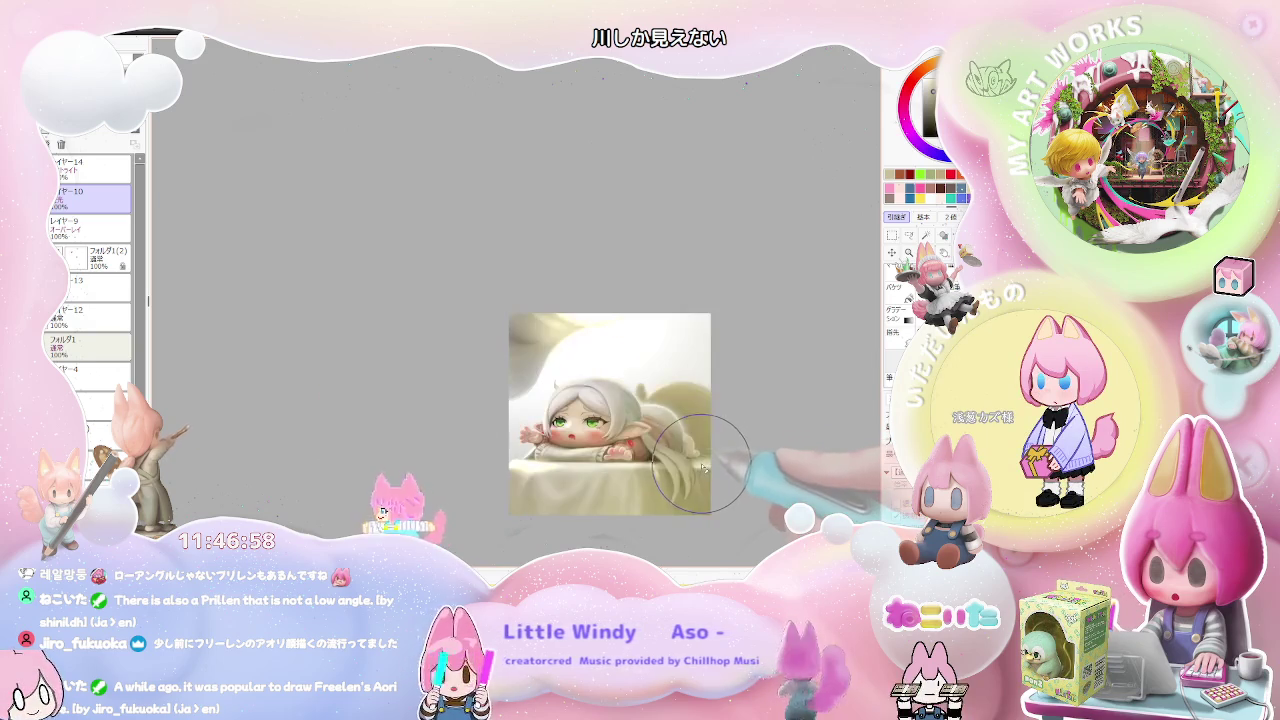
drag(705, 470, 652, 477)
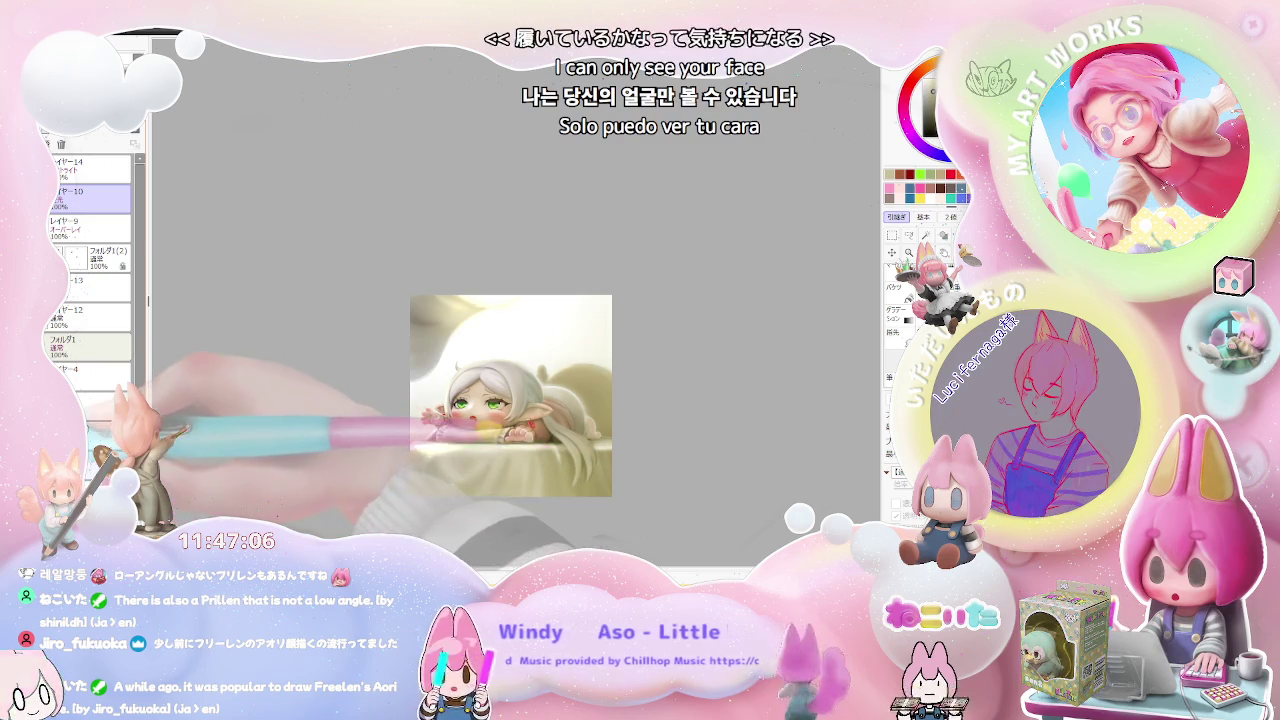
- Select a lower layer further down the Layer panel's stack
scroll(90, 270, down, 1)
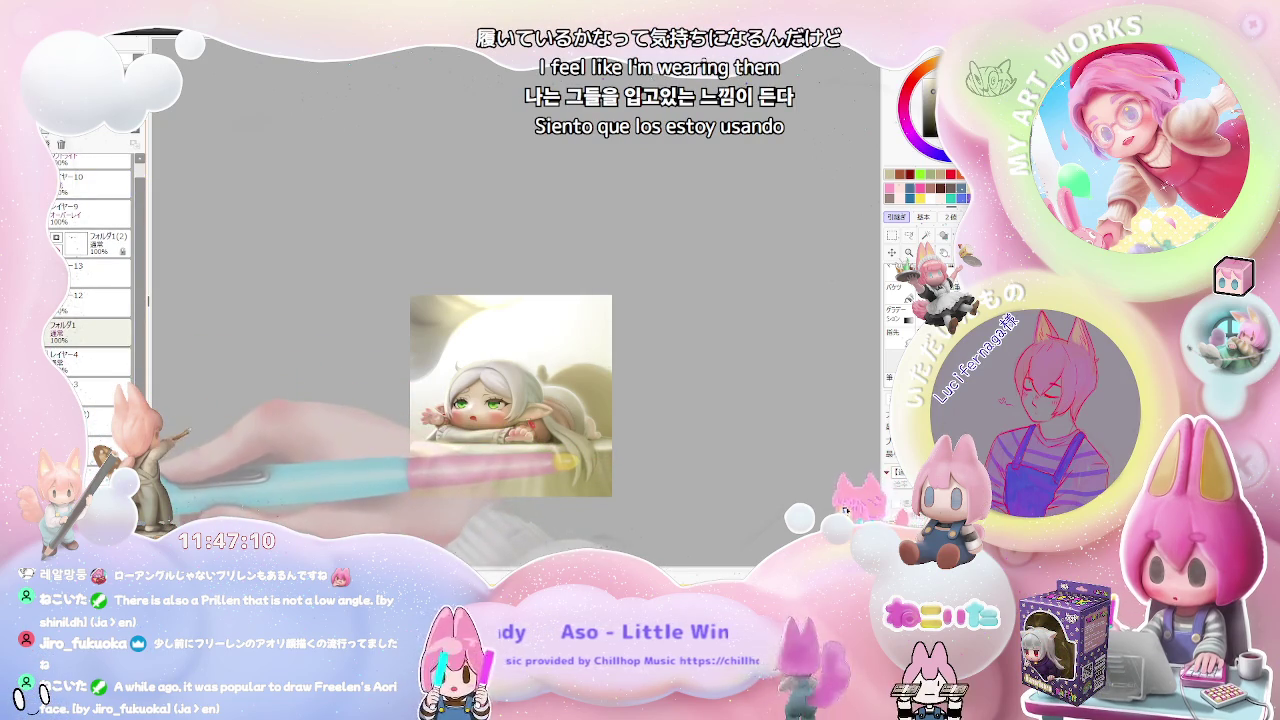
click(90, 420)
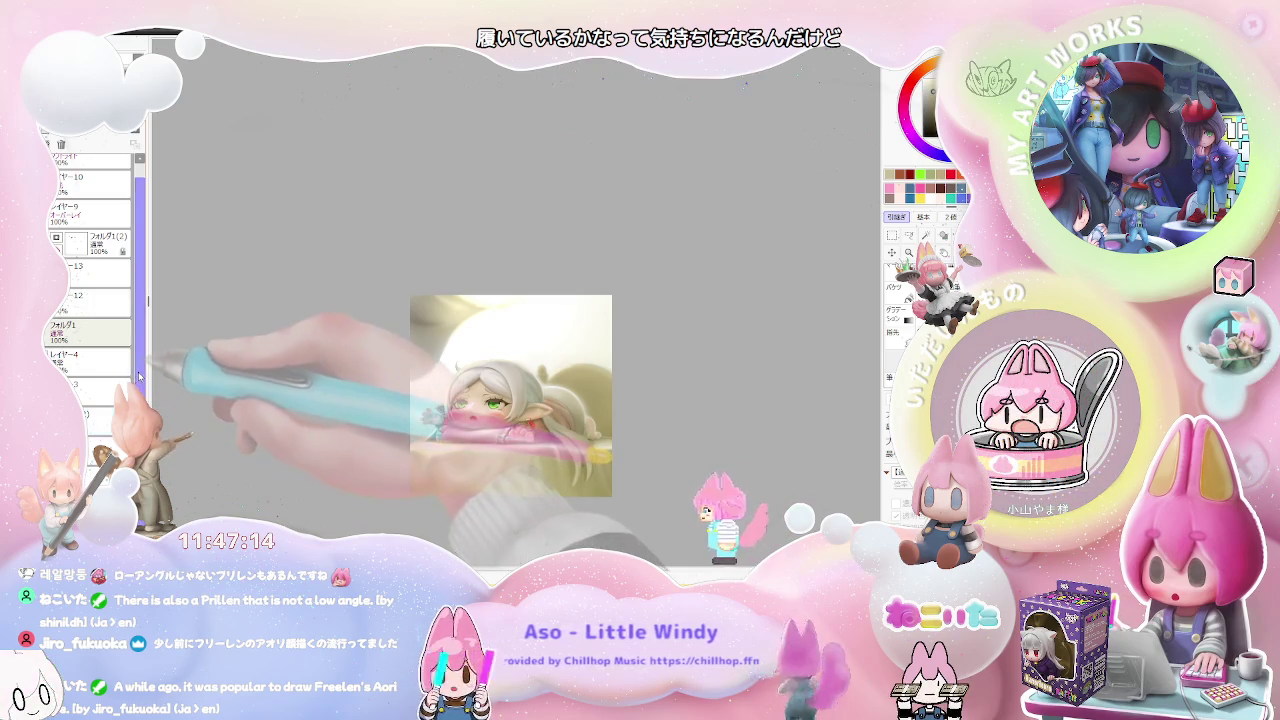
scroll(140, 347, up, 1)
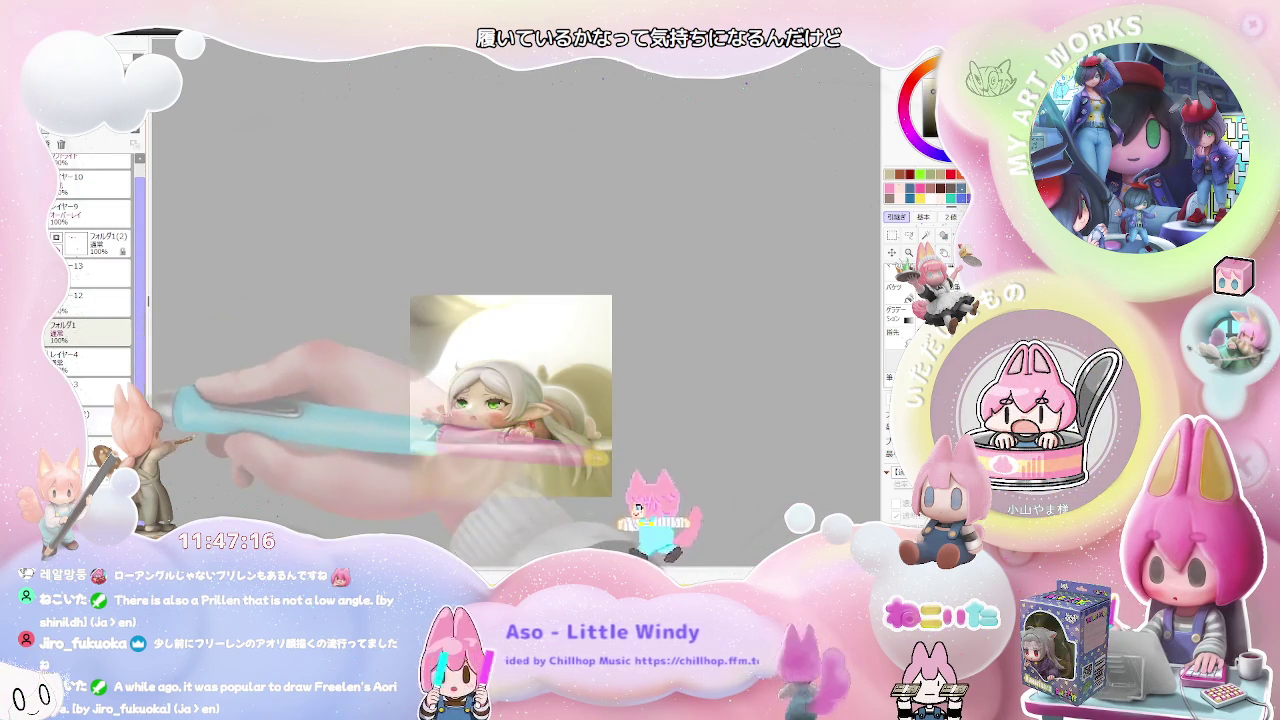
scroll(140, 347, down, 1)
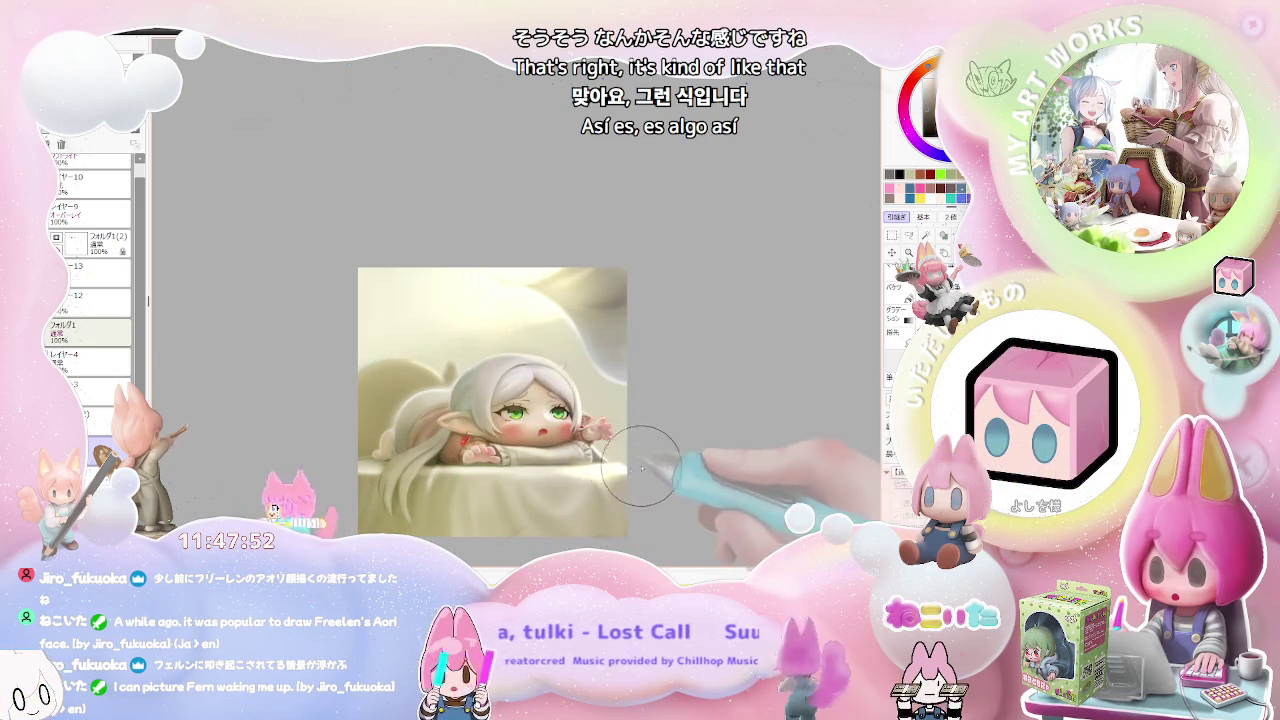
- Mirror the view, switch from レイヤー10 to another layer, and adjust the brush size
scroll(650, 482, down, 1)
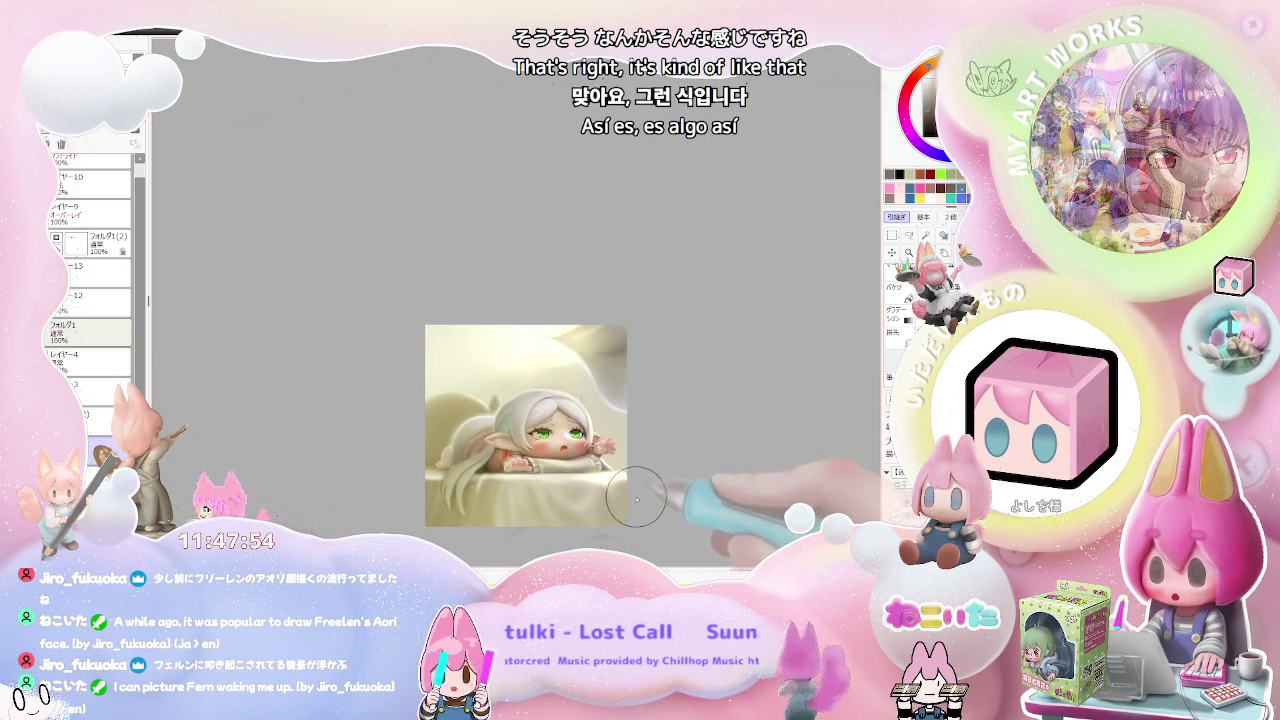
scroll(538, 348, up, 1)
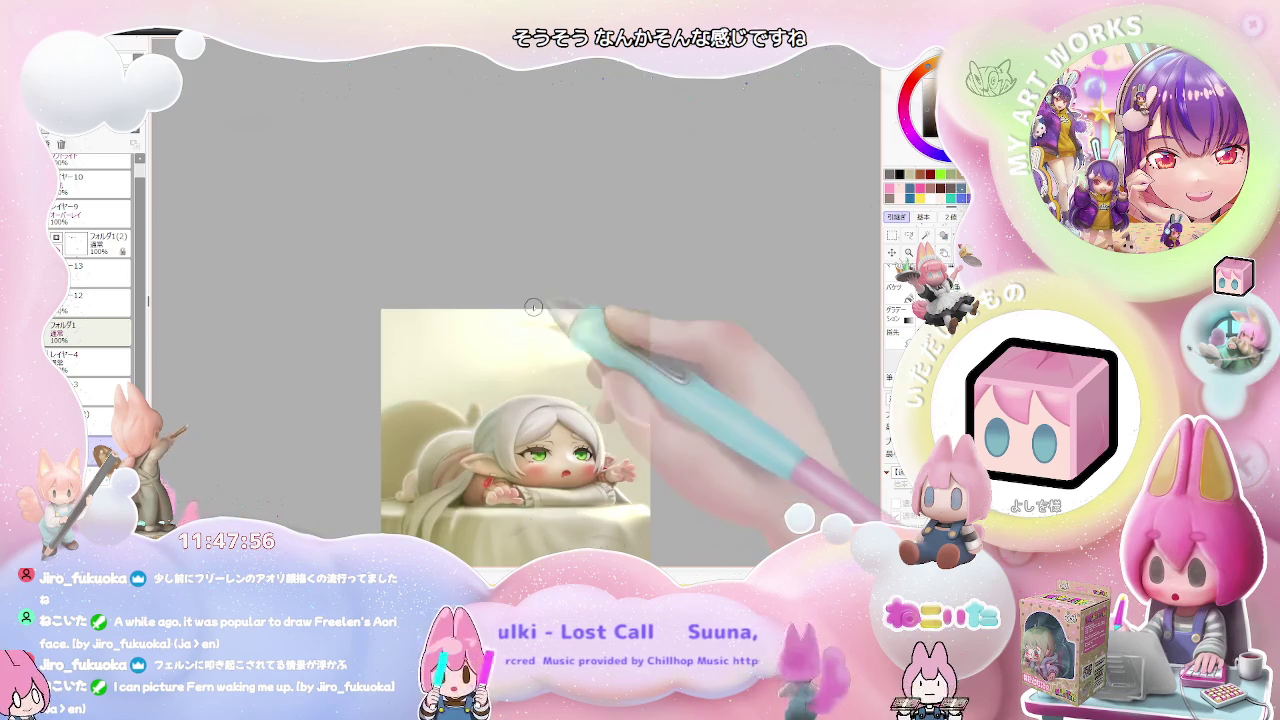
key(h)
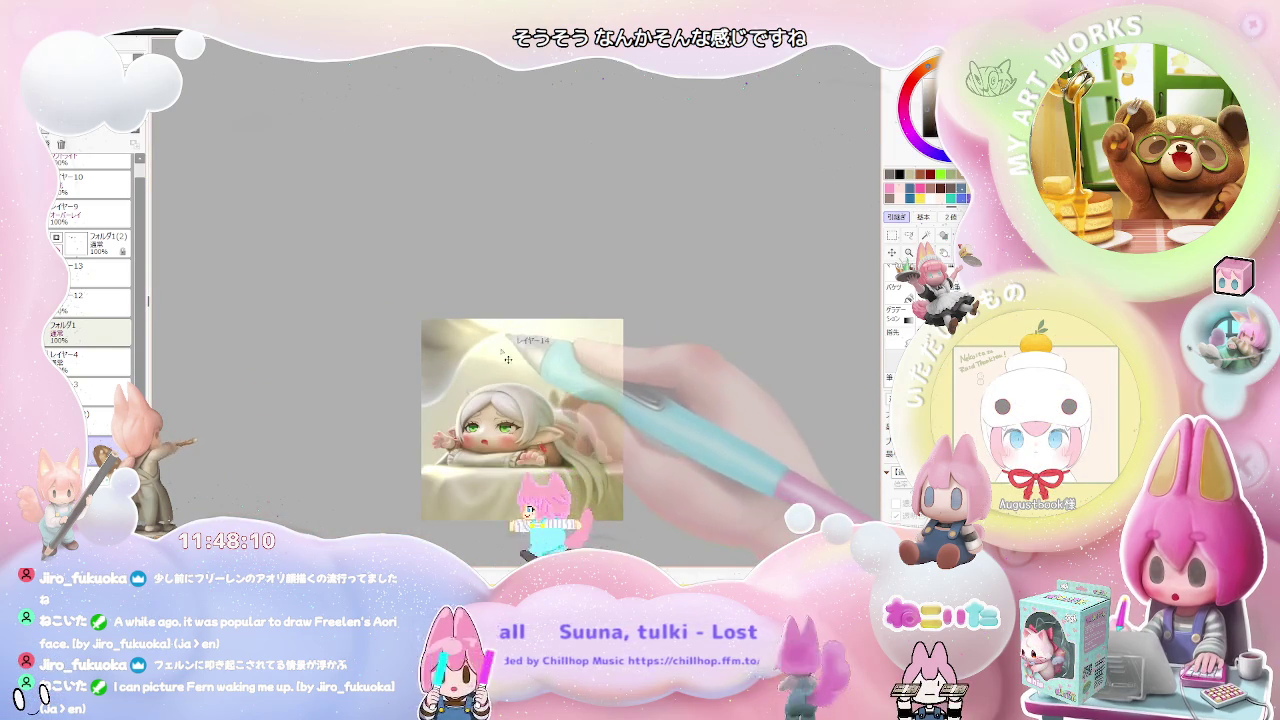
scroll(90, 270, up, 1)
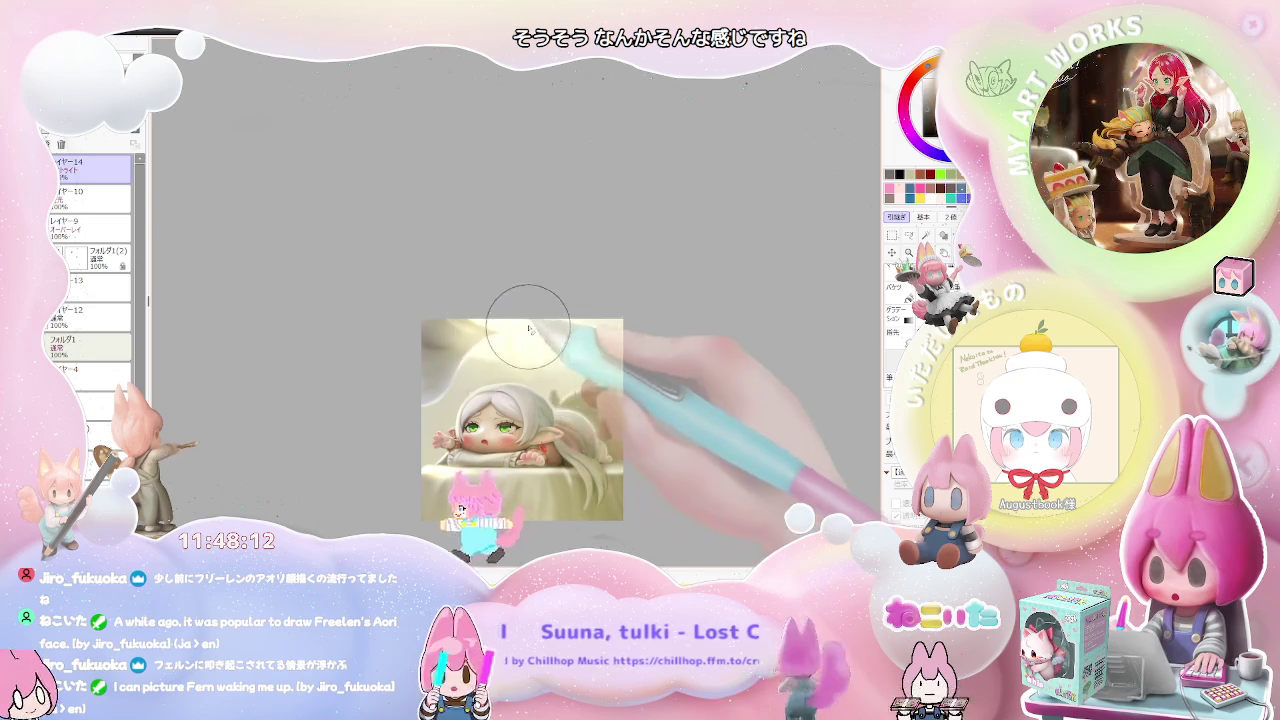
click(100, 198)
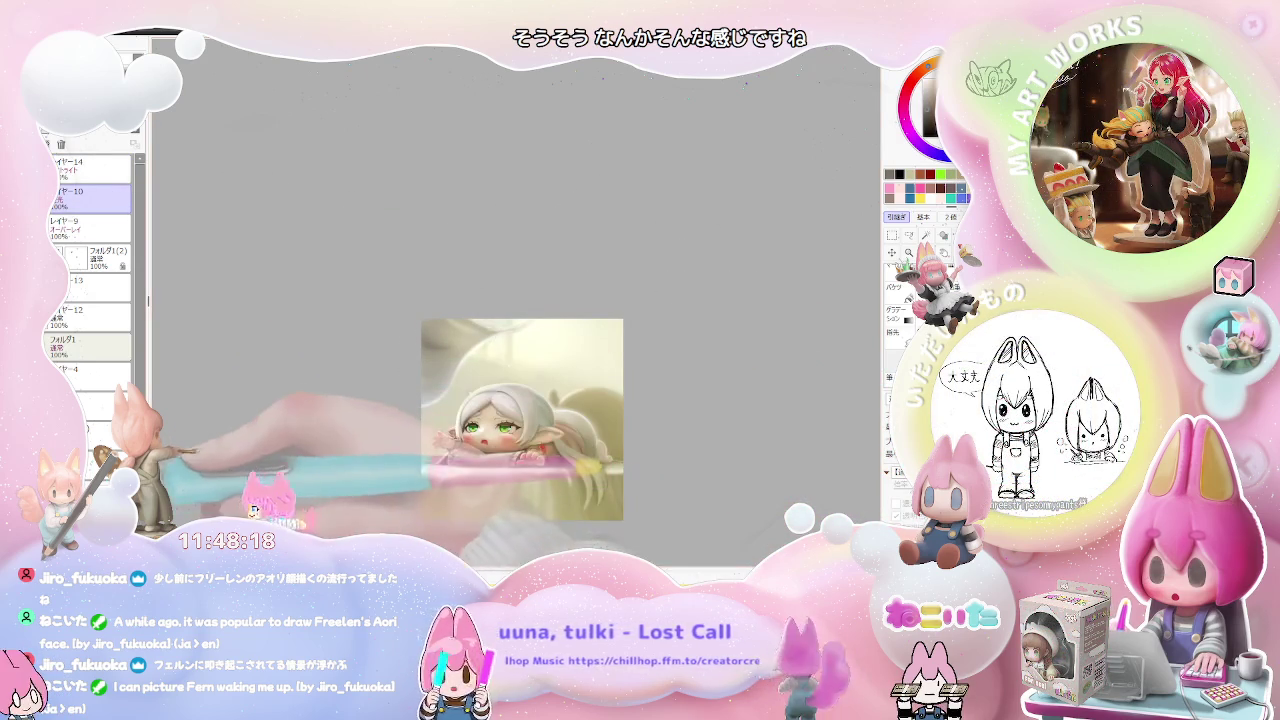
click(90, 410)
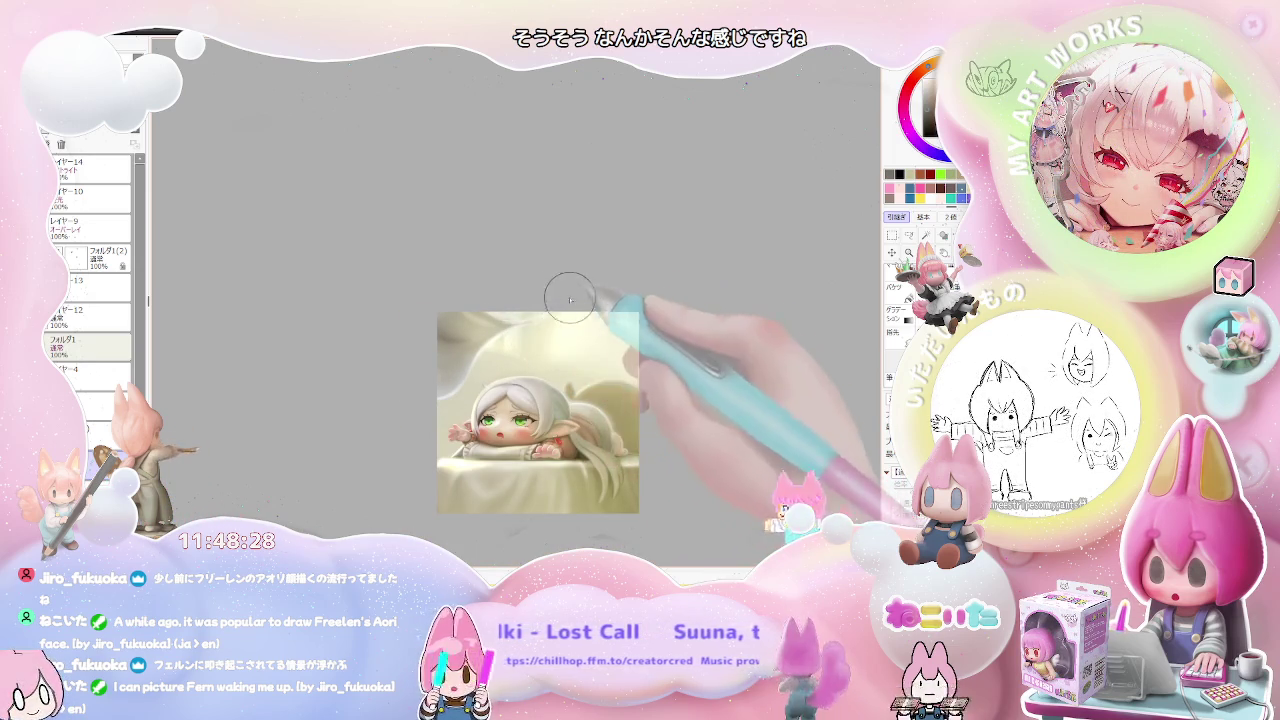
drag(586, 308, 586, 366)
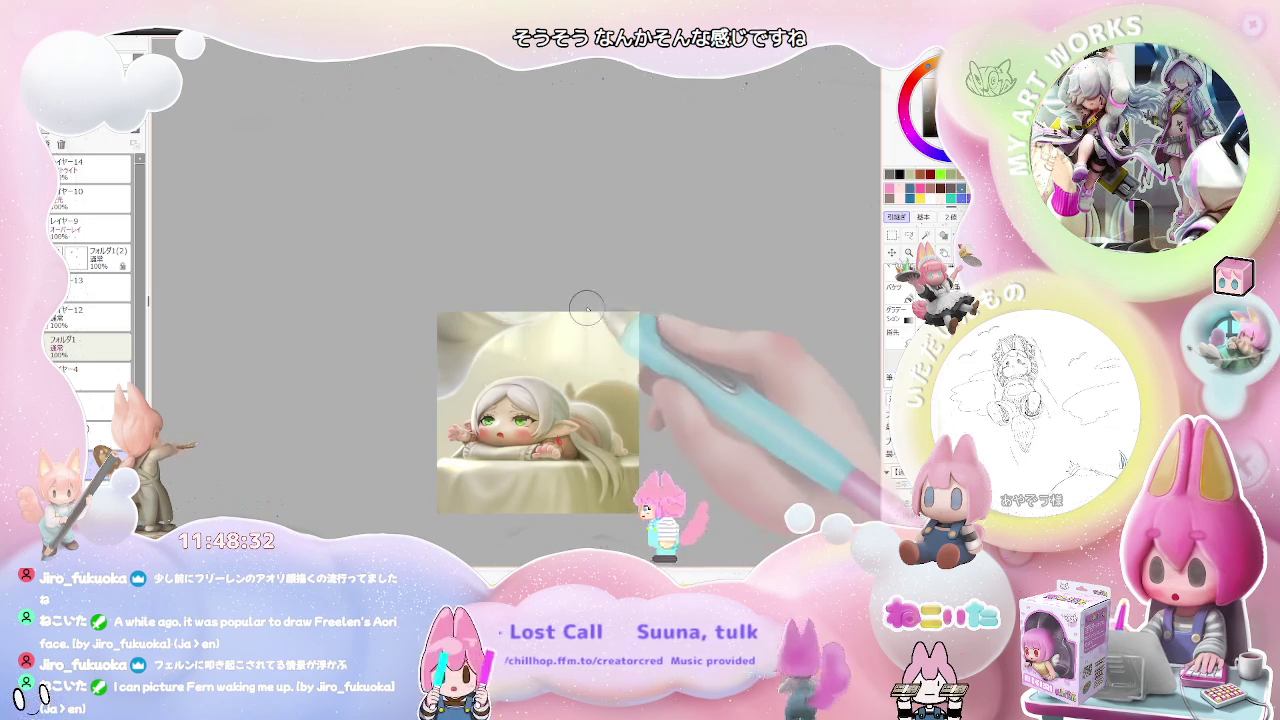
- Add a new blank layer, レイヤー15, at the top of the layer stack
scroll(624, 361, down, 2)
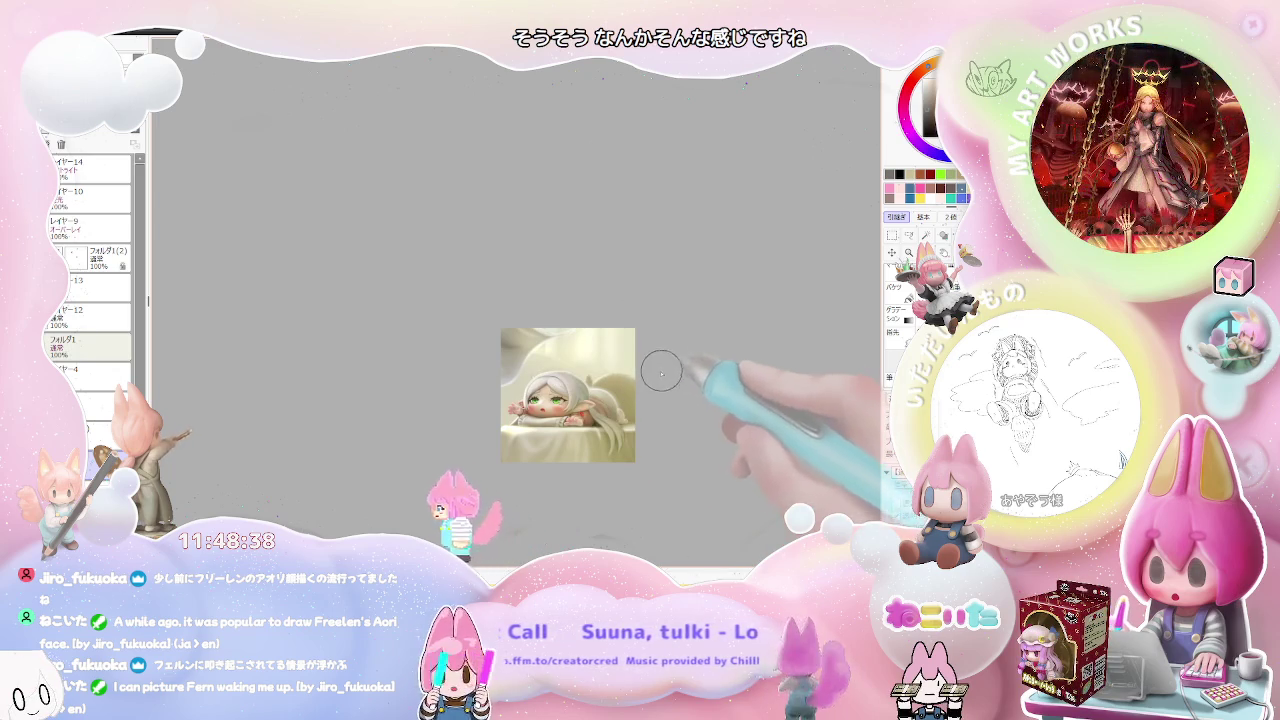
scroll(642, 386, up, 1)
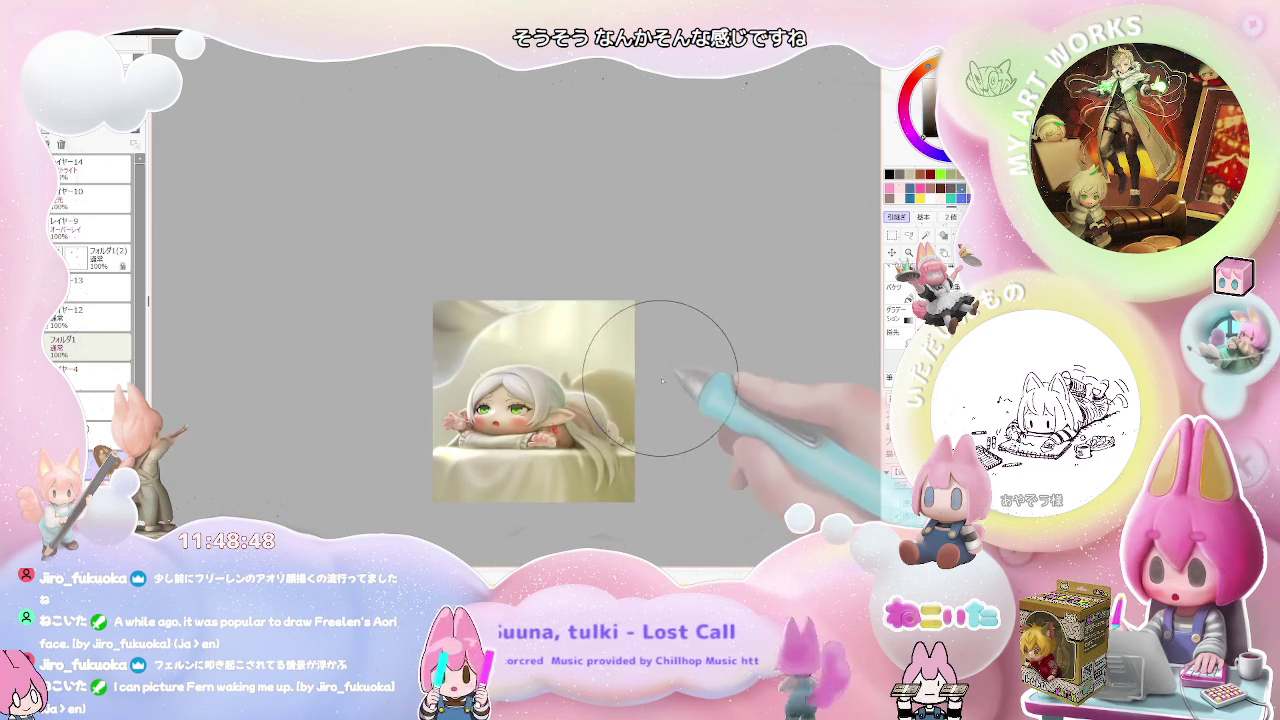
scroll(626, 497, up, 2)
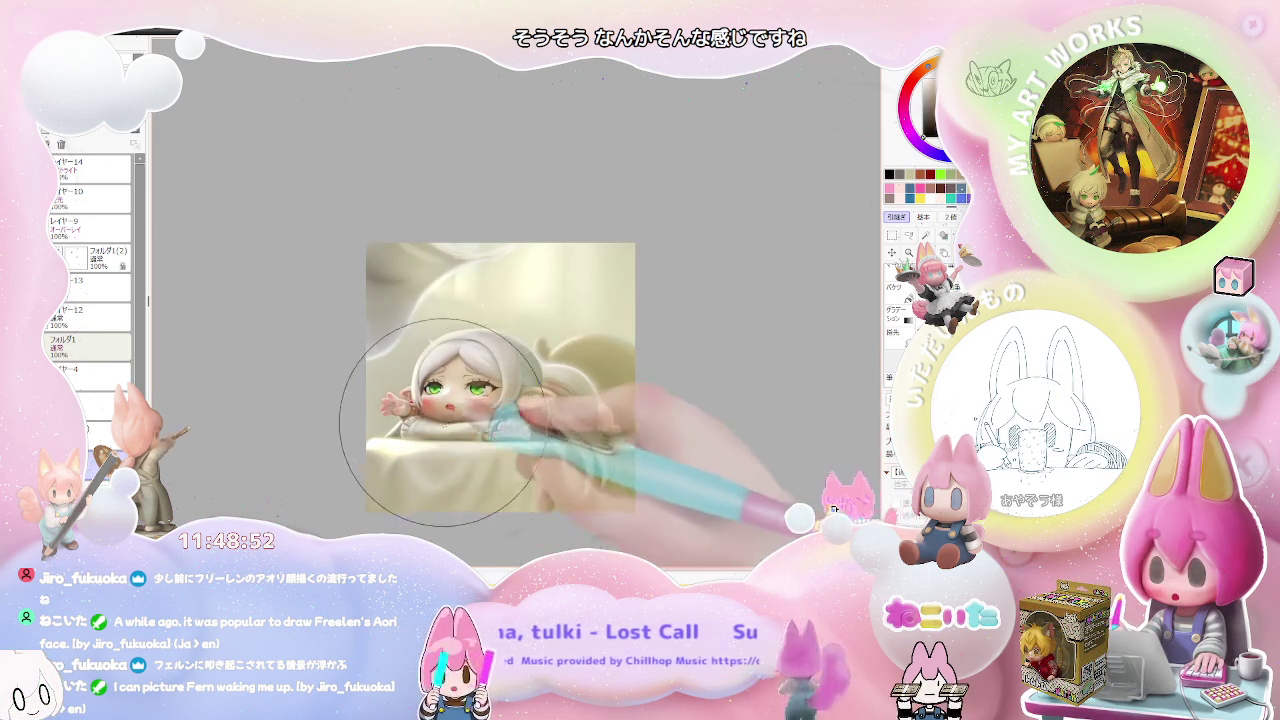
scroll(755, 420, down, 1)
scroll(745, 440, down, 1)
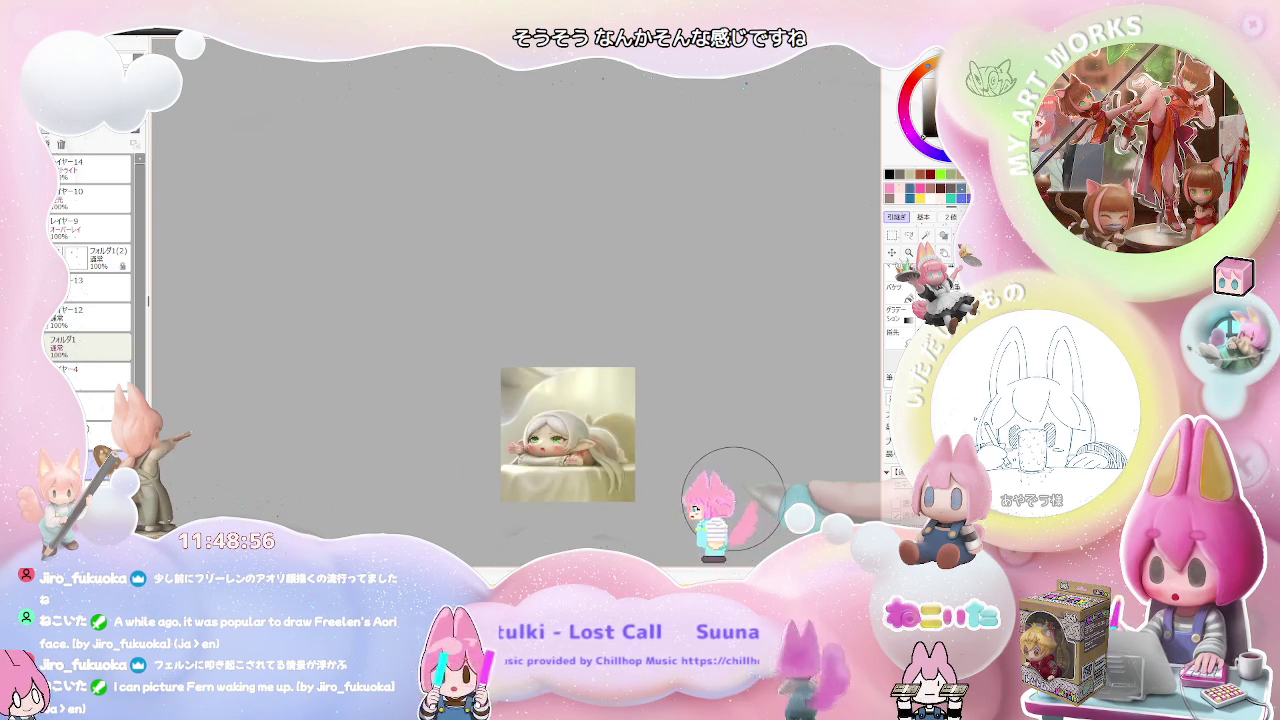
scroll(610, 492, up, 2)
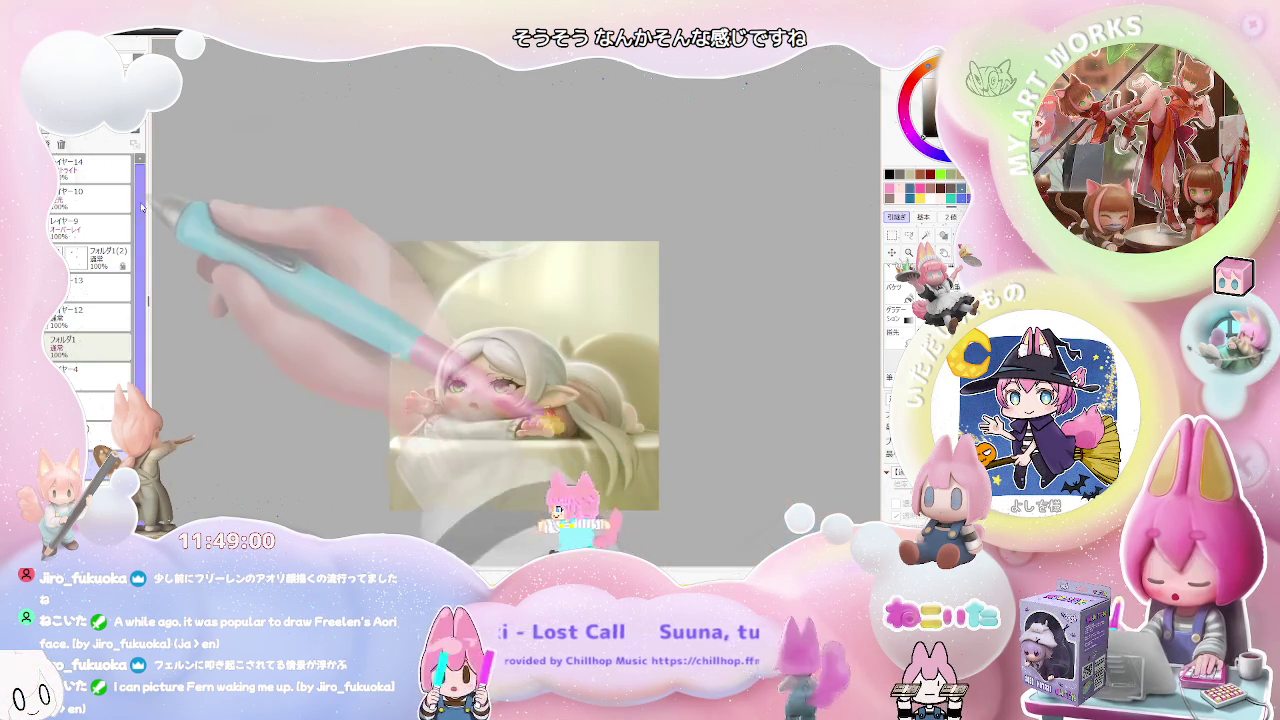
click(47, 143)
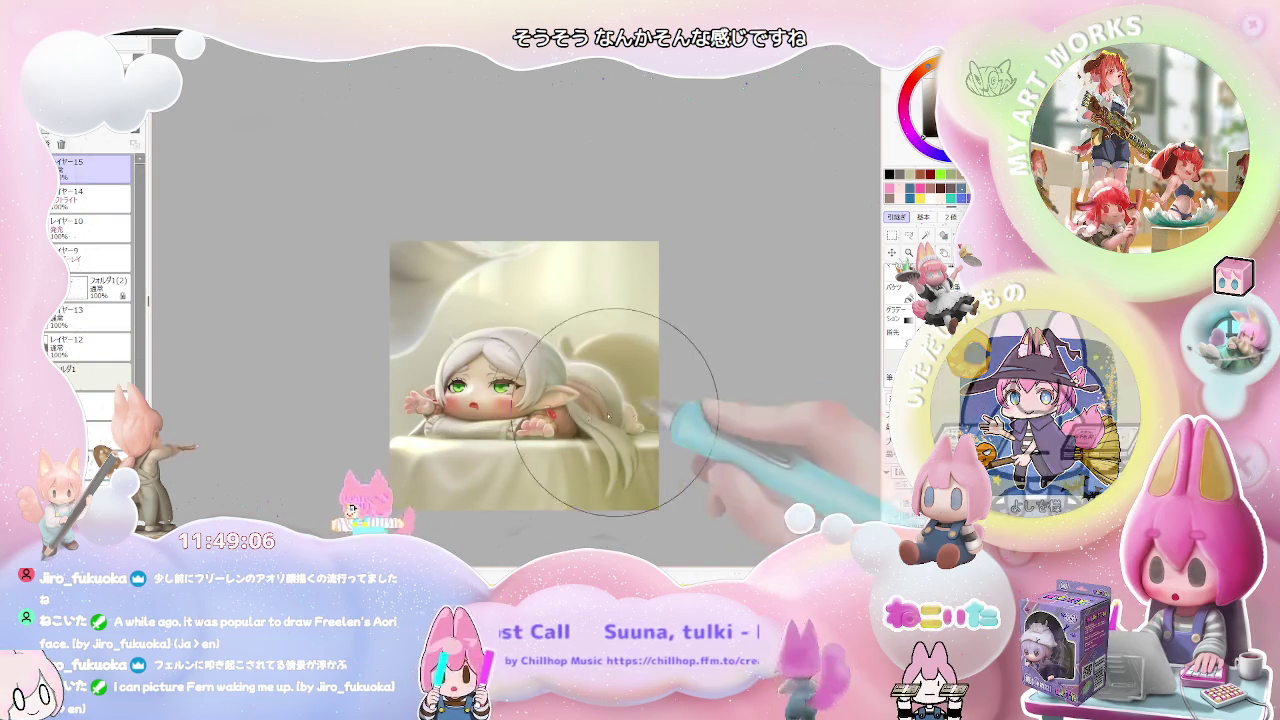
- Draw the black anger-vein mark in the upper left, undoing a misplaced blob
scroll(428, 290, up, 2)
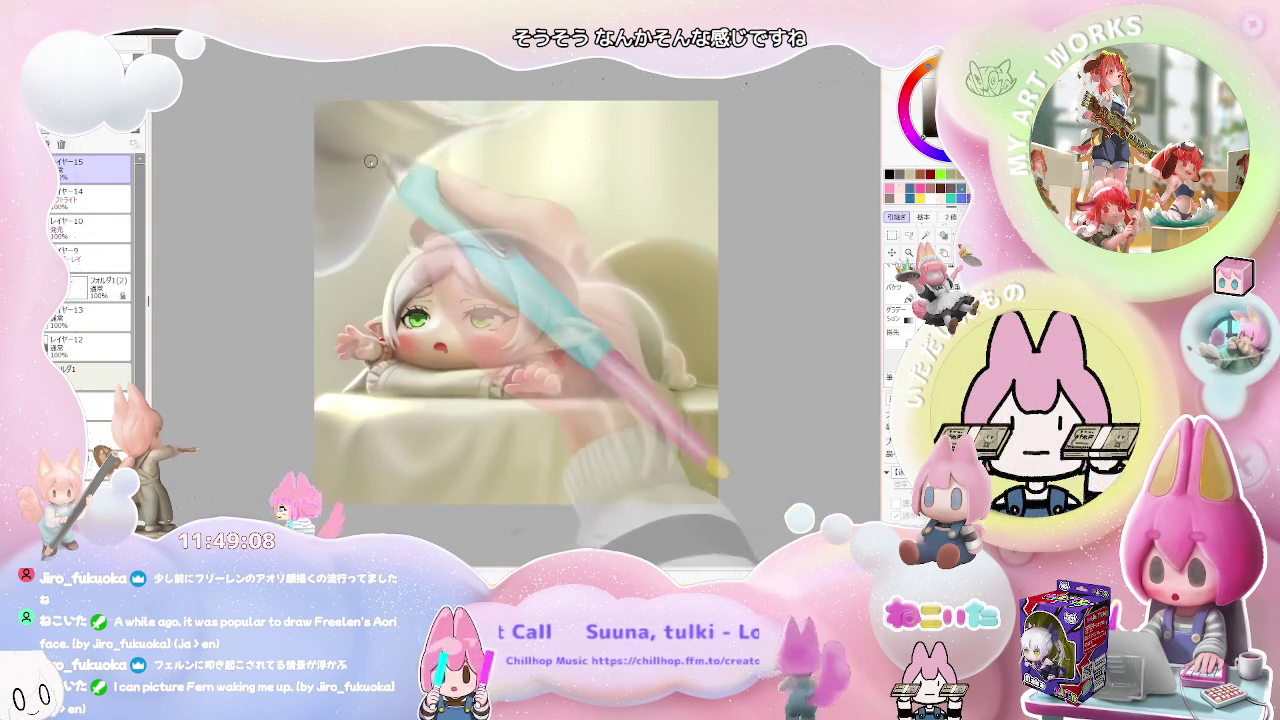
mouse_move(362, 147)
mouse_down()
mouse_move(345, 167)
mouse_move(355, 143)
mouse_move(395, 125)
mouse_move(372, 178)
mouse_up()
key(ctrl+z)
drag(370, 114, 365, 140)
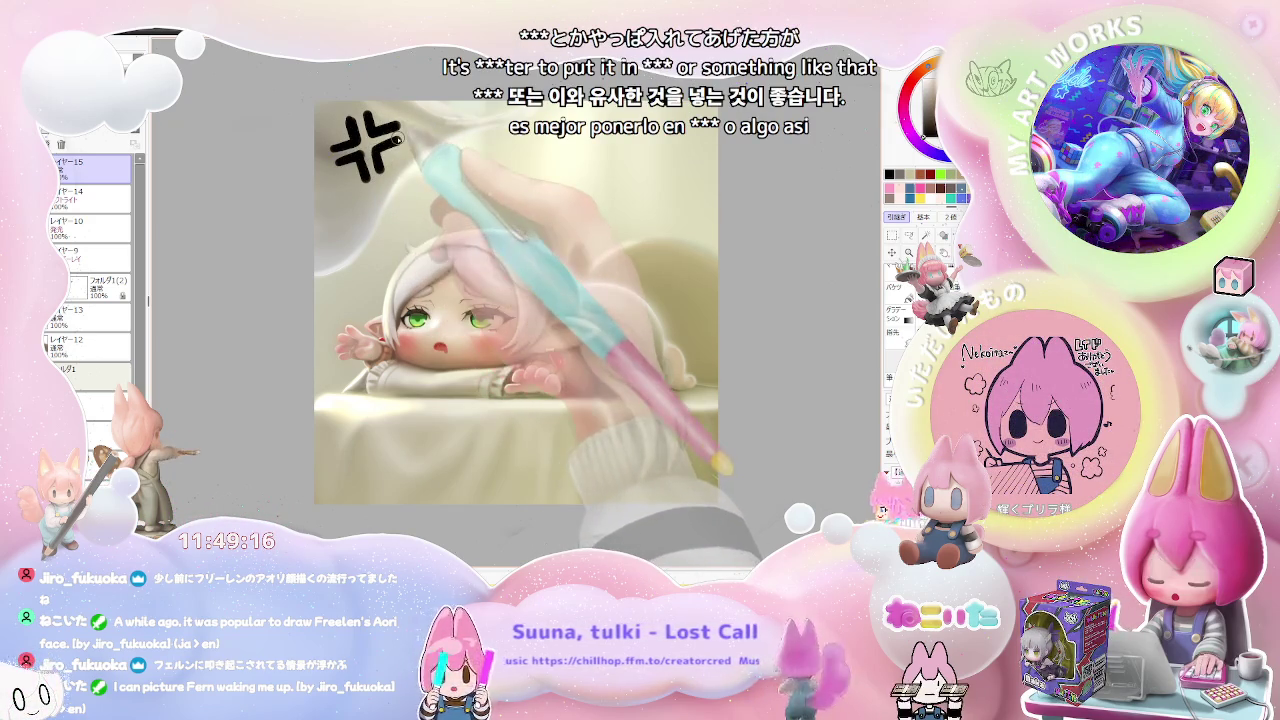
- With a small brush, add little arc marks above the character's head
drag(425, 225, 425, 262)
scroll(425, 262, up, 2)
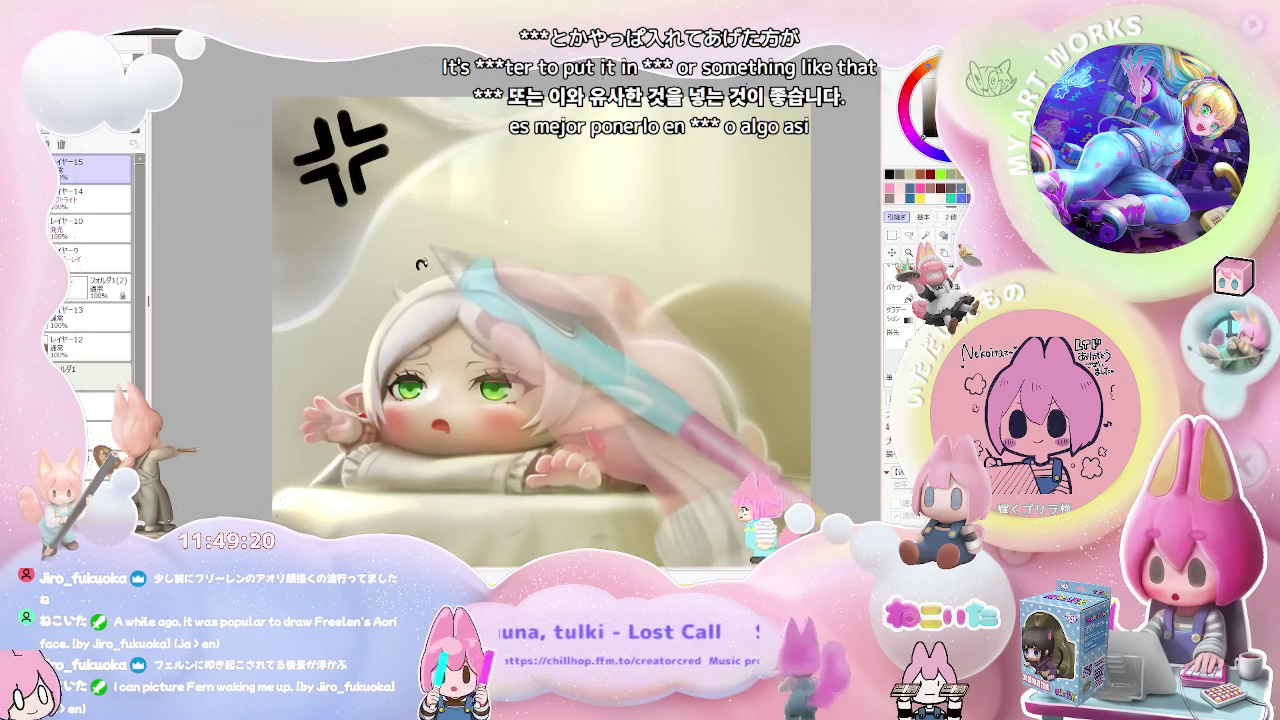
drag(430, 268, 455, 259)
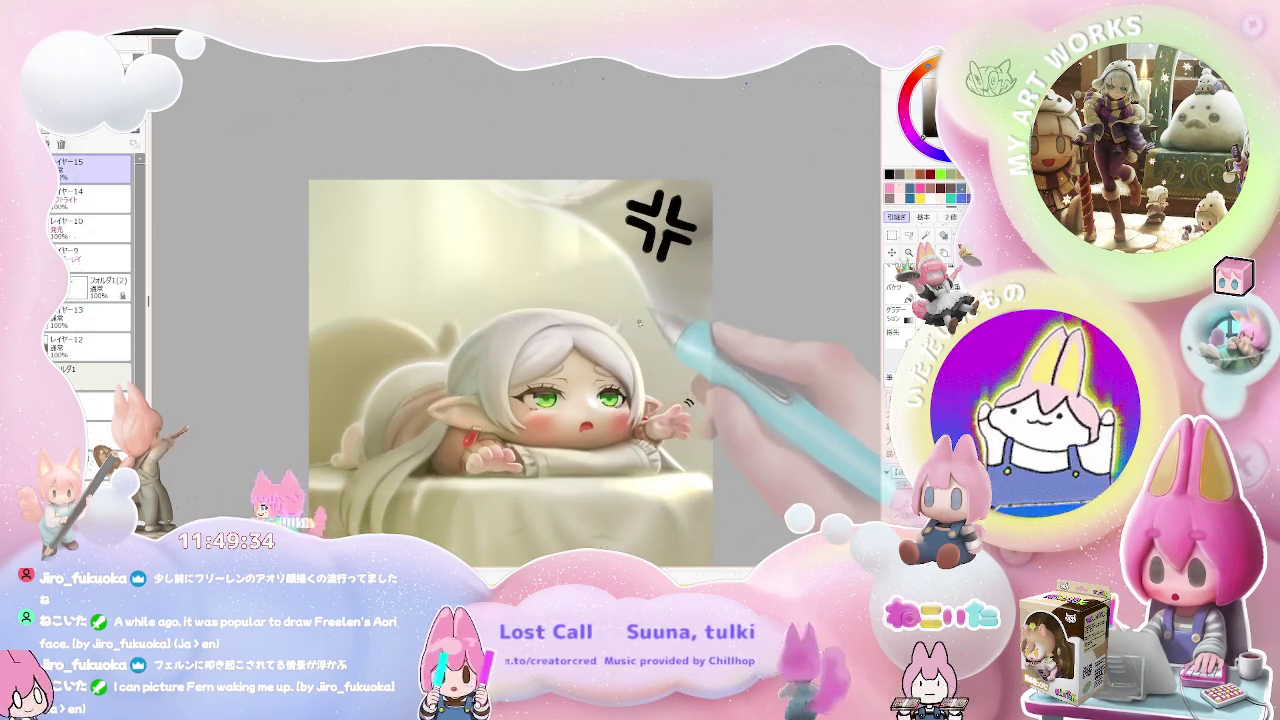
- Add a squiggle by her hand, un-mirror the view, and zoom in on the hair marks
drag(634, 331, 662, 346)
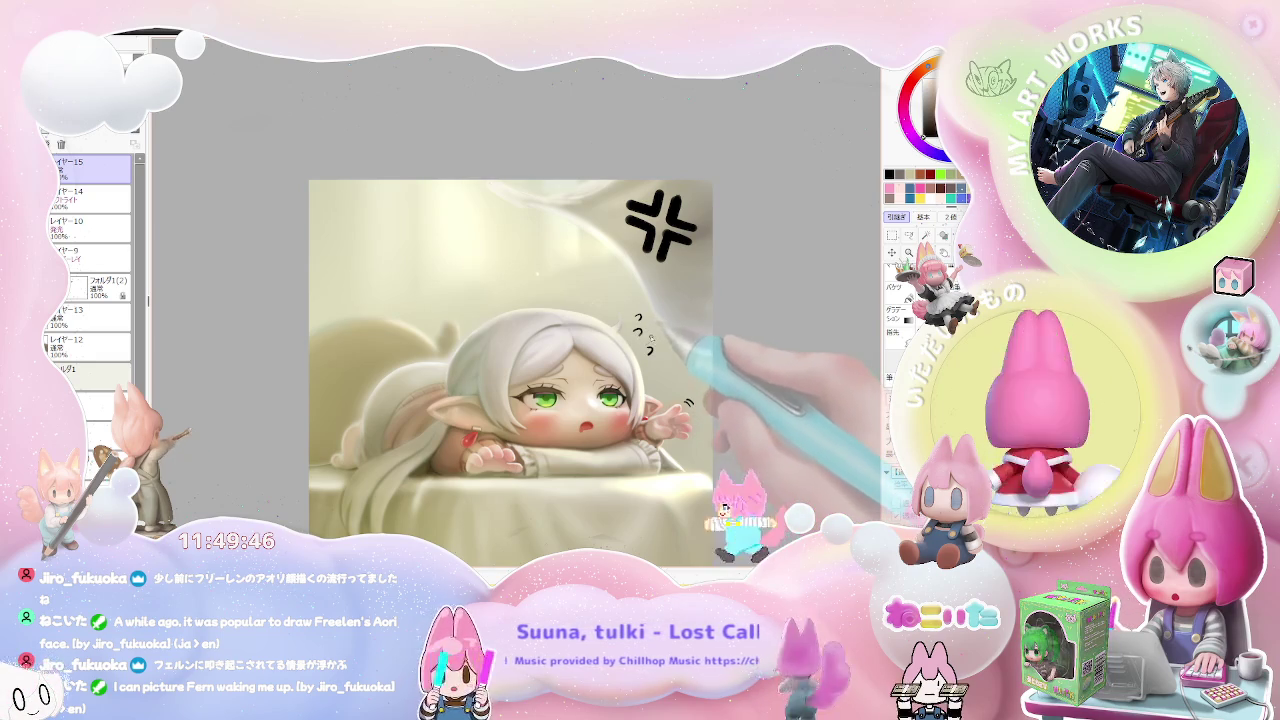
drag(762, 404, 668, 391)
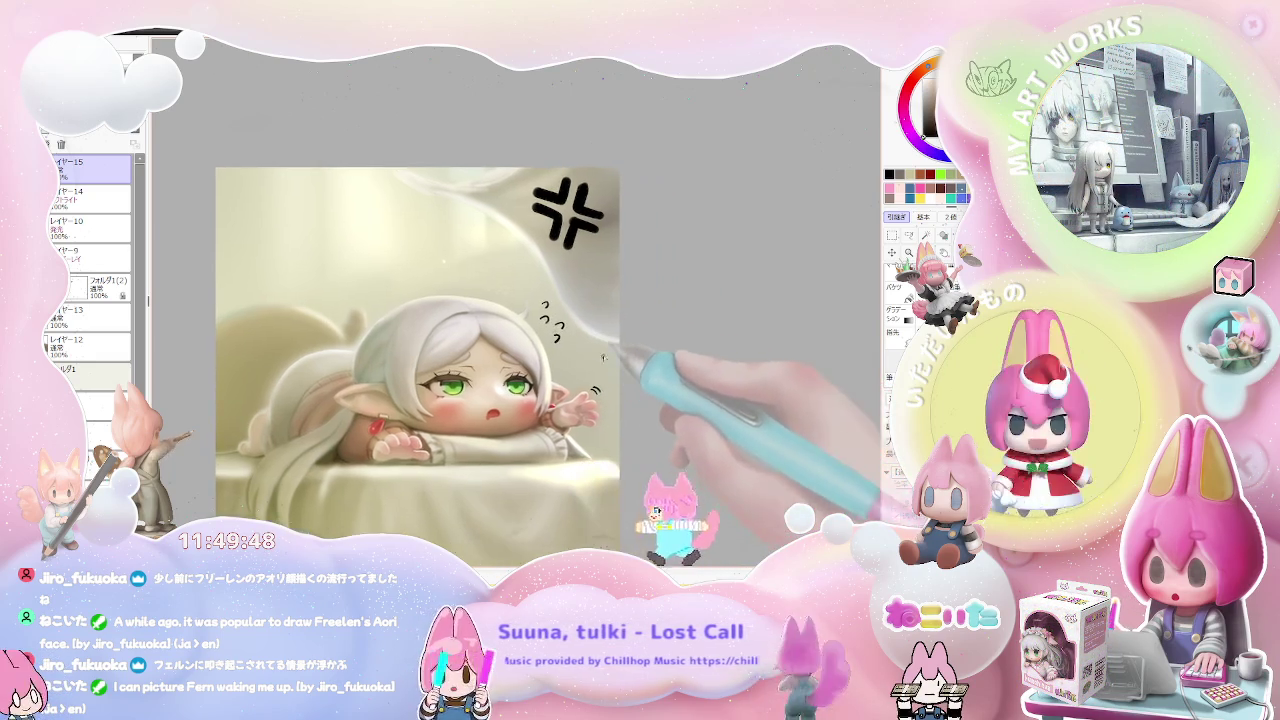
key(ctrl+minus)
key(h)
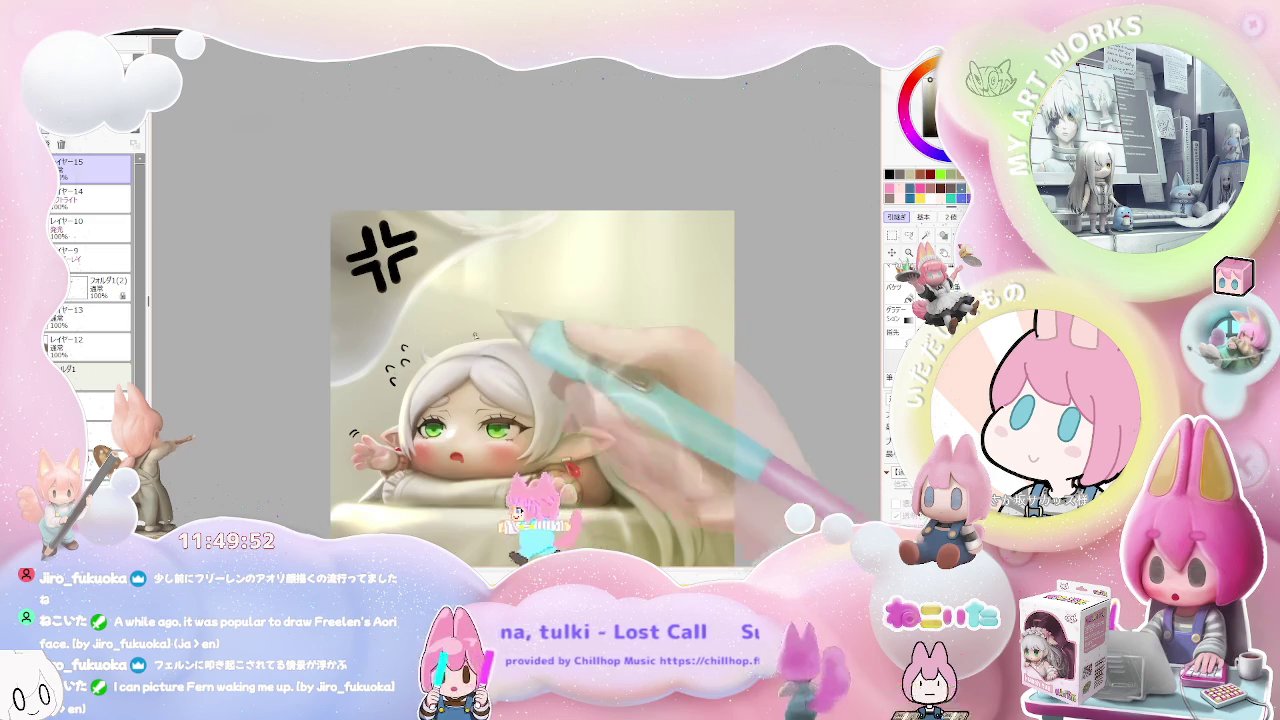
key(ctrl+plus)
key(ctrl+plus)
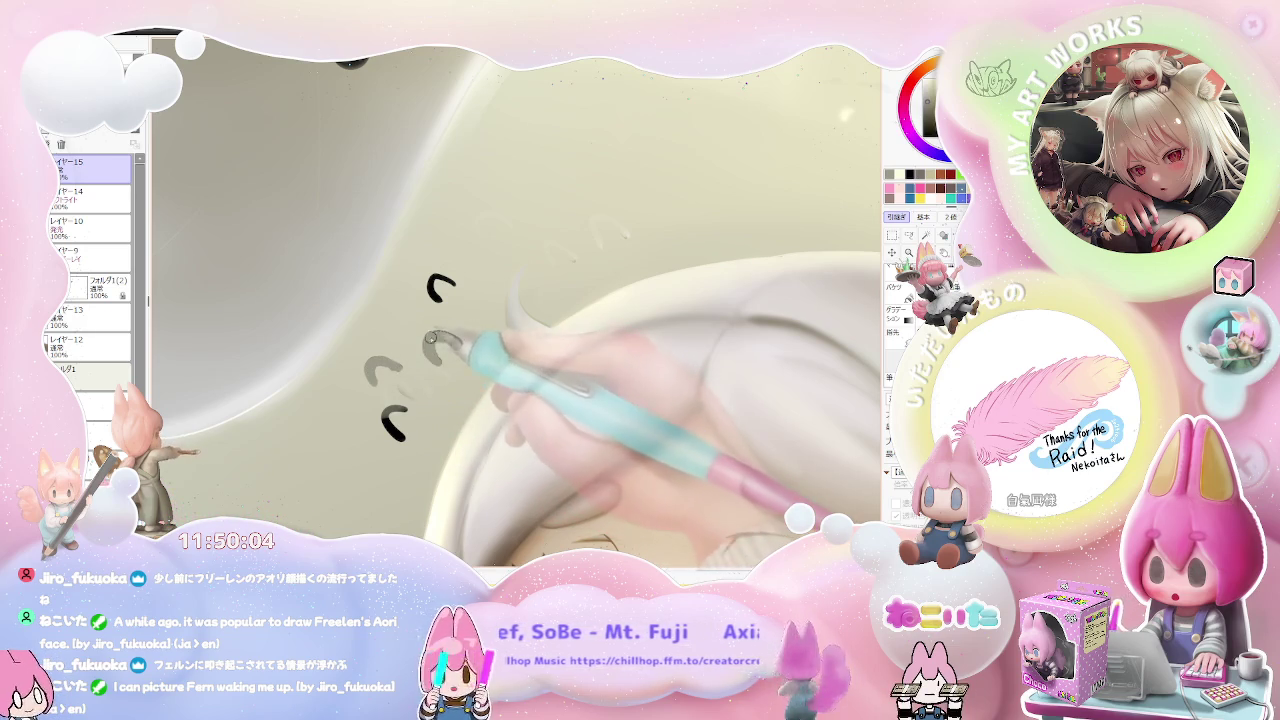
- Set a smaller brush and touch up the curved marks beside Frieren's head
drag(428, 341, 441, 354)
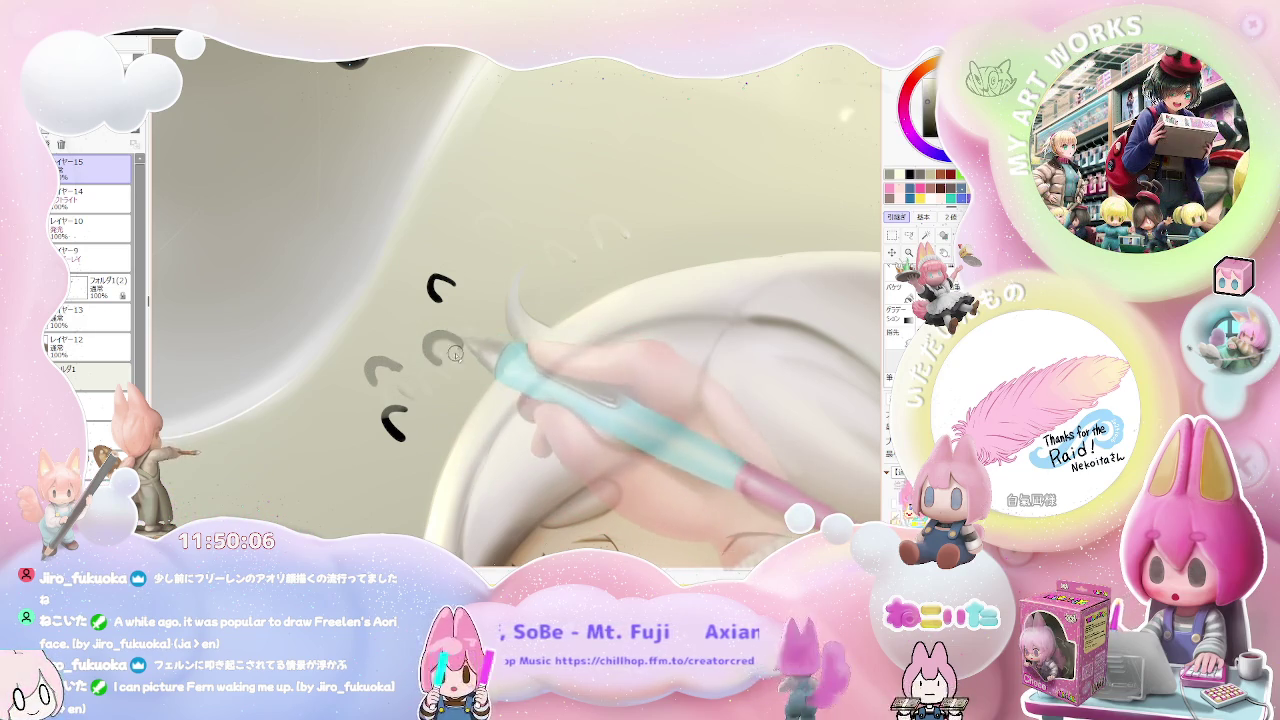
scroll(466, 347, down, 2)
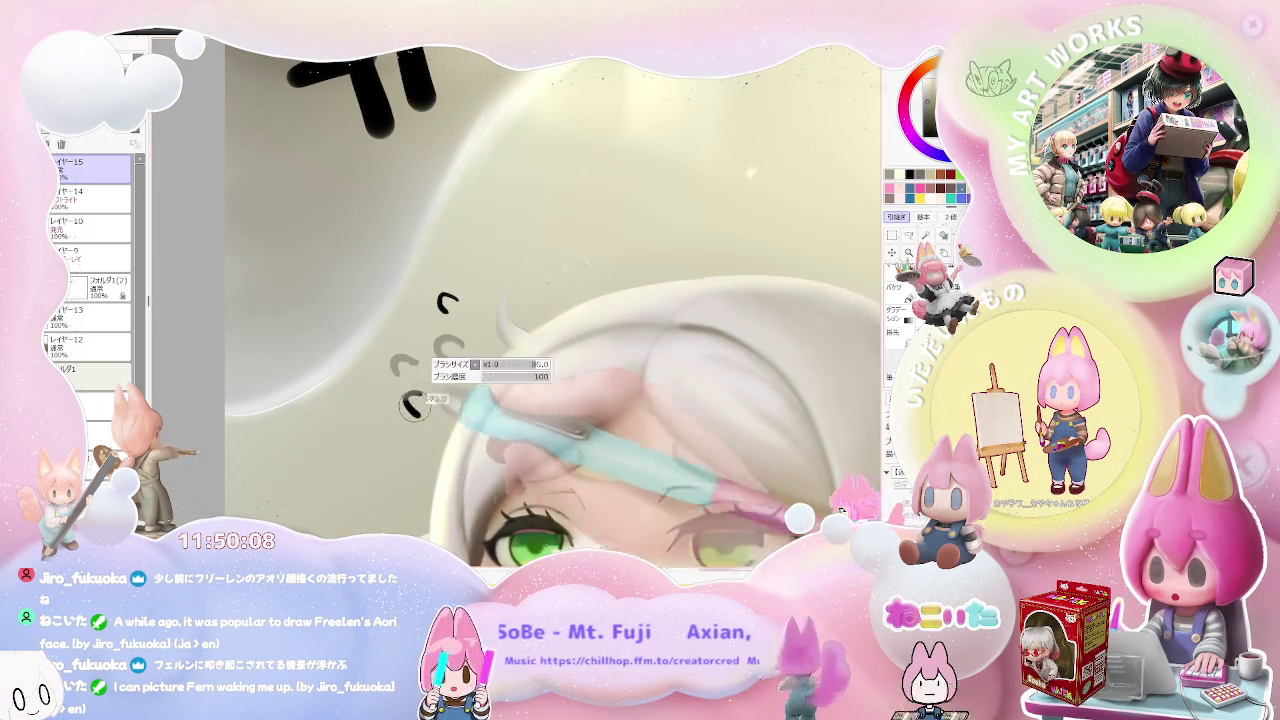
scroll(473, 371, down, 3)
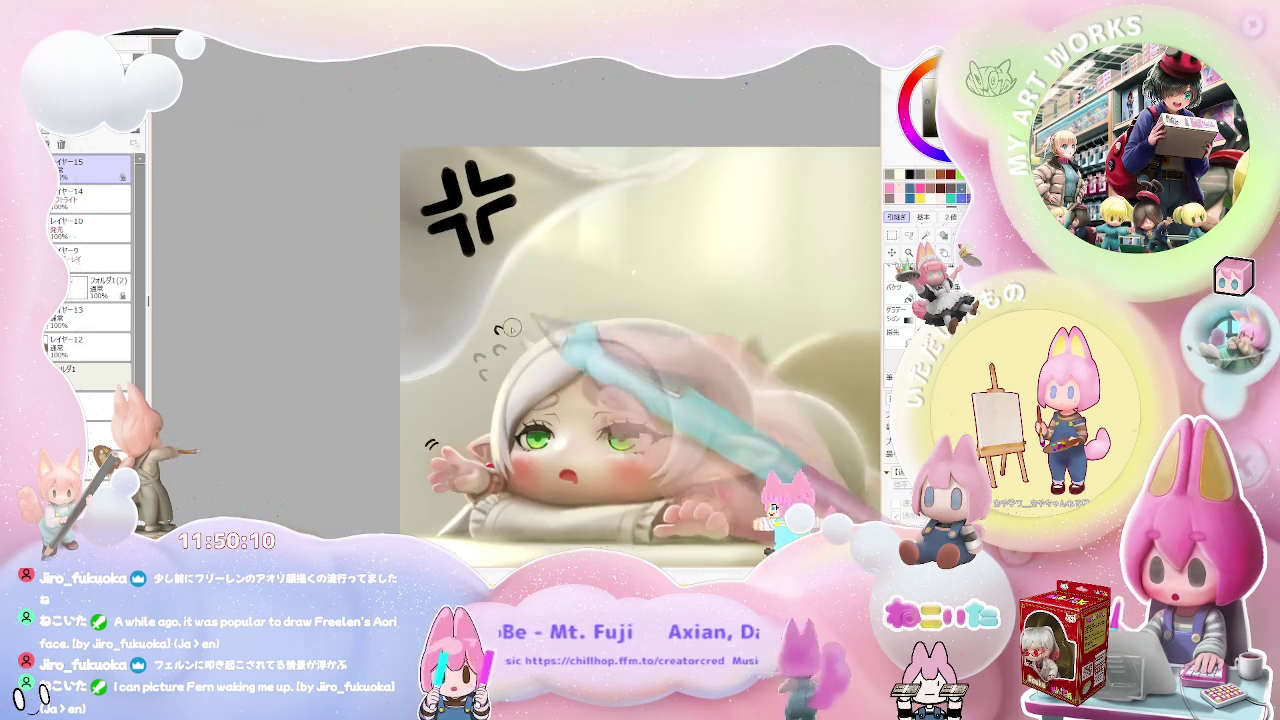
scroll(495, 330, up, 1)
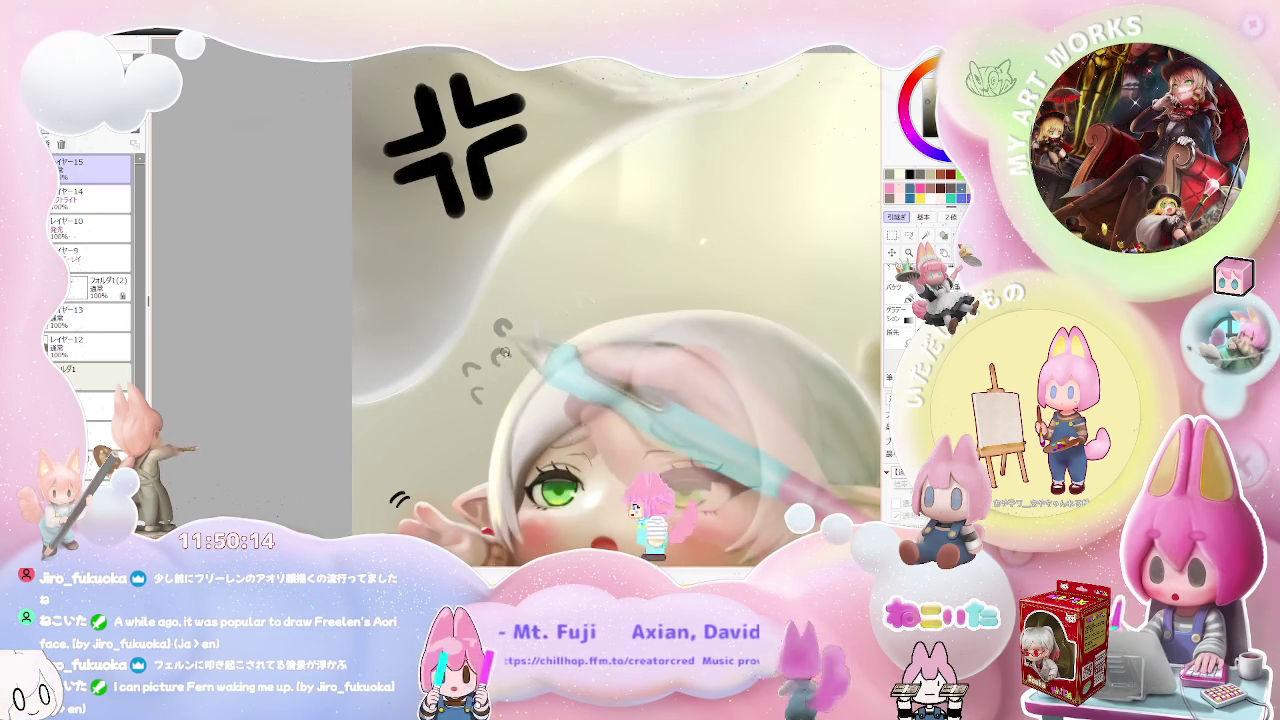
scroll(525, 340, down, 1)
scroll(526, 350, down, 2)
scroll(510, 390, up, 3)
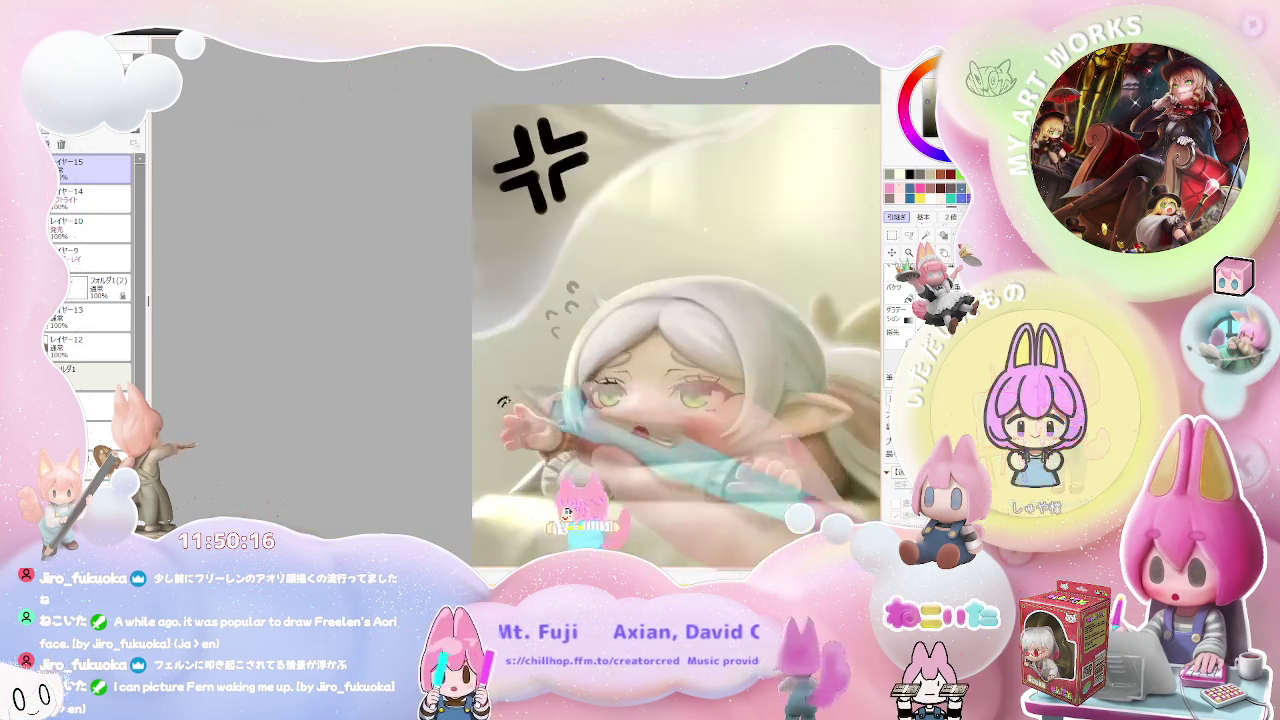
scroll(503, 408, up, 3)
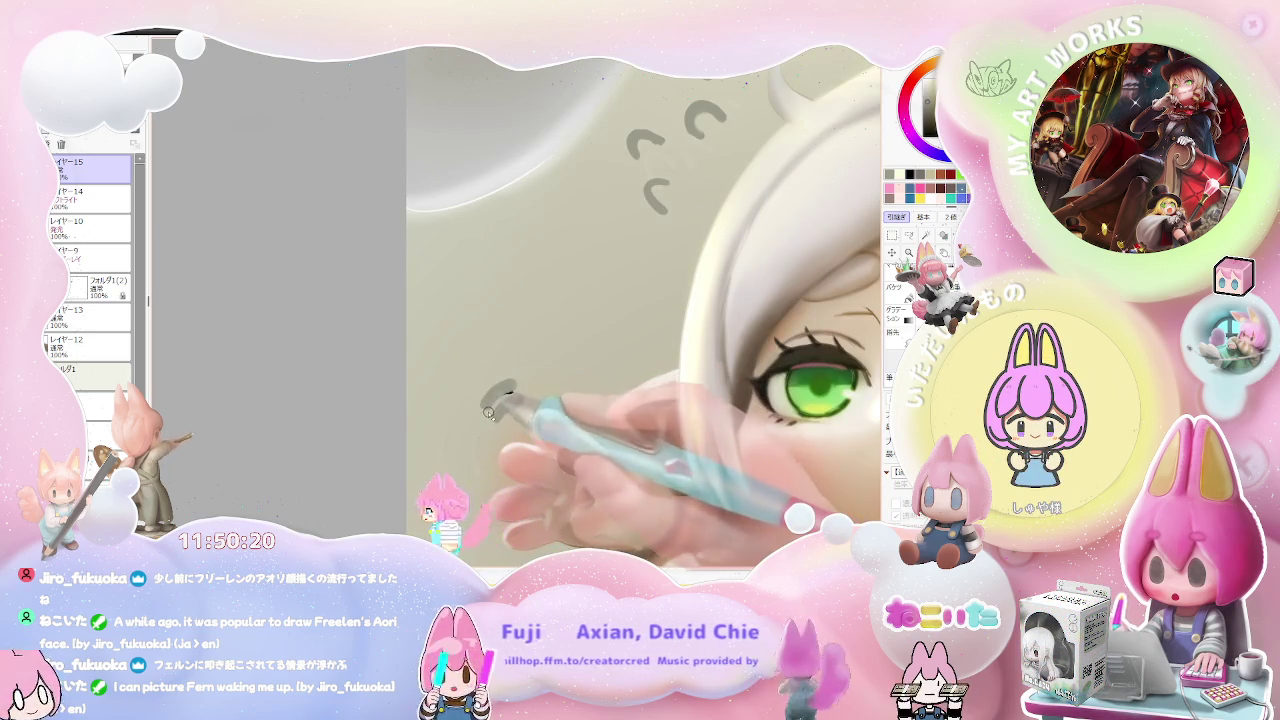
scroll(501, 401, down, 2)
scroll(501, 401, down, 2)
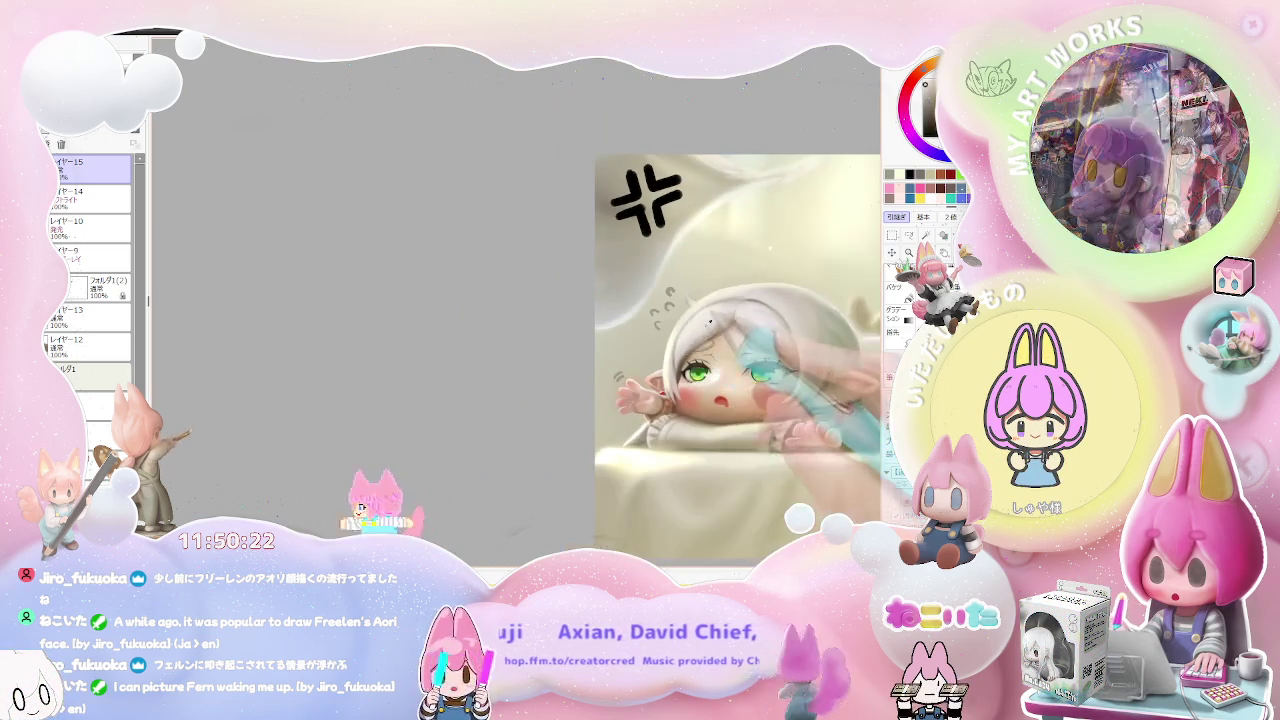
- Rotate the view to a drawing angle, recolour the anger mark red, then set the view upright
drag(766, 355, 575, 385)
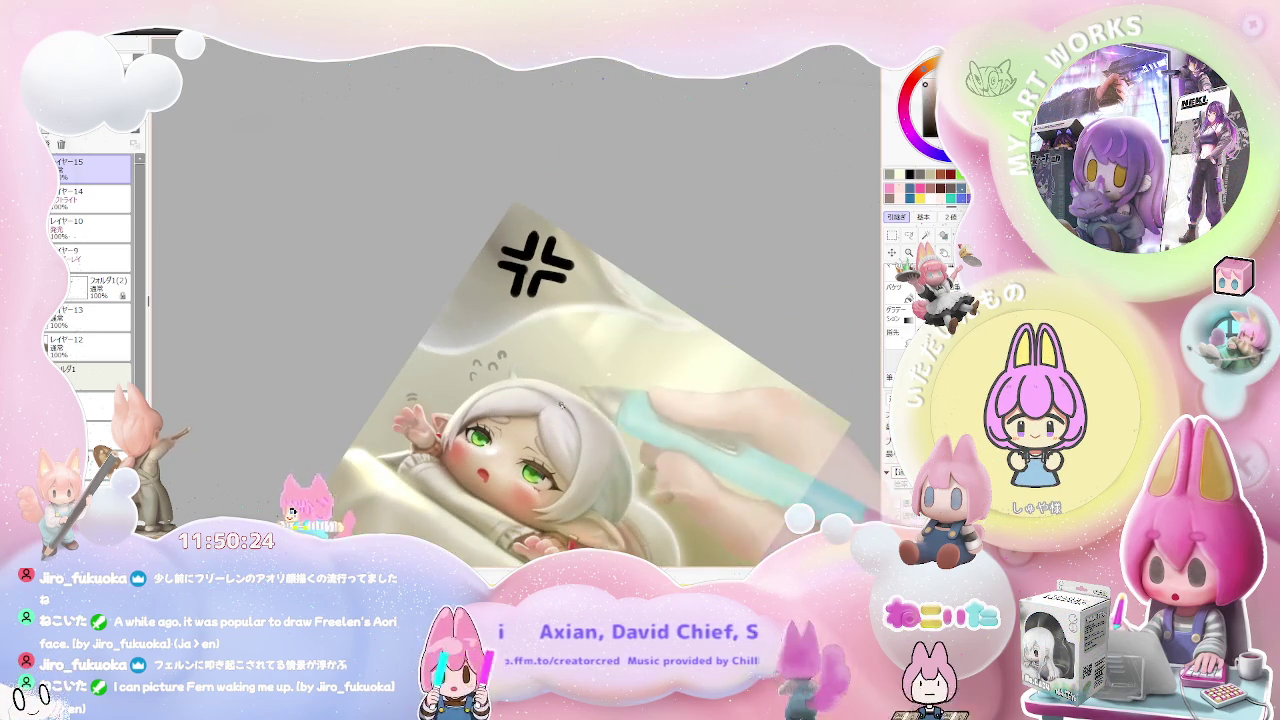
scroll(515, 365, up, 1)
scroll(515, 365, up, 2)
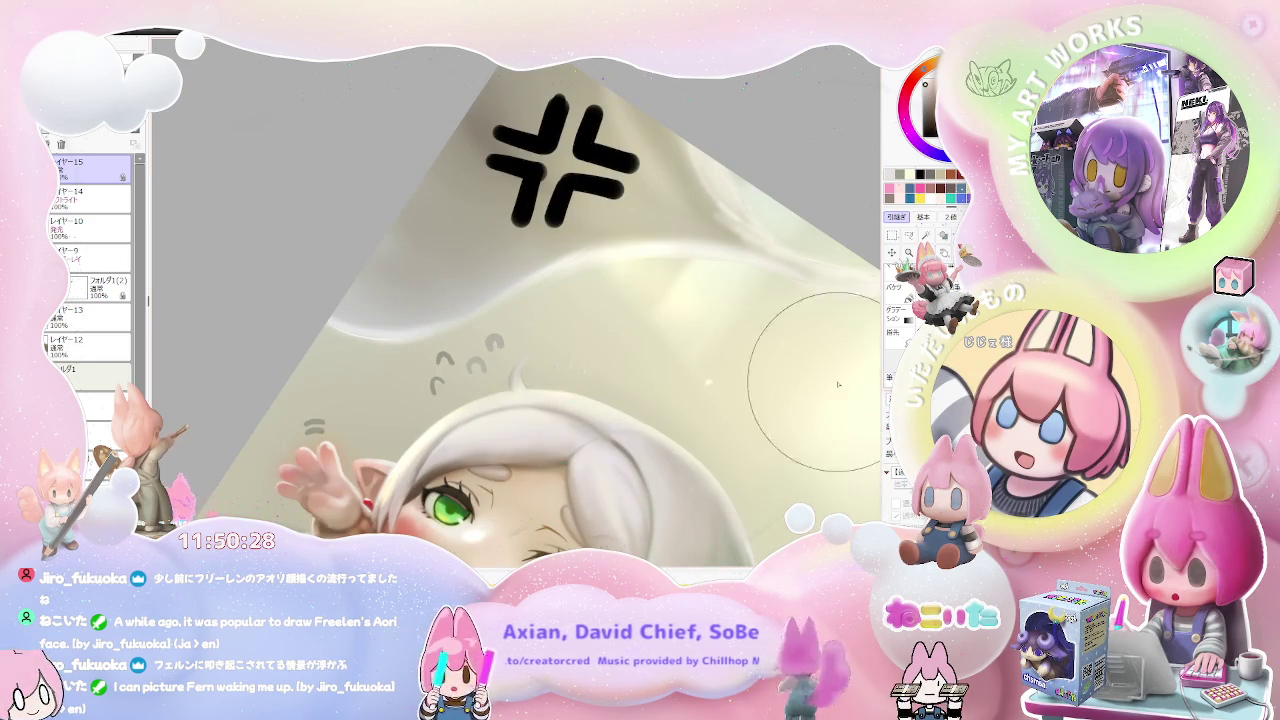
scroll(556, 343, down, 2)
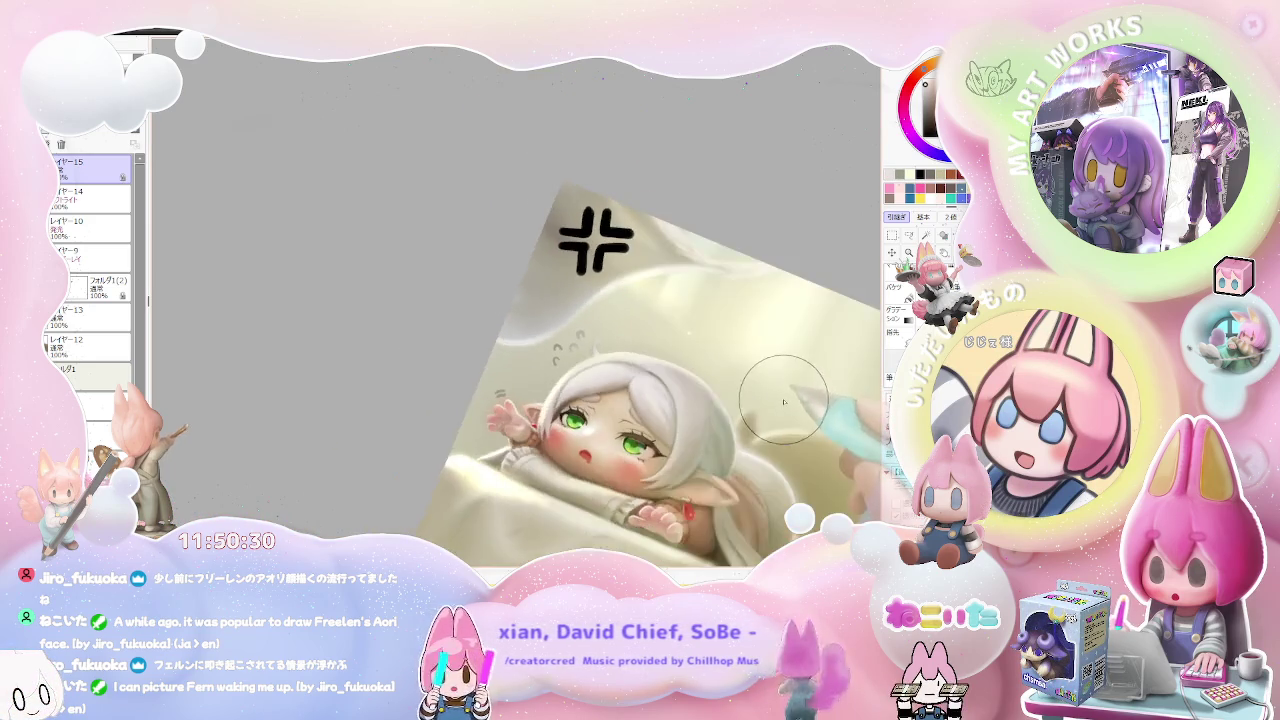
drag(556, 343, 766, 412)
scroll(766, 412, down, 1)
scroll(756, 420, down, 2)
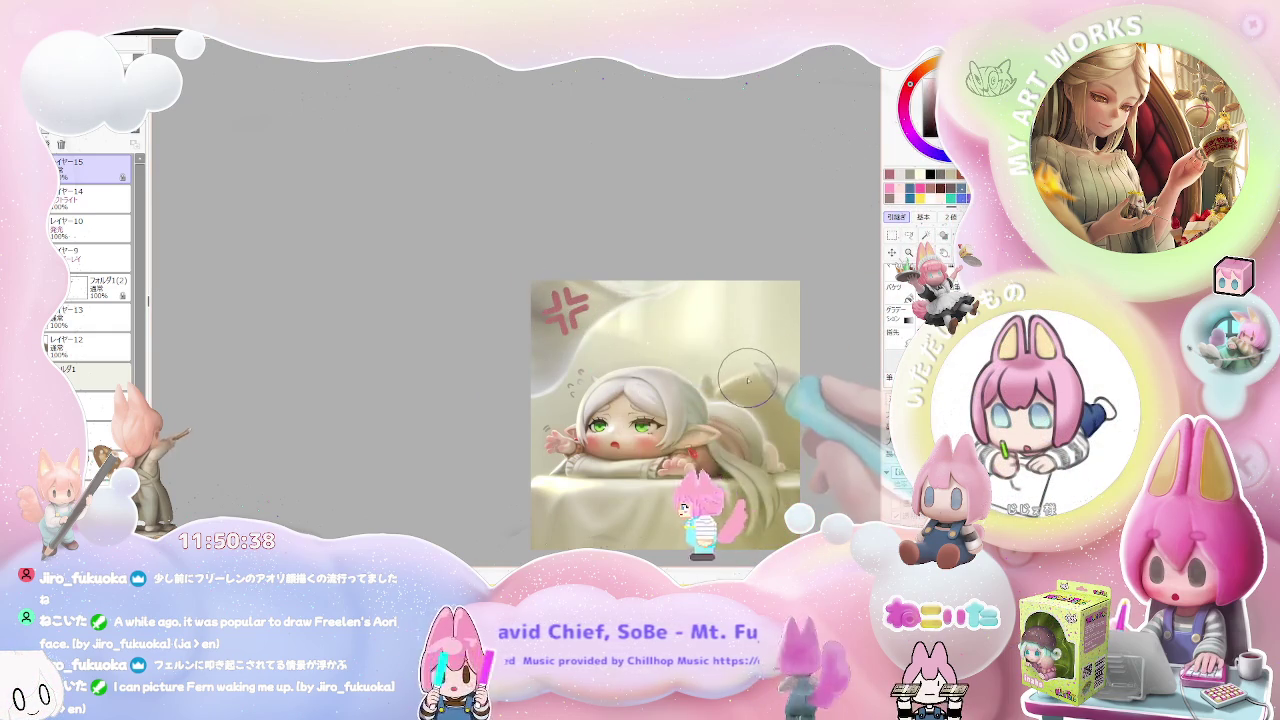
- Mirror the view and move the illustration into position for the anger mark
key(h)
key(h)
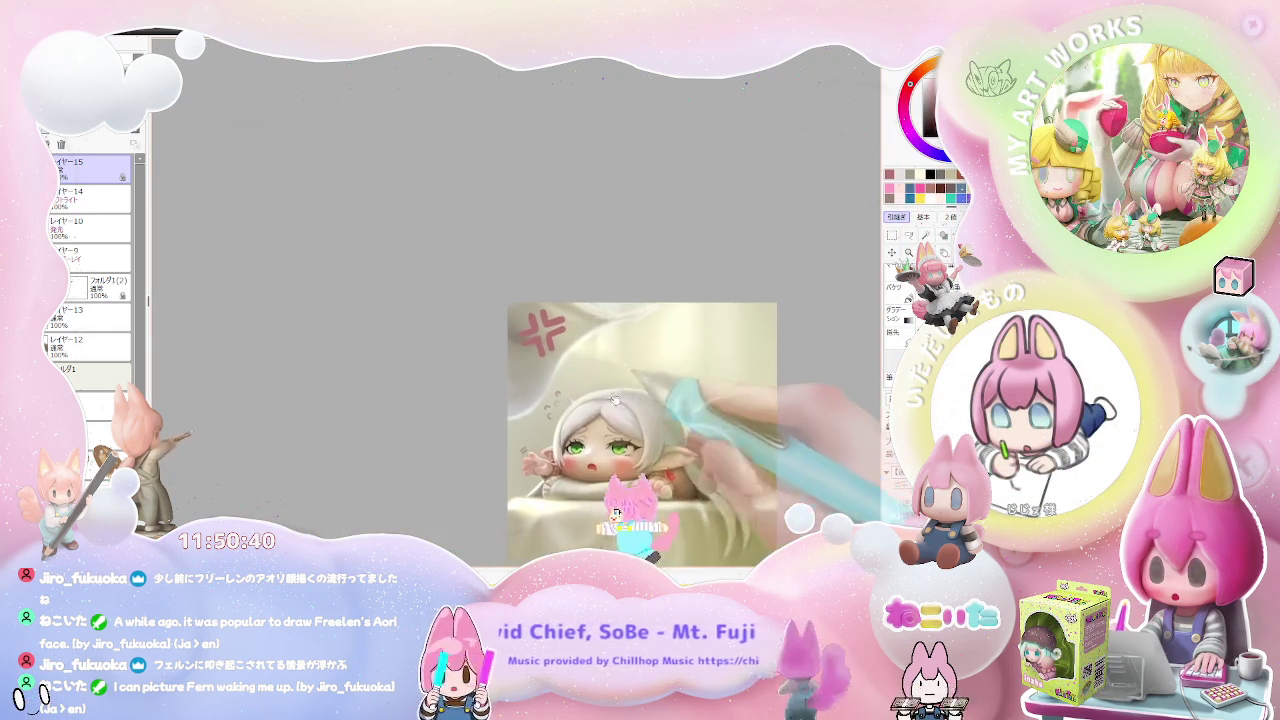
scroll(507, 327, up, 1)
scroll(507, 327, up, 2)
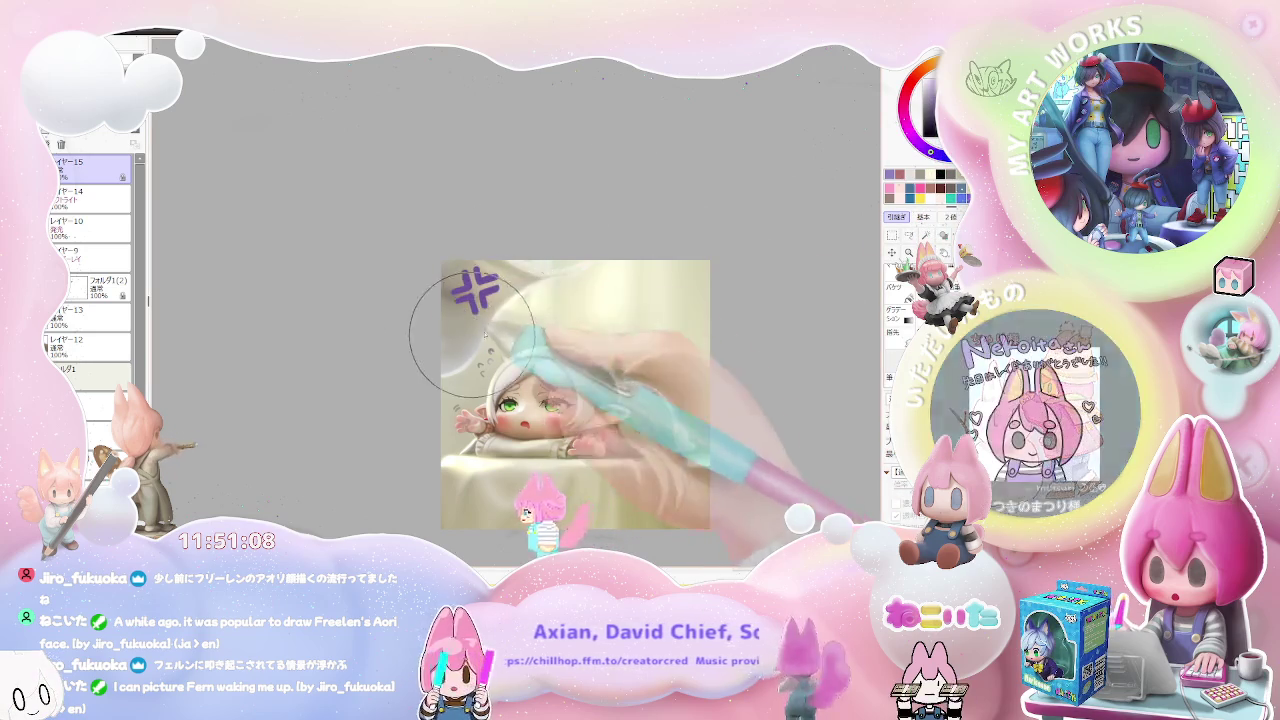
drag(787, 366, 648, 314)
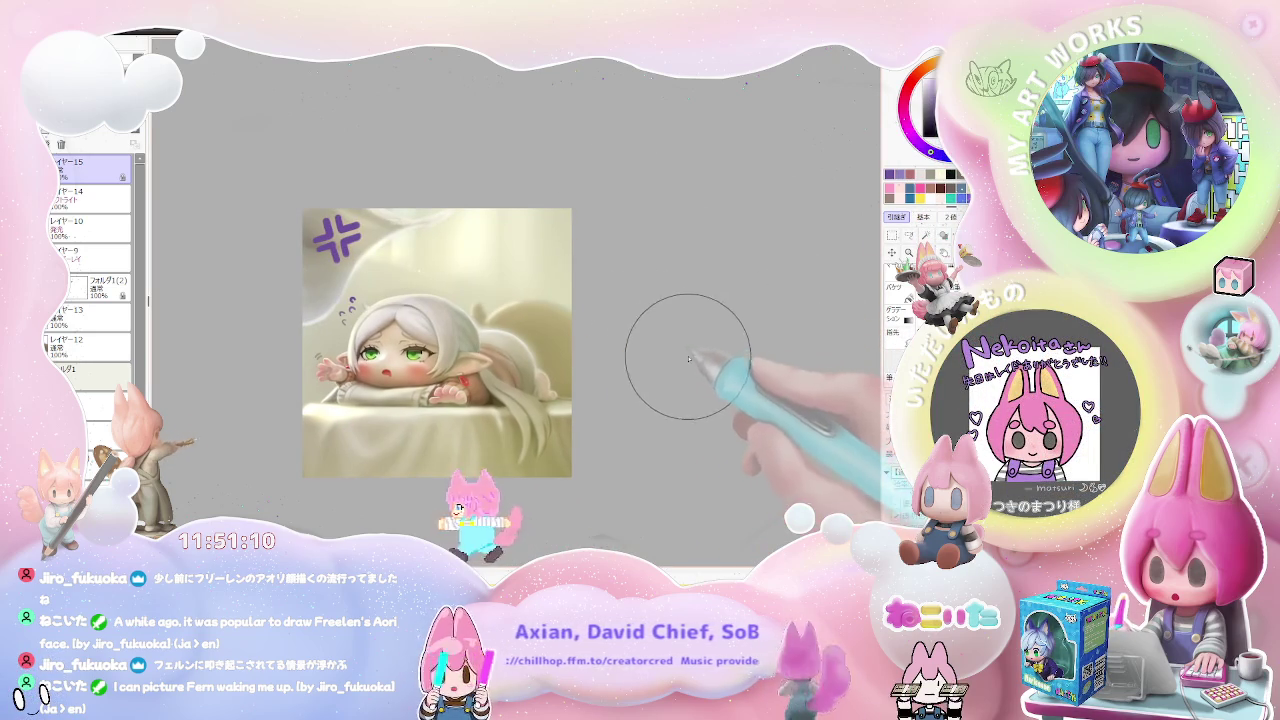
scroll(379, 304, up, 2)
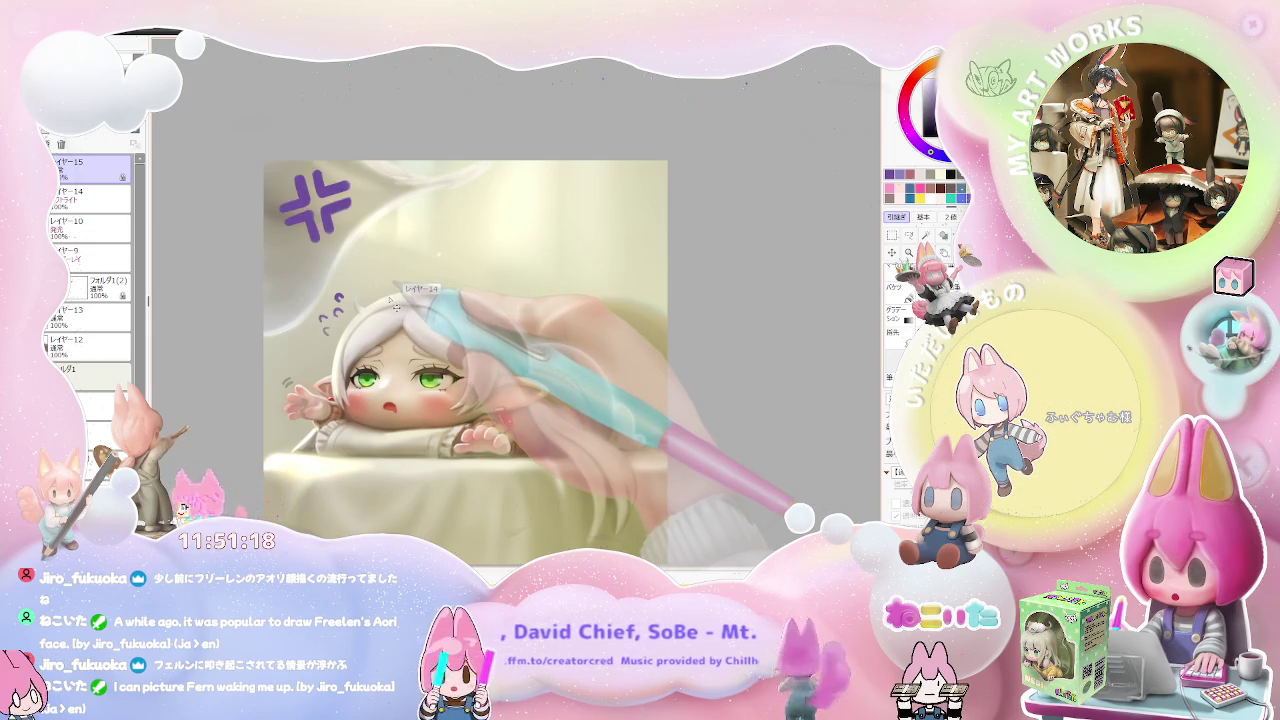
scroll(345, 320, up, 1)
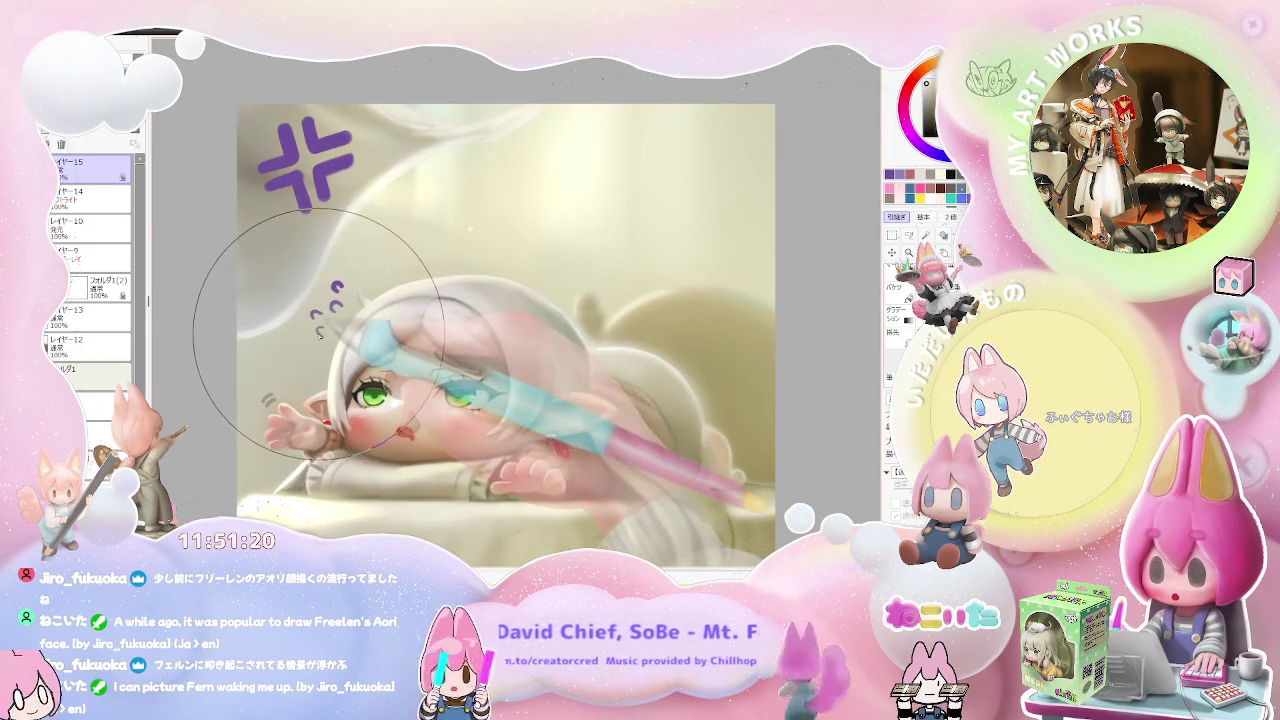
- Shrink the brush and repaint the anger mark in soft purple
key(bracketleft)
key(bracketleft)
key(bracketleft)
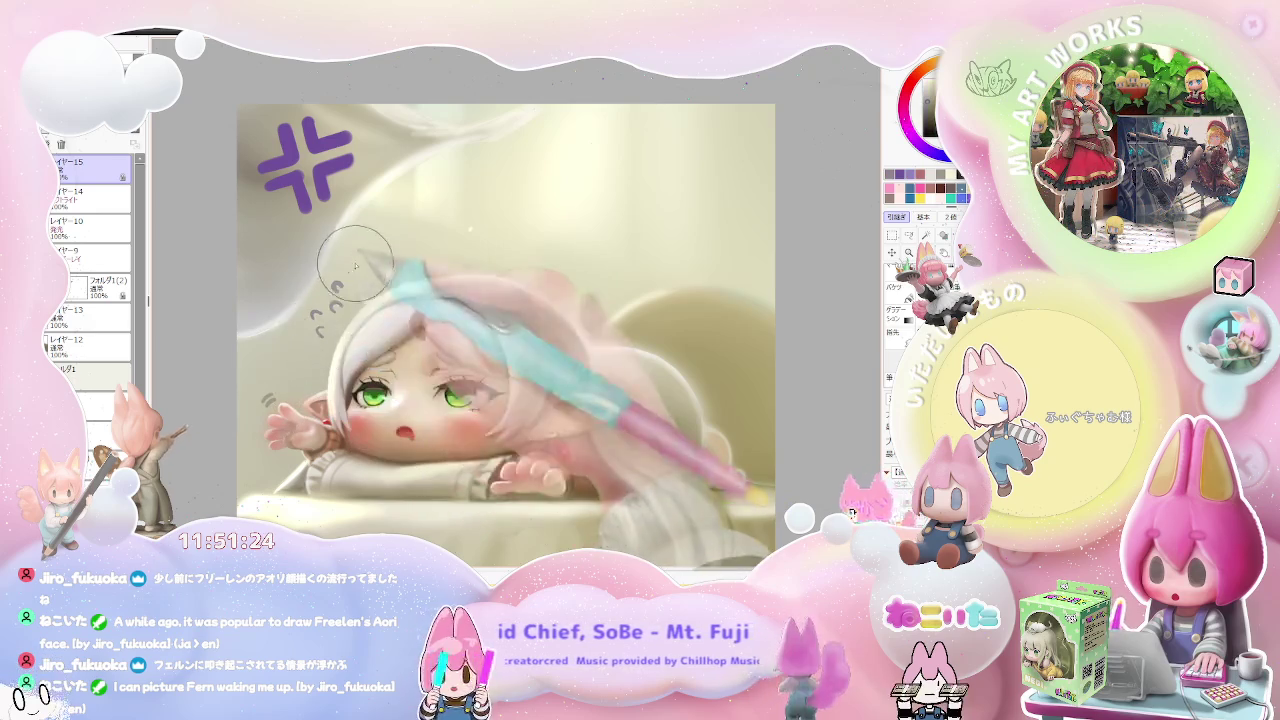
scroll(330, 340, down, 2)
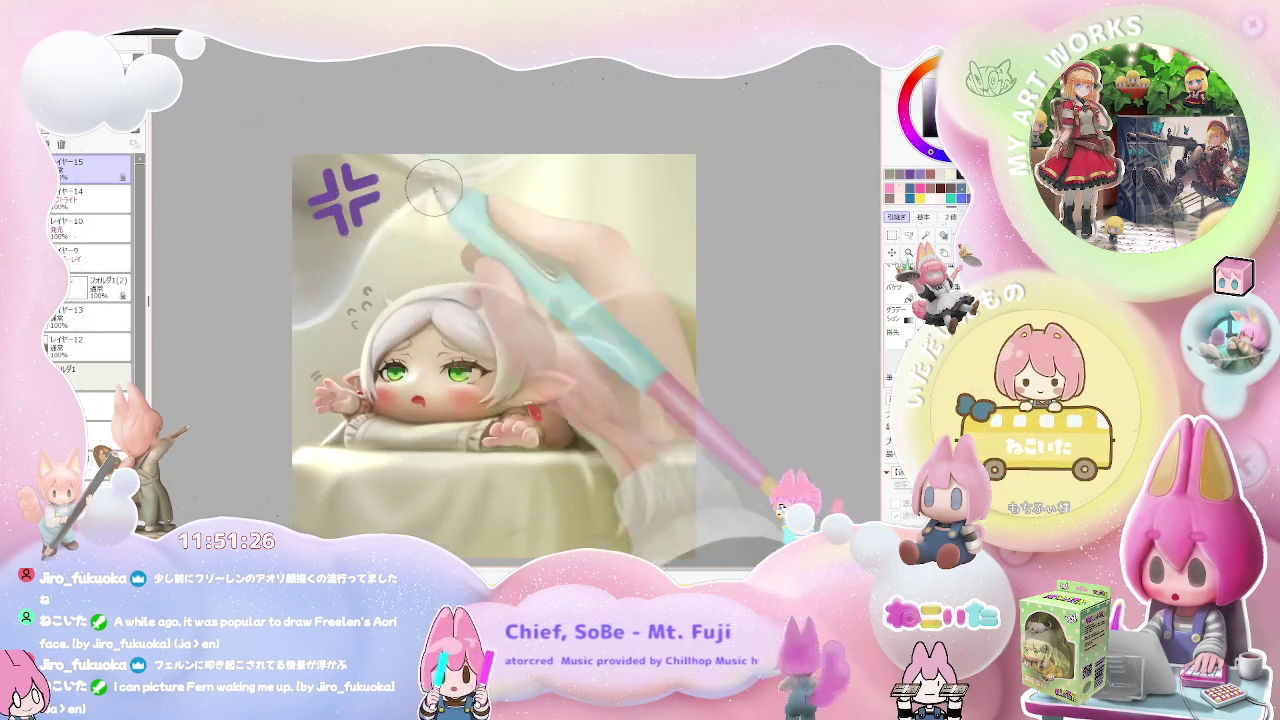
scroll(608, 335, down, 2)
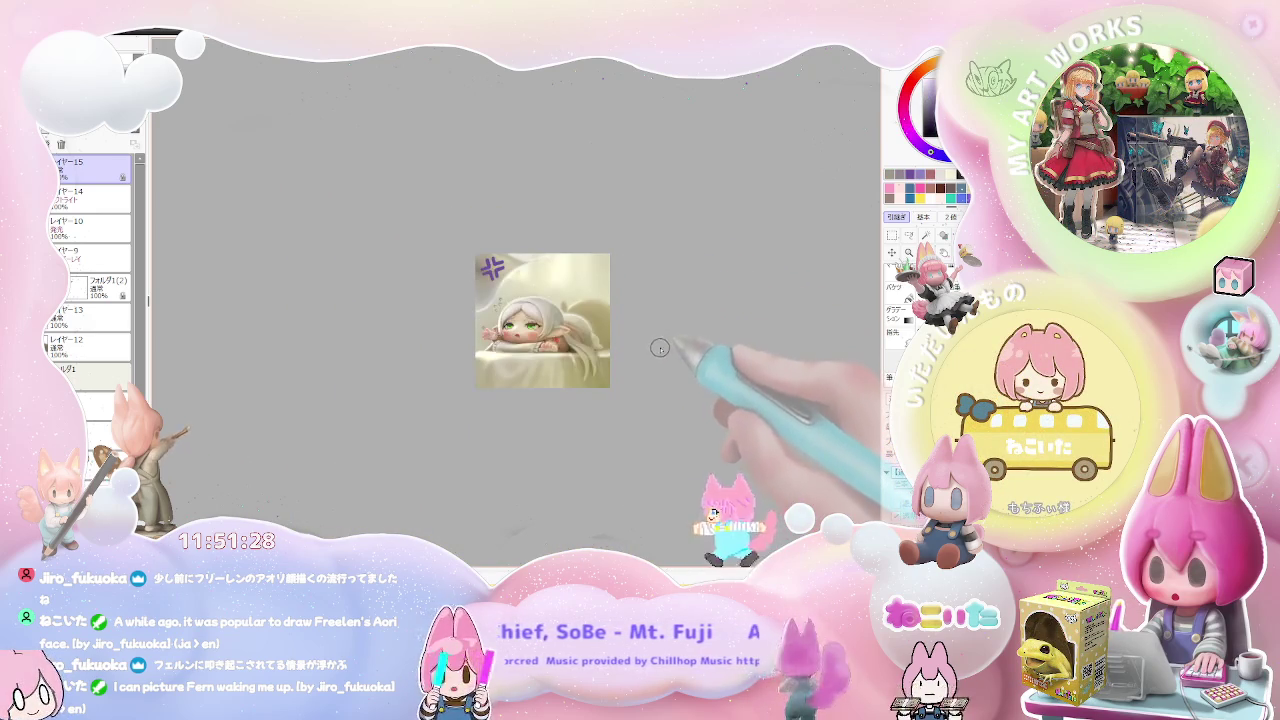
scroll(525, 275, up, 2)
scroll(525, 275, up, 1)
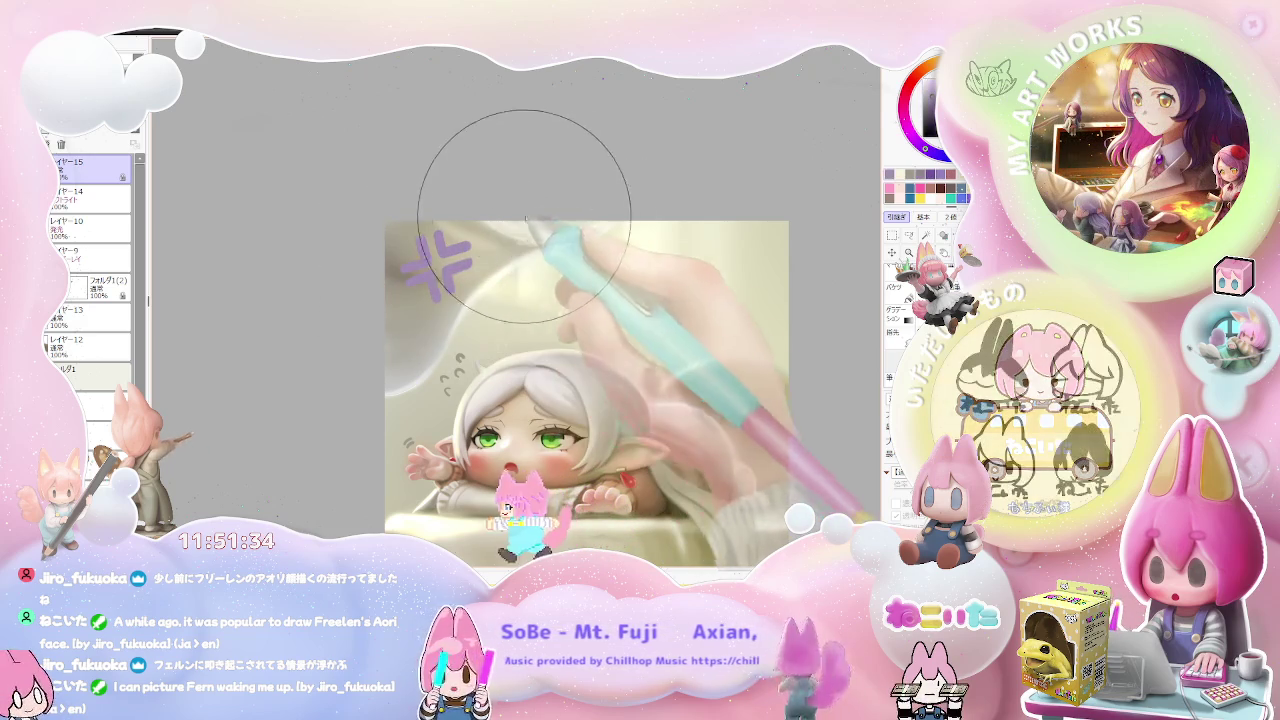
scroll(607, 237, down, 2)
- Flip the view to check the purple mark, then add a new empty layer
key(h)
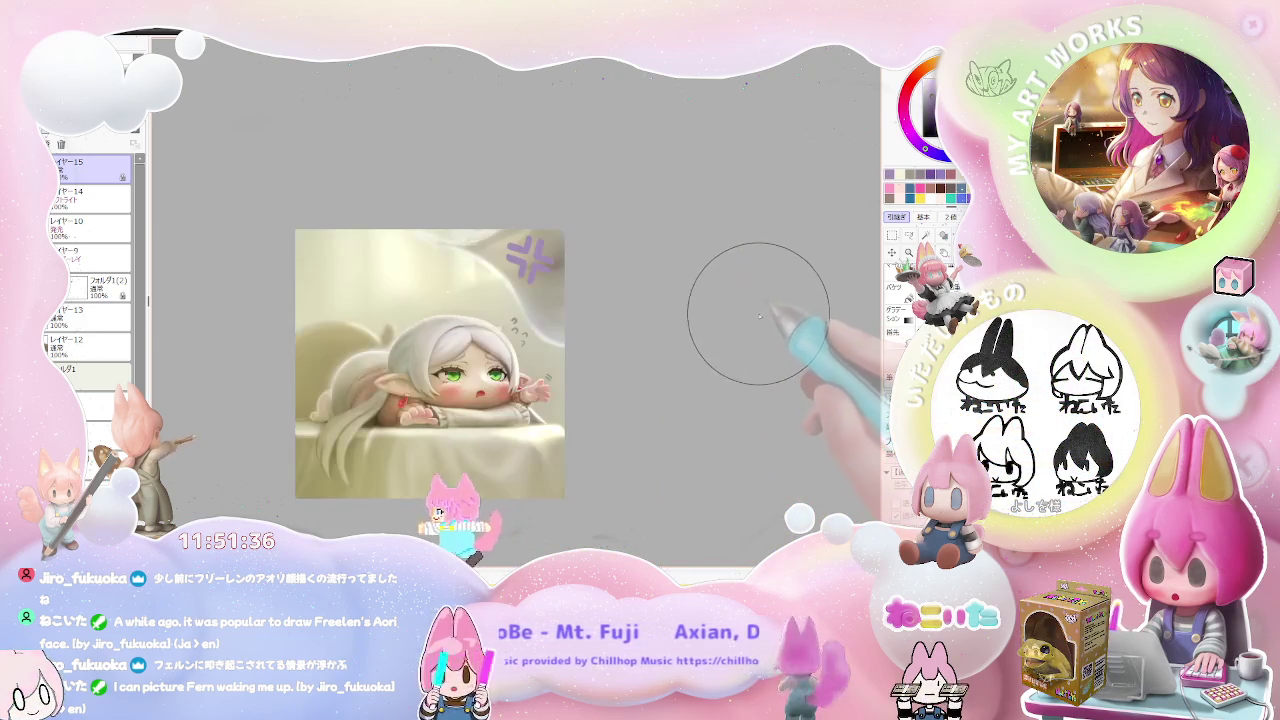
key(h)
scroll(510, 244, up, 2)
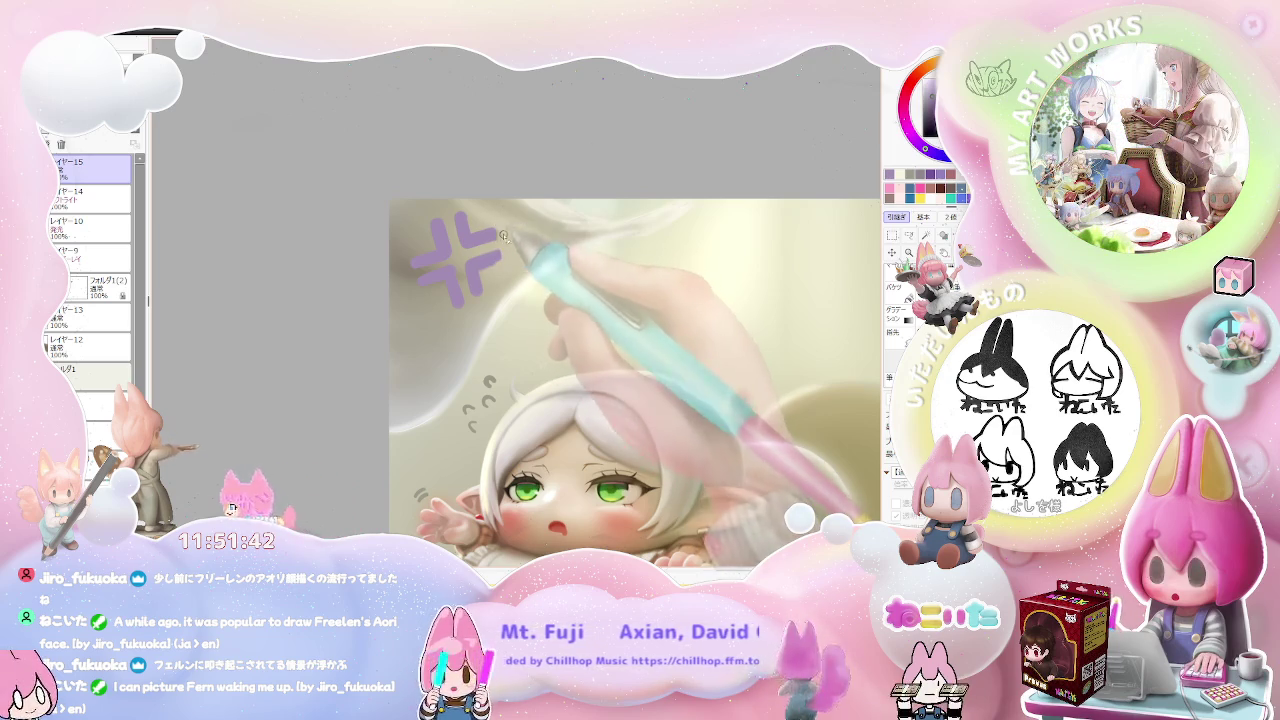
scroll(502, 240, down, 2)
scroll(502, 240, down, 1)
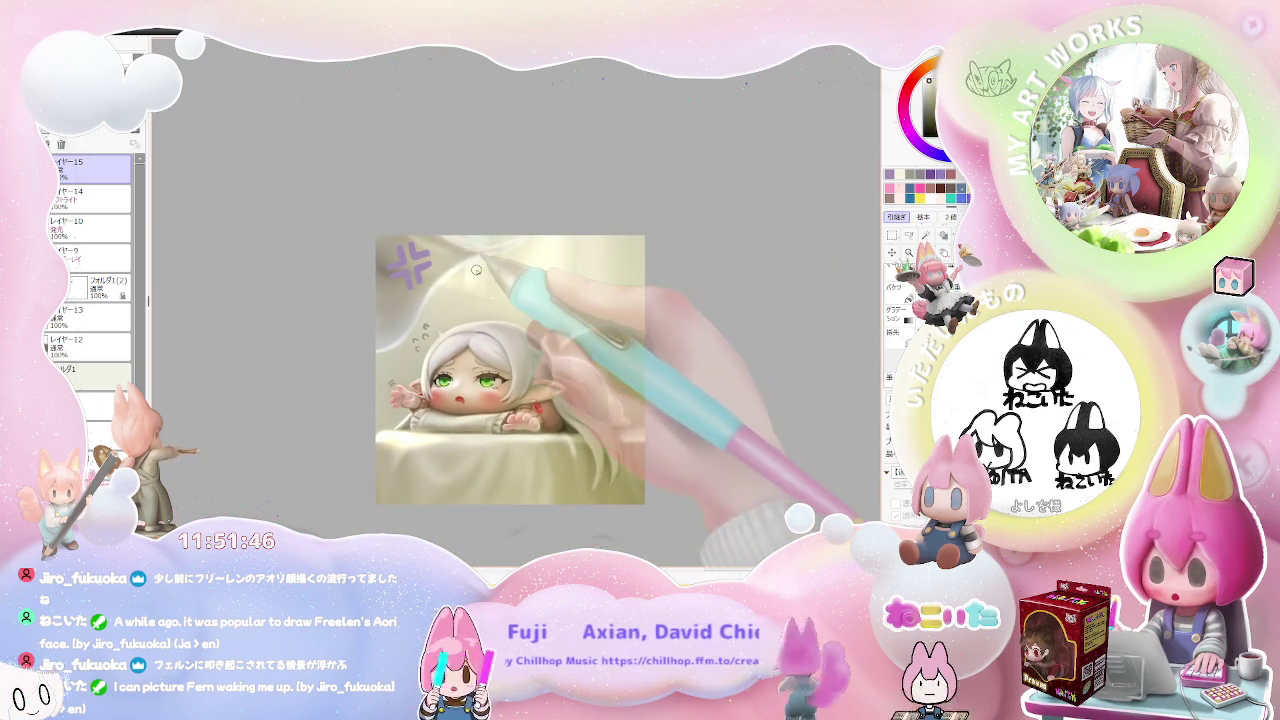
click(48, 143)
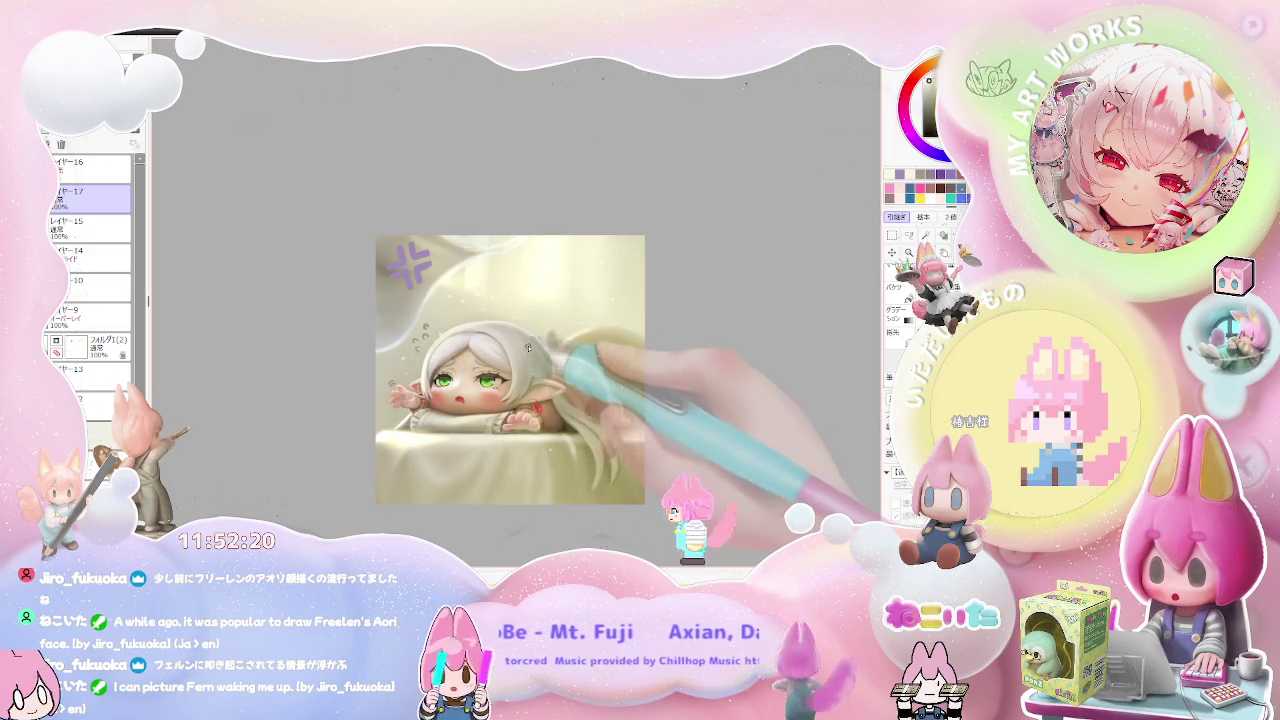
scroll(500, 380, up, 2)
scroll(497, 395, up, 3)
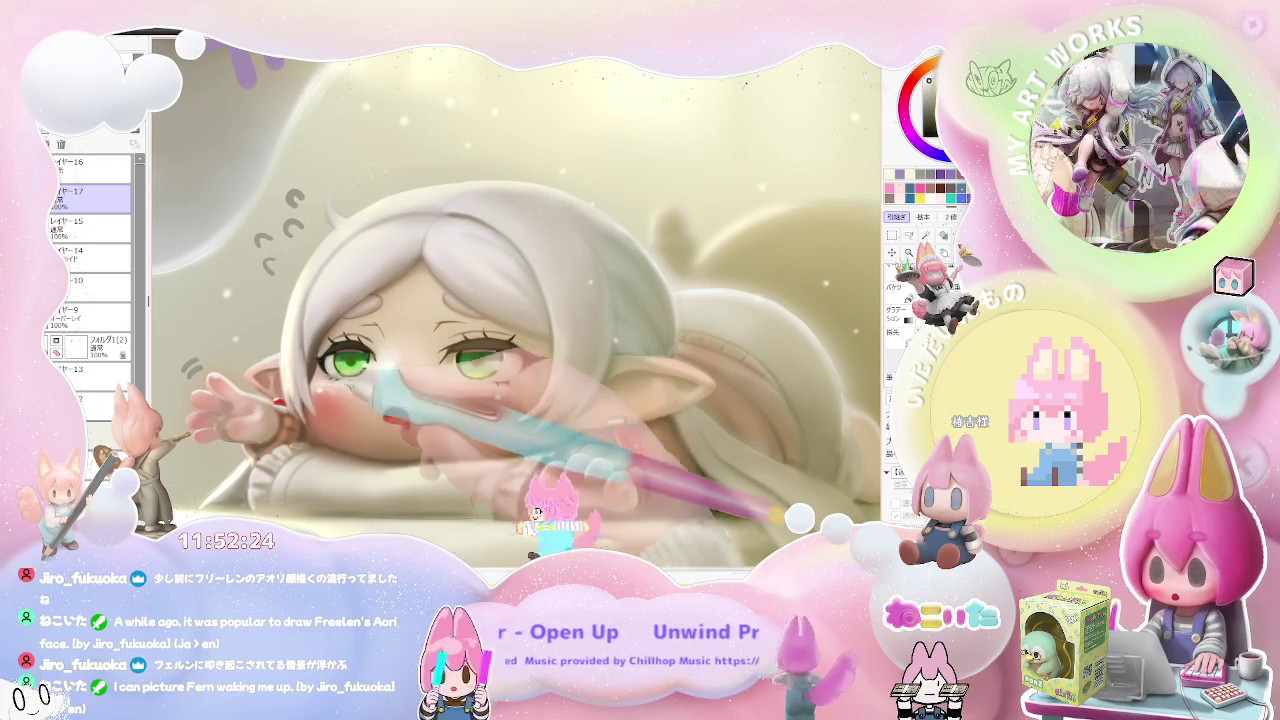
scroll(389, 371, down, 2)
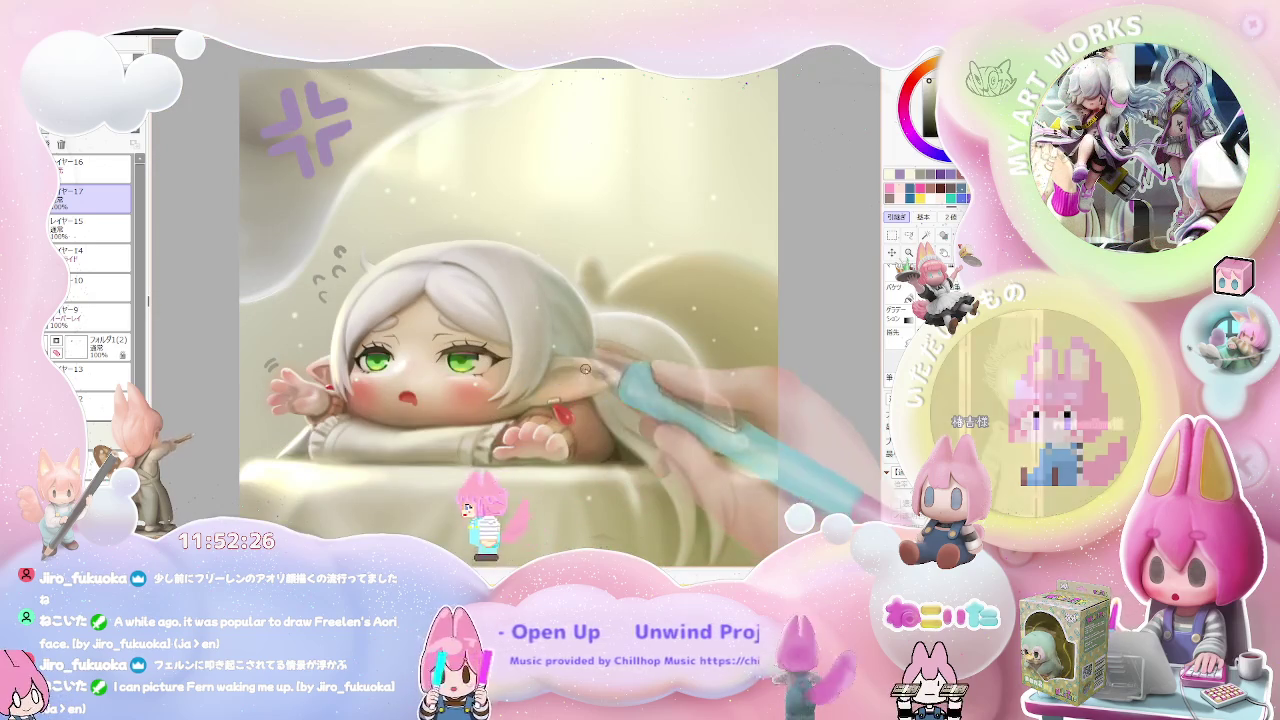
scroll(280, 400, up, 2)
scroll(270, 415, up, 1)
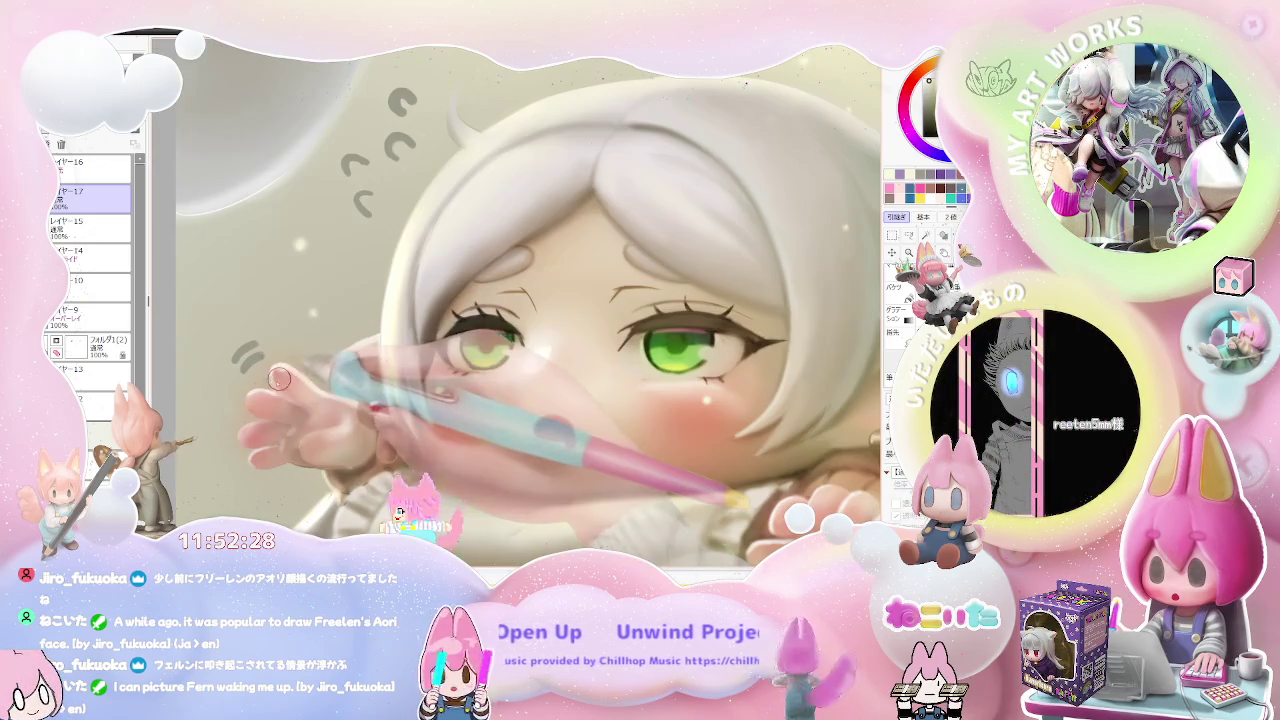
scroll(265, 418, down, 2)
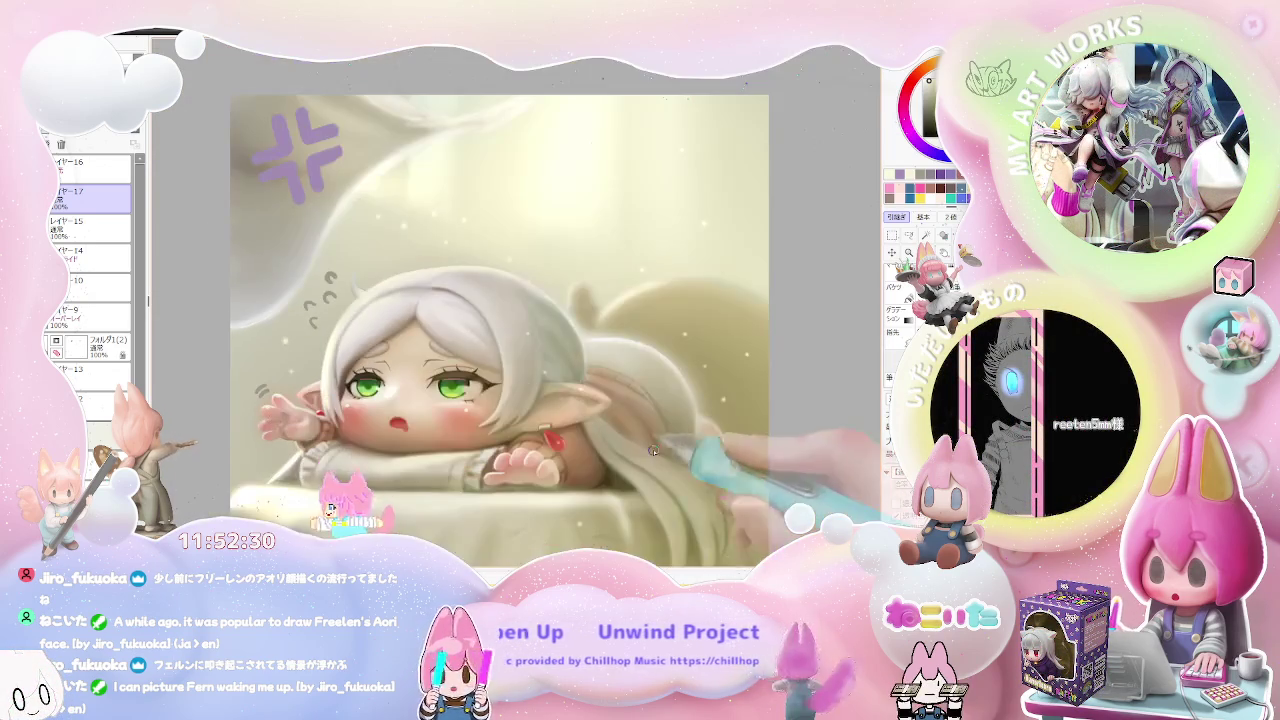
scroll(441, 401, up, 1)
scroll(441, 401, up, 1)
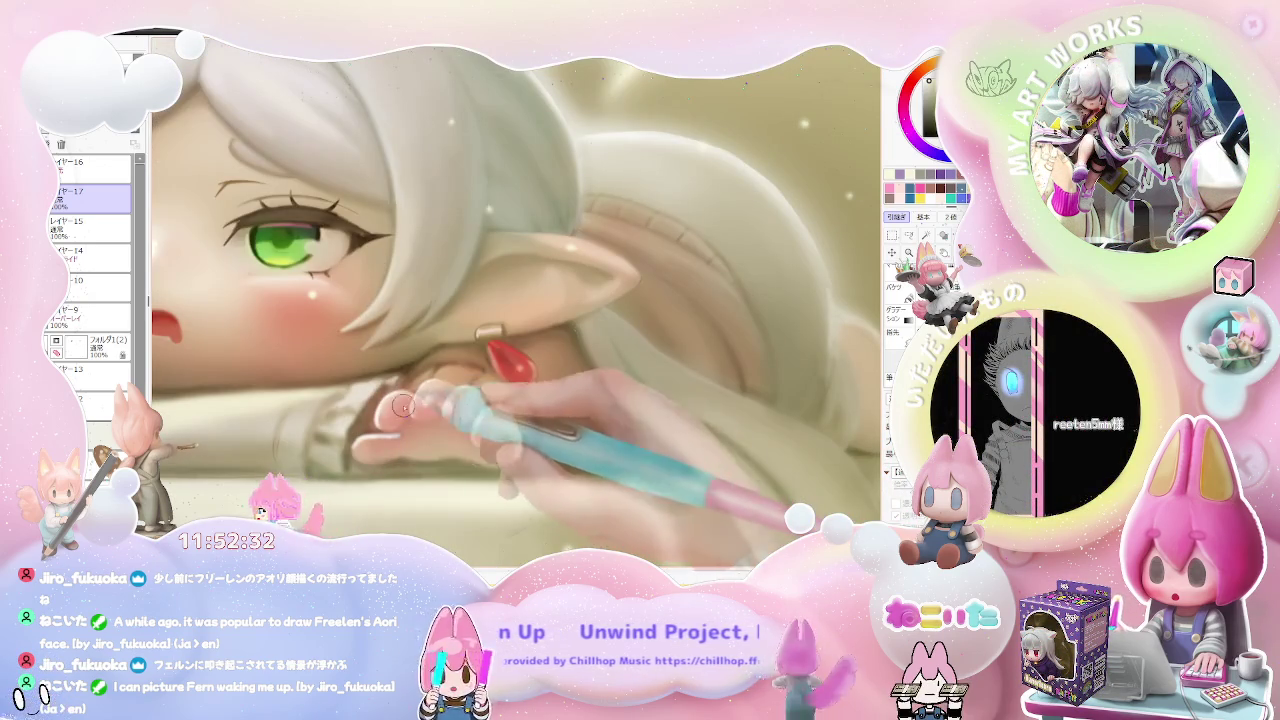
scroll(492, 421, down, 2)
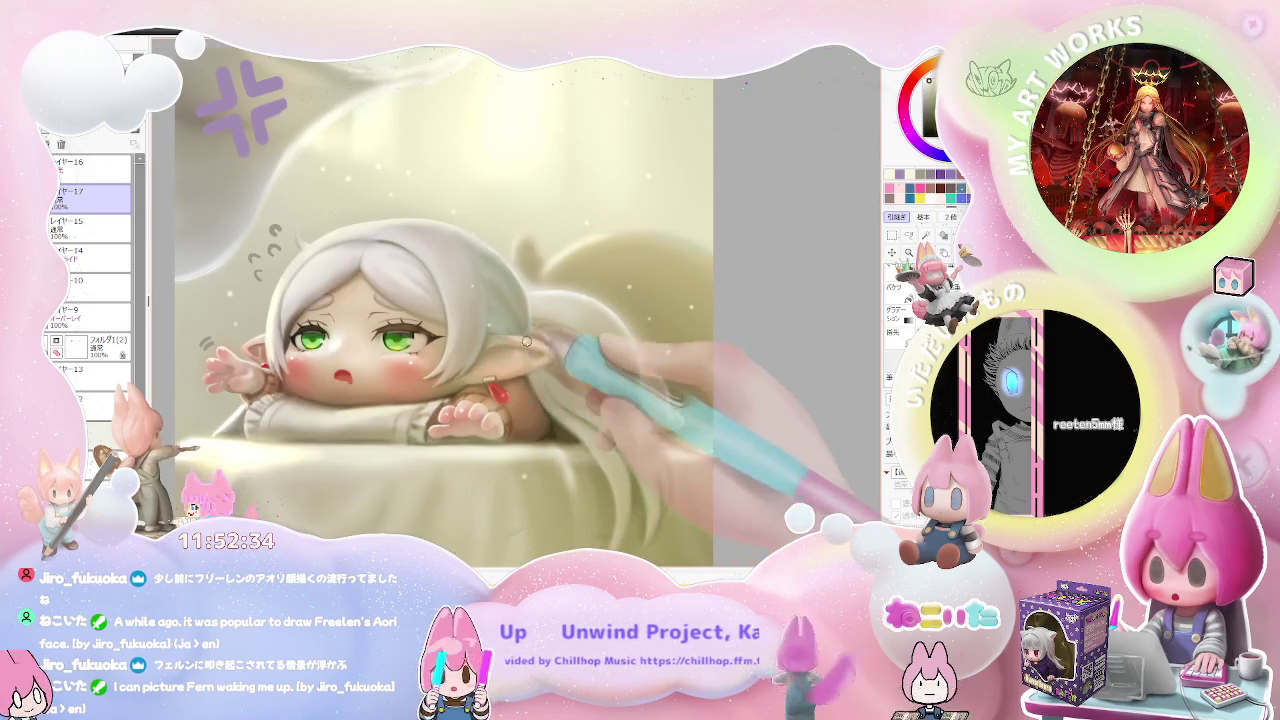
scroll(558, 347, down, 2)
scroll(470, 330, up, 1)
scroll(470, 330, up, 2)
scroll(430, 363, up, 1)
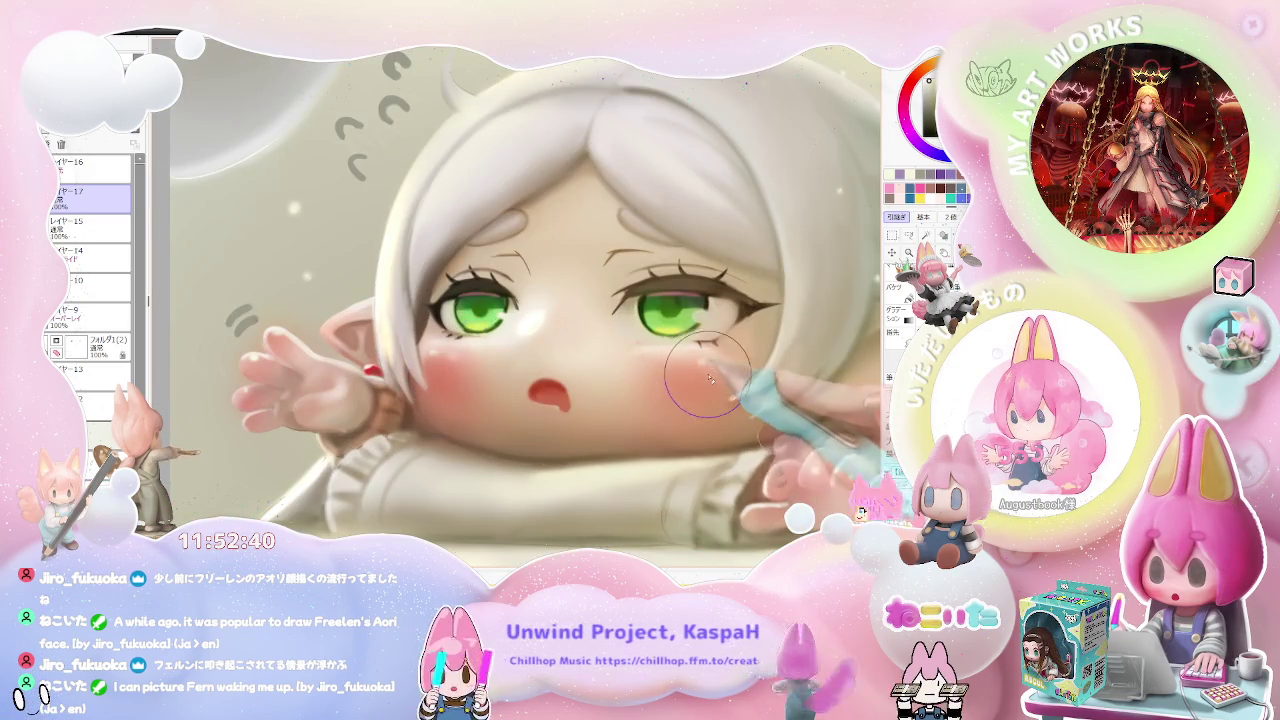
scroll(703, 372, down, 2)
scroll(600, 360, down, 1)
scroll(500, 355, up, 1)
scroll(447, 352, down, 1)
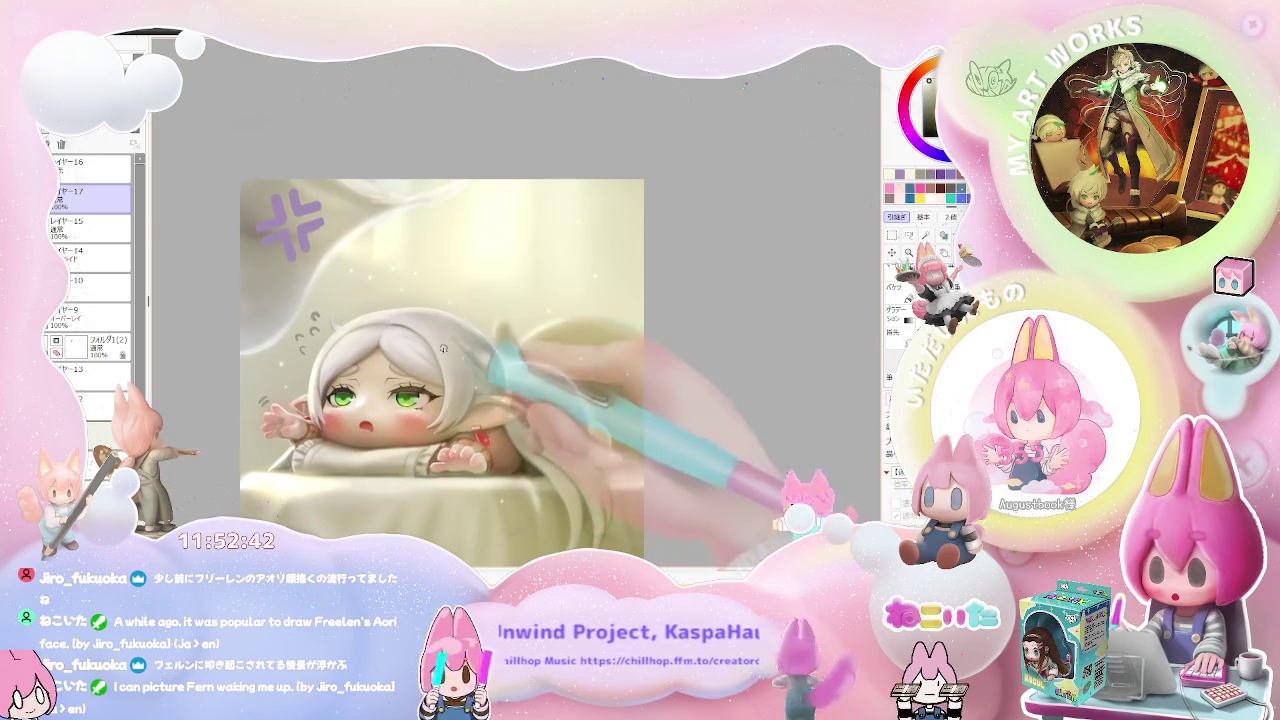
scroll(347, 328, up, 1)
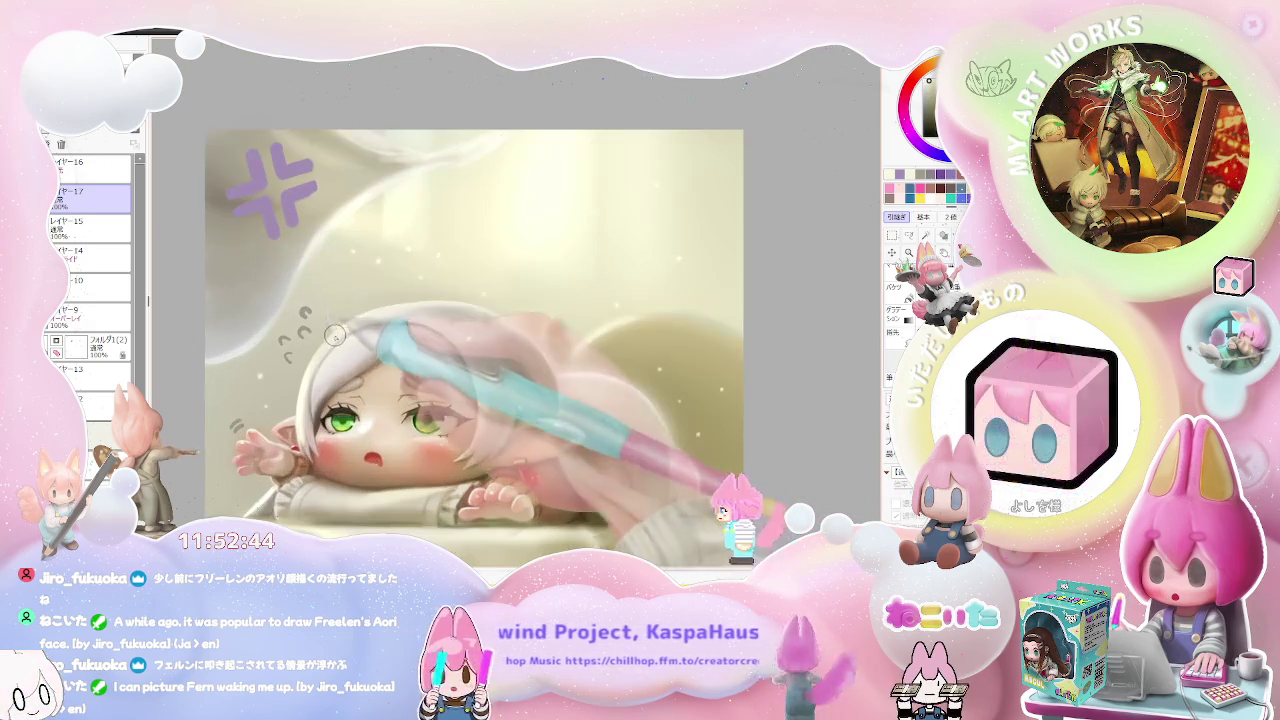
drag(349, 325, 463, 337)
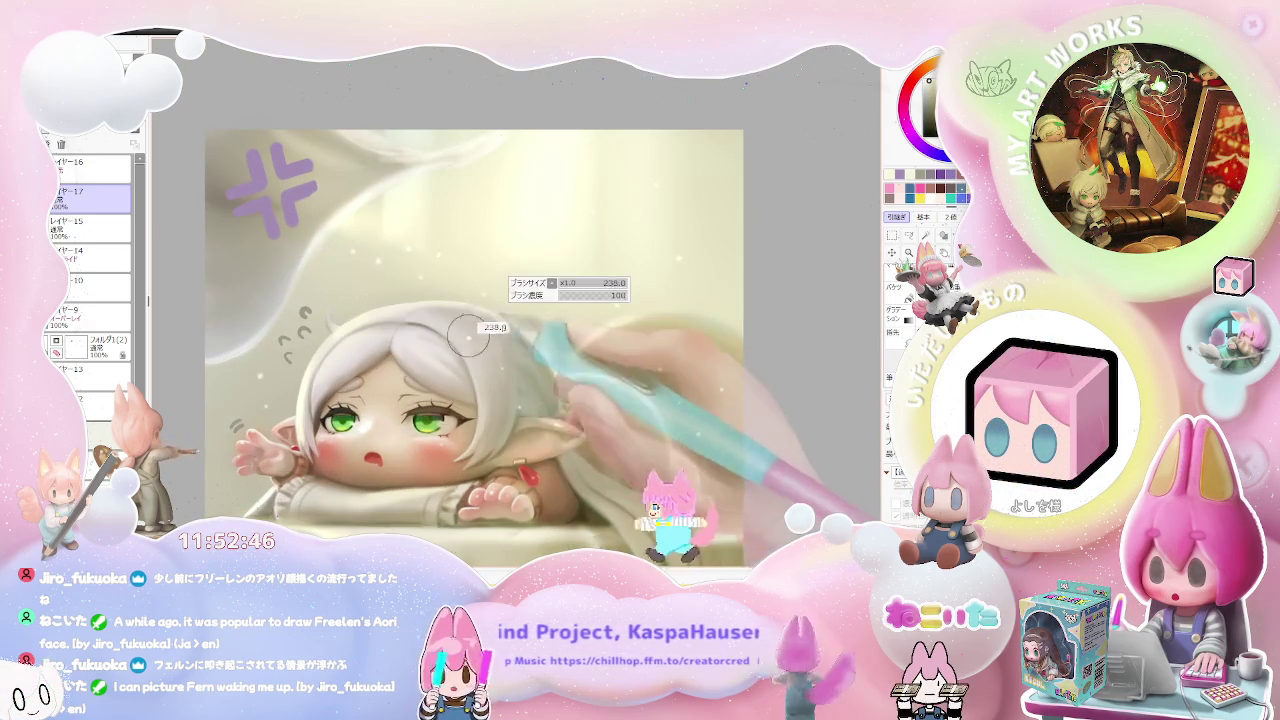
scroll(489, 343, down, 1)
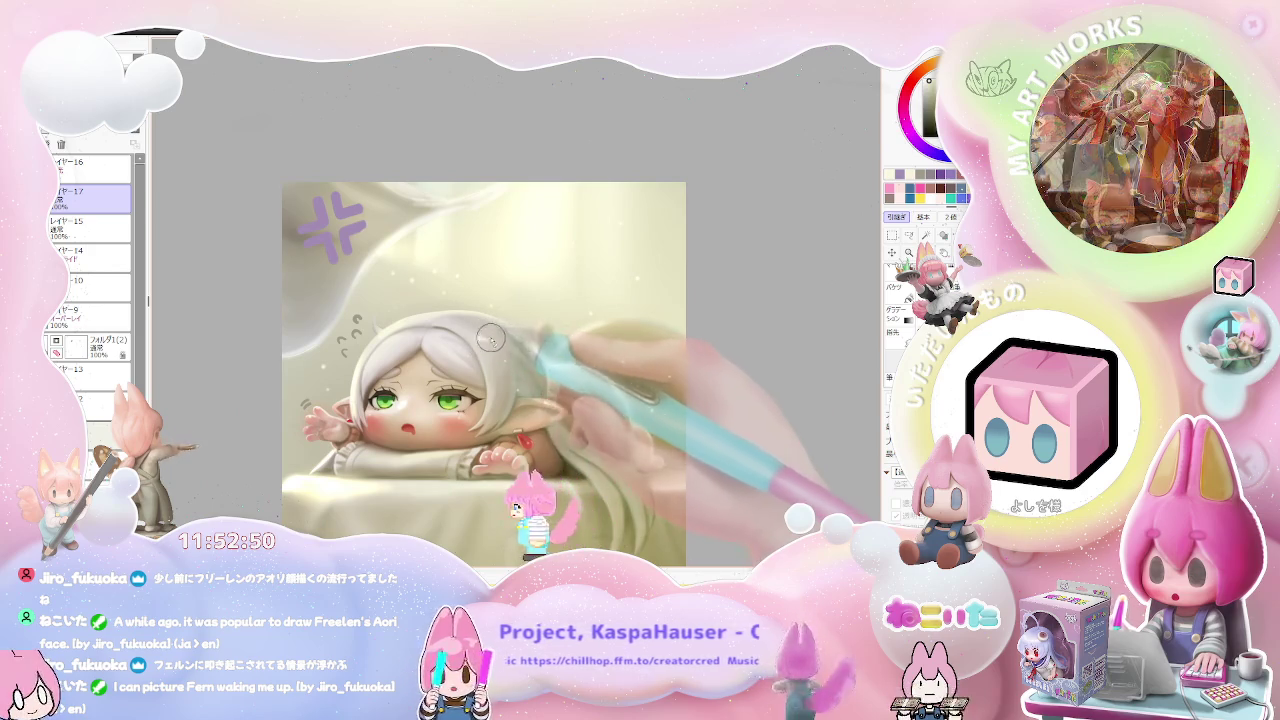
scroll(530, 360, down, 1)
key(End)
key(End)
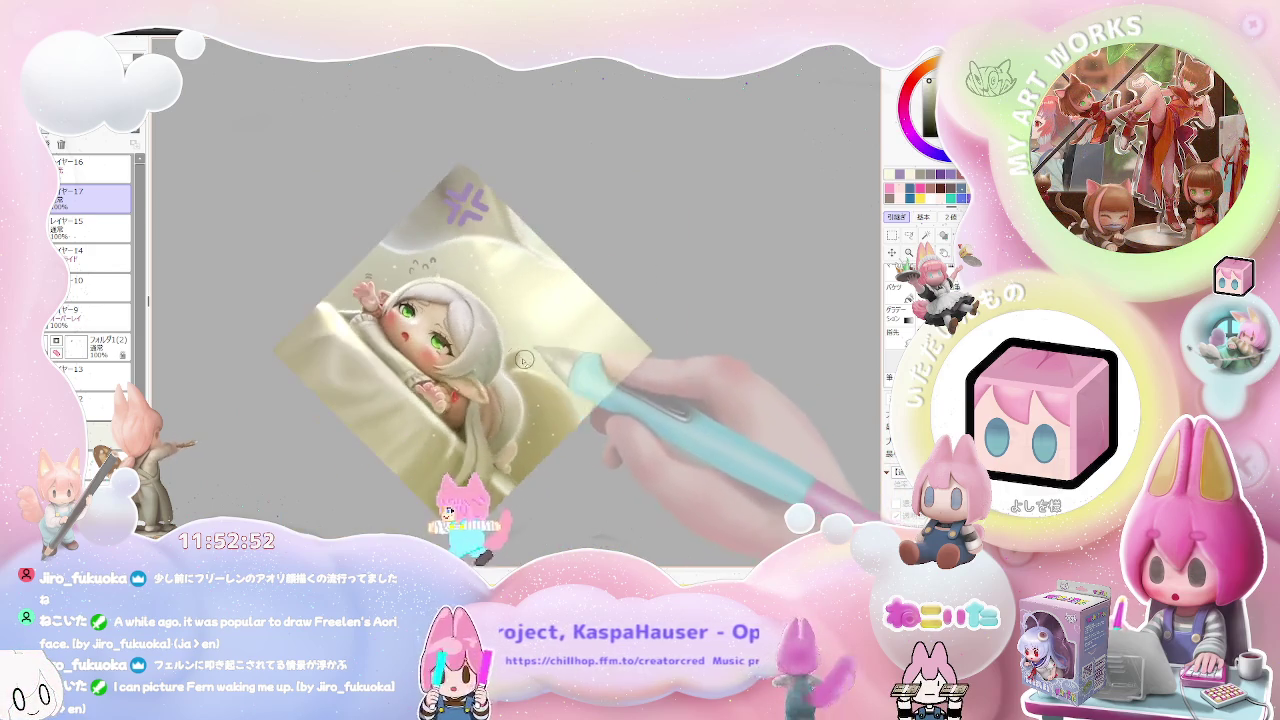
key(End)
key(Delete)
key(Delete)
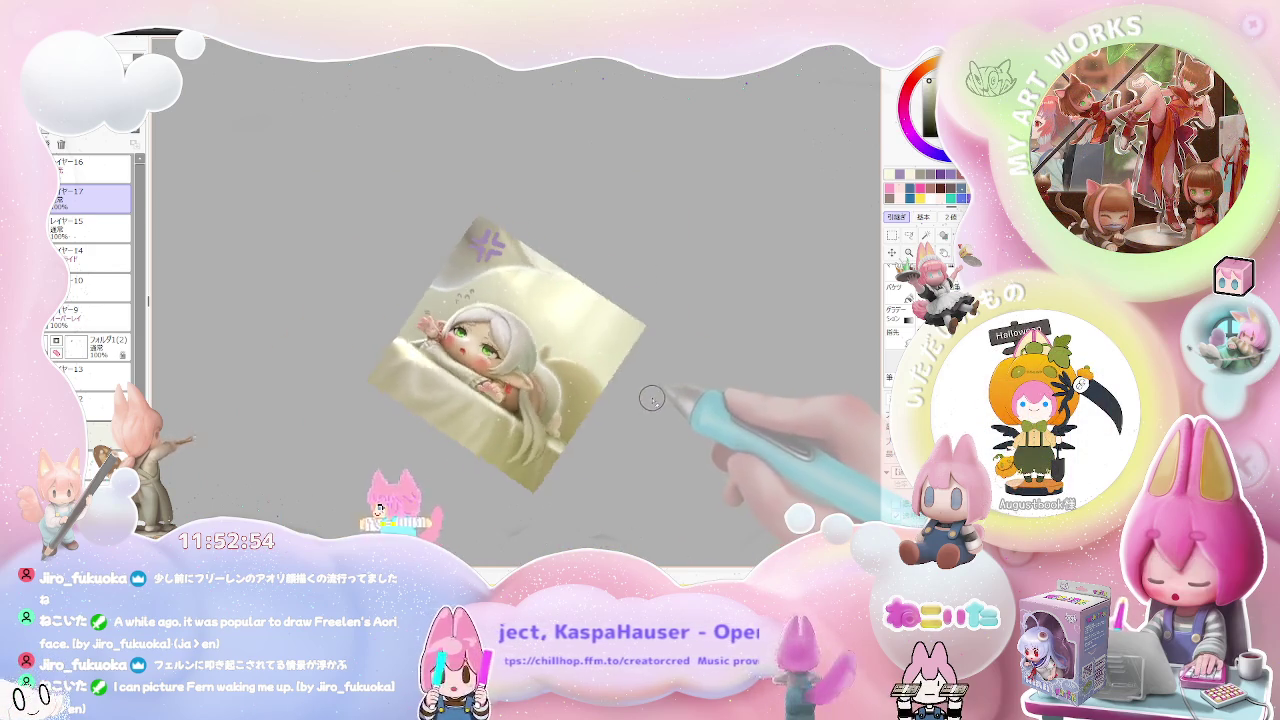
key(Delete)
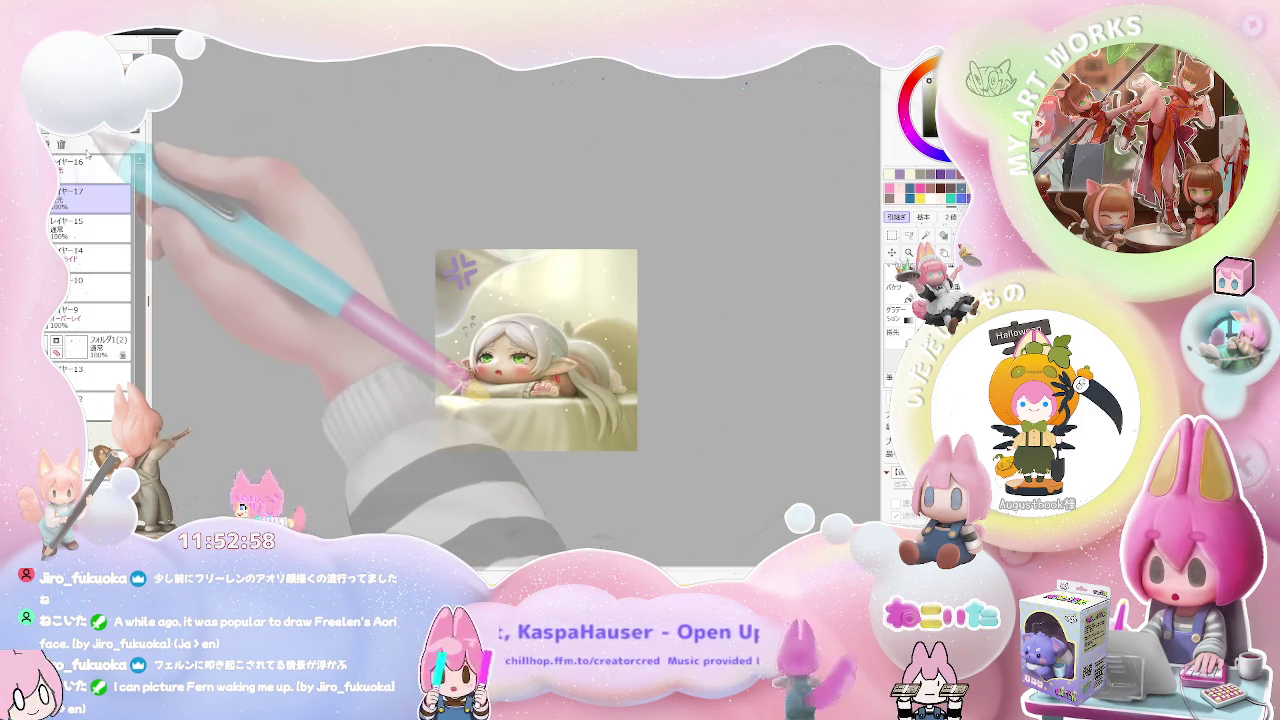
scroll(570, 350, up, 2)
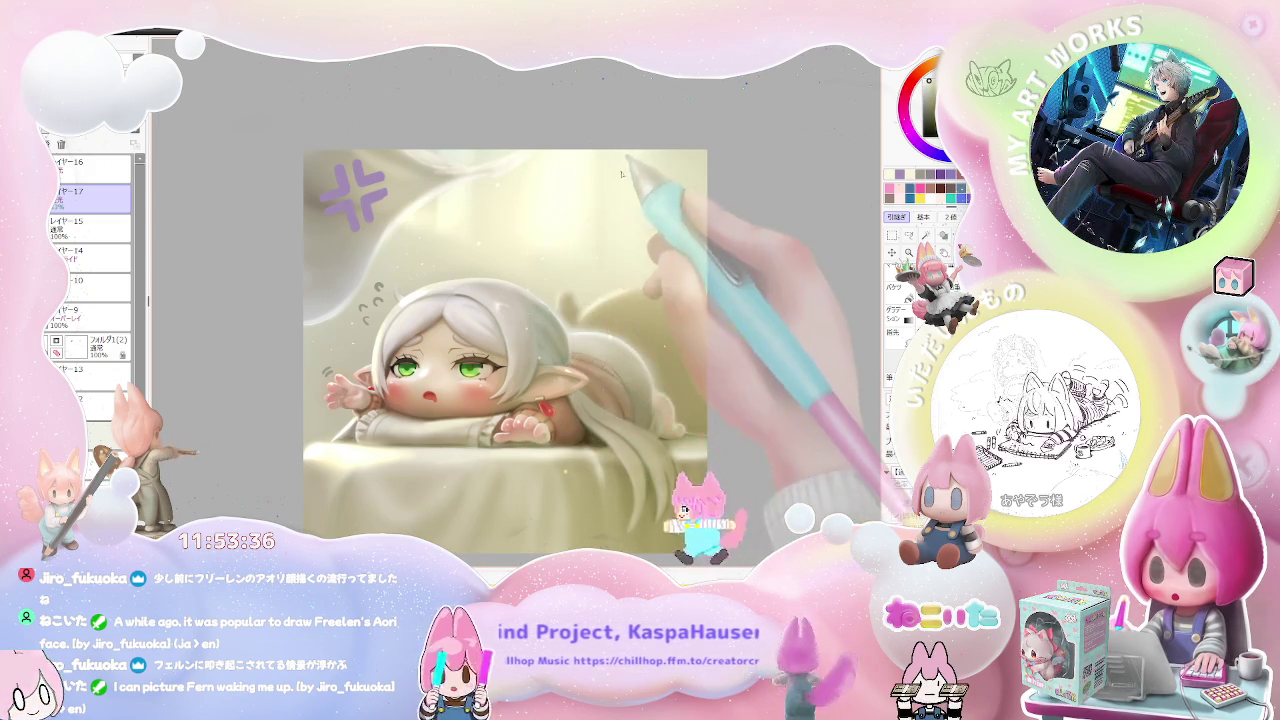
- Centre the artwork in the view and select layer レイヤー15
scroll(670, 186, down, 2)
scroll(685, 300, down, 1)
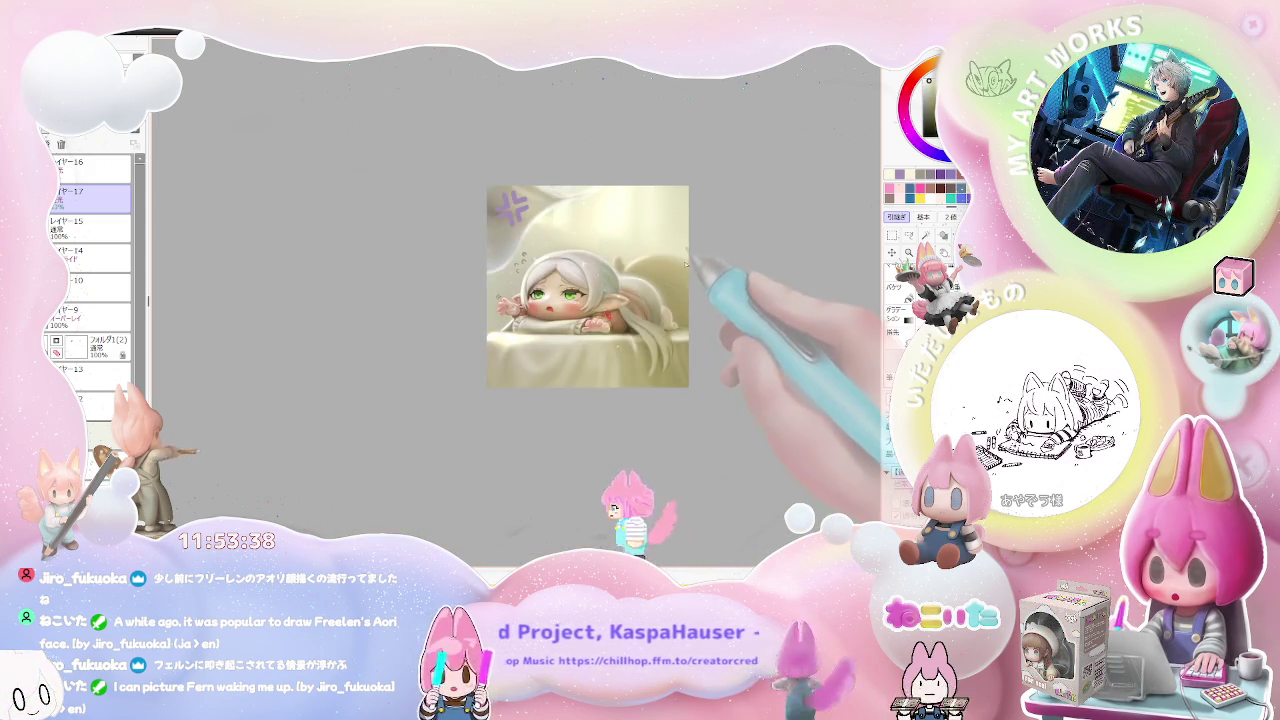
scroll(690, 330, down, 1)
scroll(700, 370, down, 1)
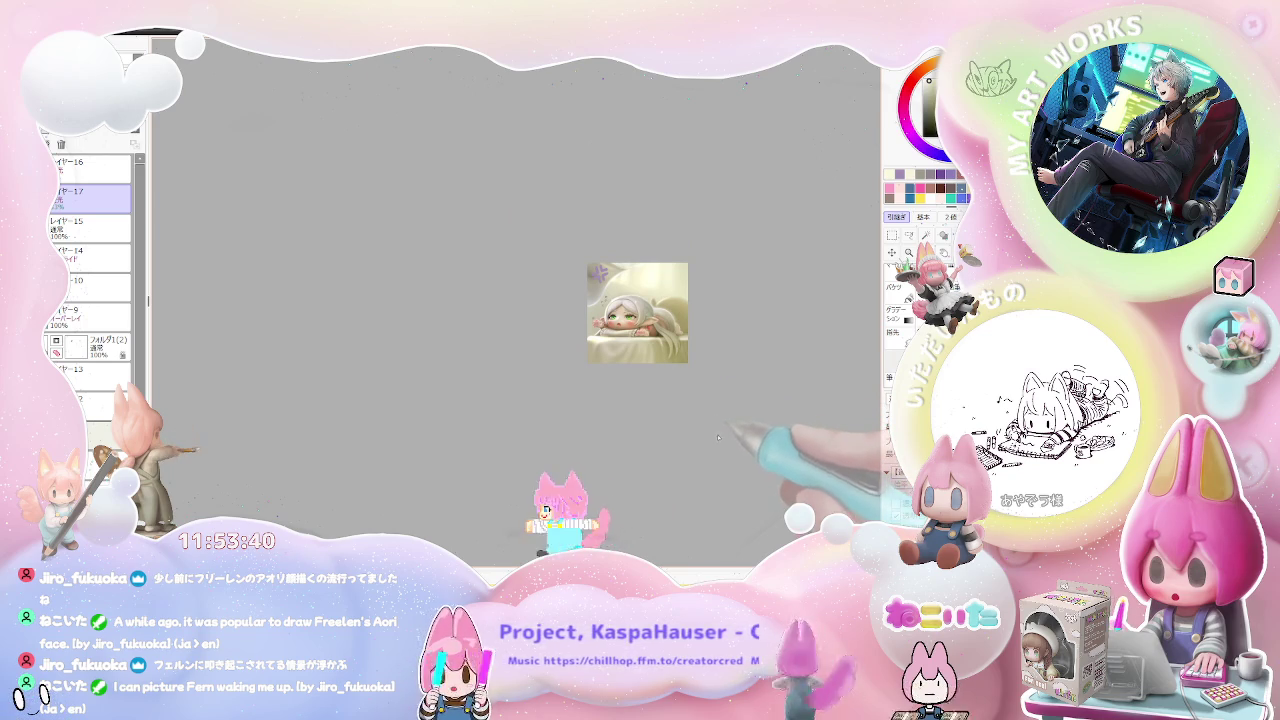
scroll(688, 363, up, 3)
drag(665, 388, 641, 456)
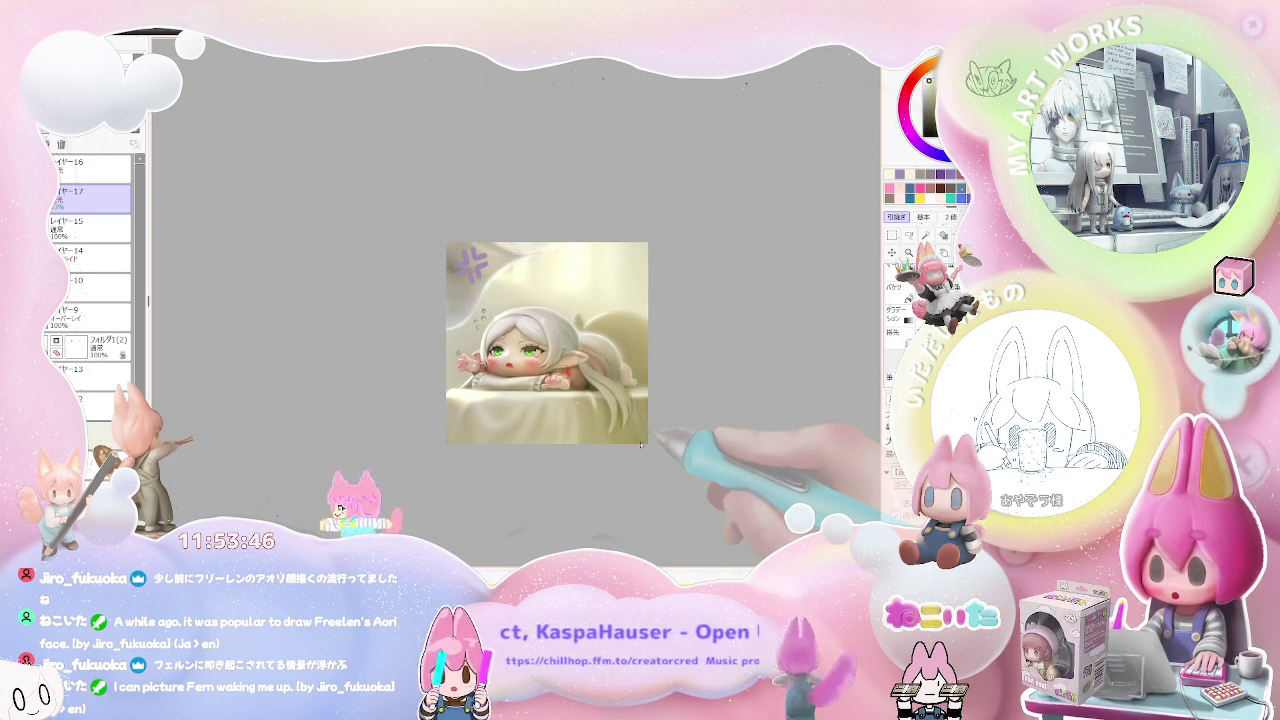
click(90, 227)
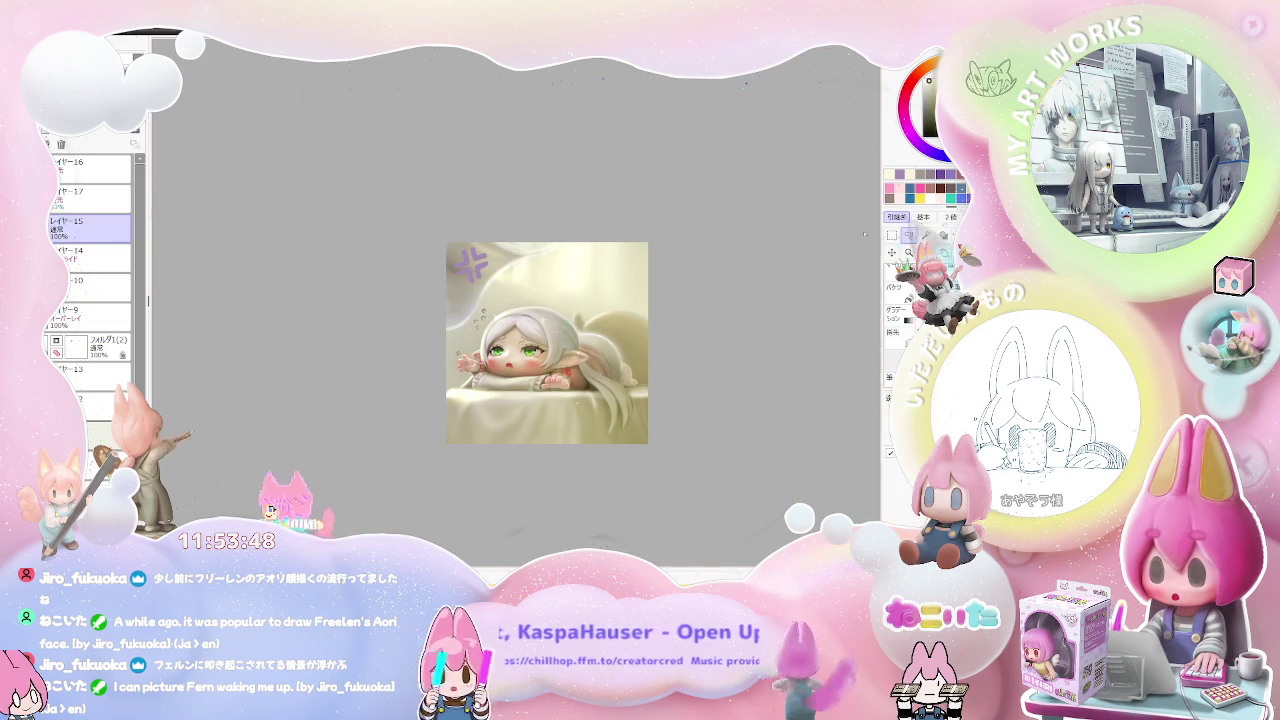
scroll(481, 275, up, 2)
- Lasso the anger mark, deselect it, then select a rectangle covering most of the artwork
mouse_move(515, 240)
mouse_down()
mouse_move(489, 287)
mouse_move(499, 319)
mouse_up()
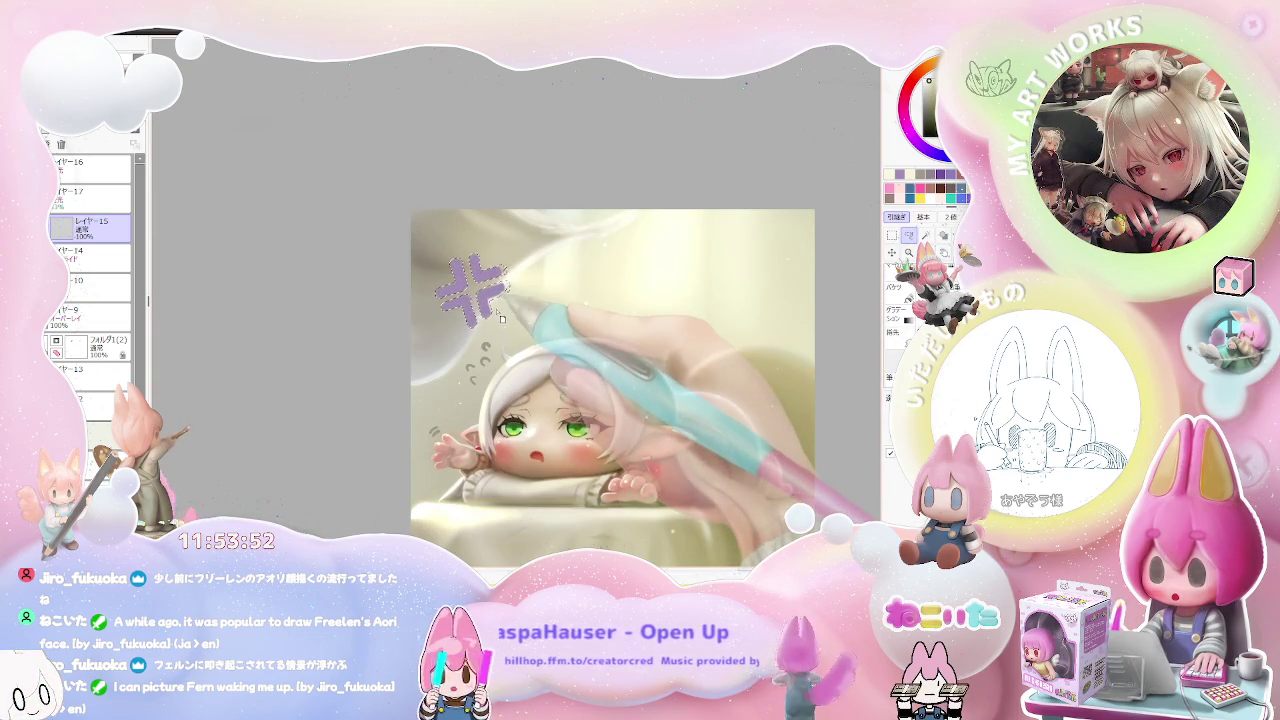
key(ctrl+d)
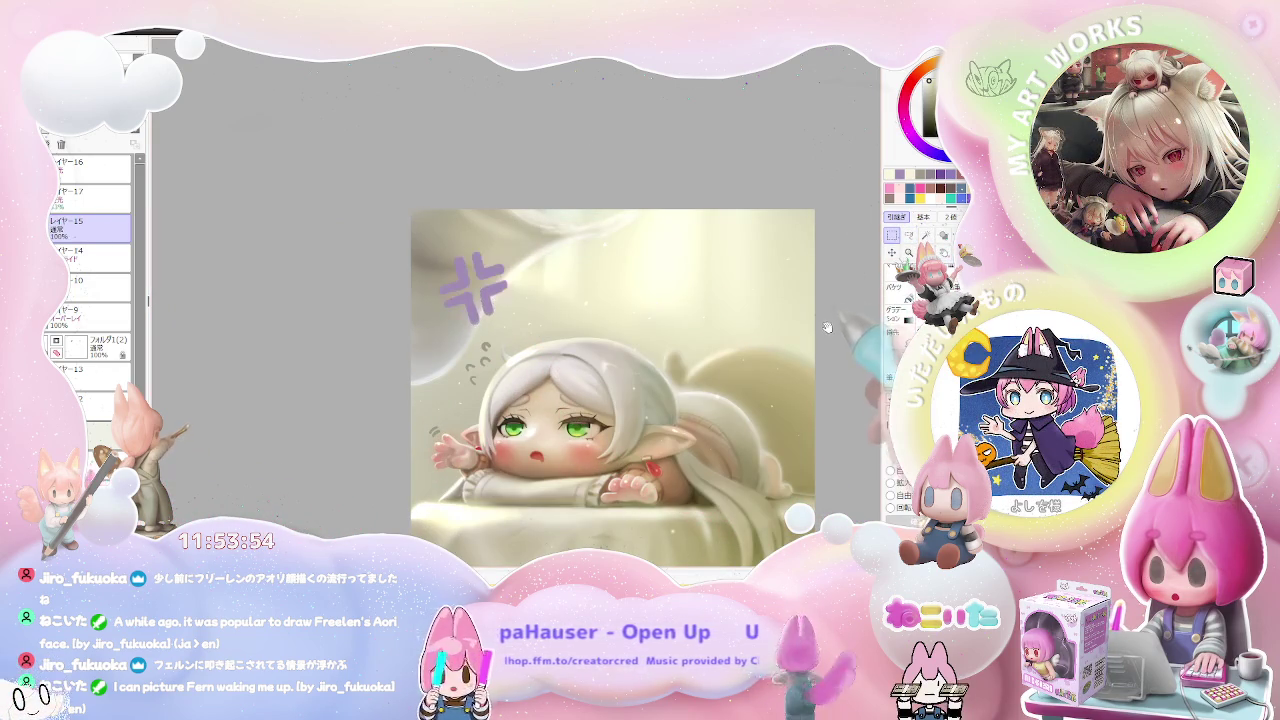
drag(824, 320, 691, 245)
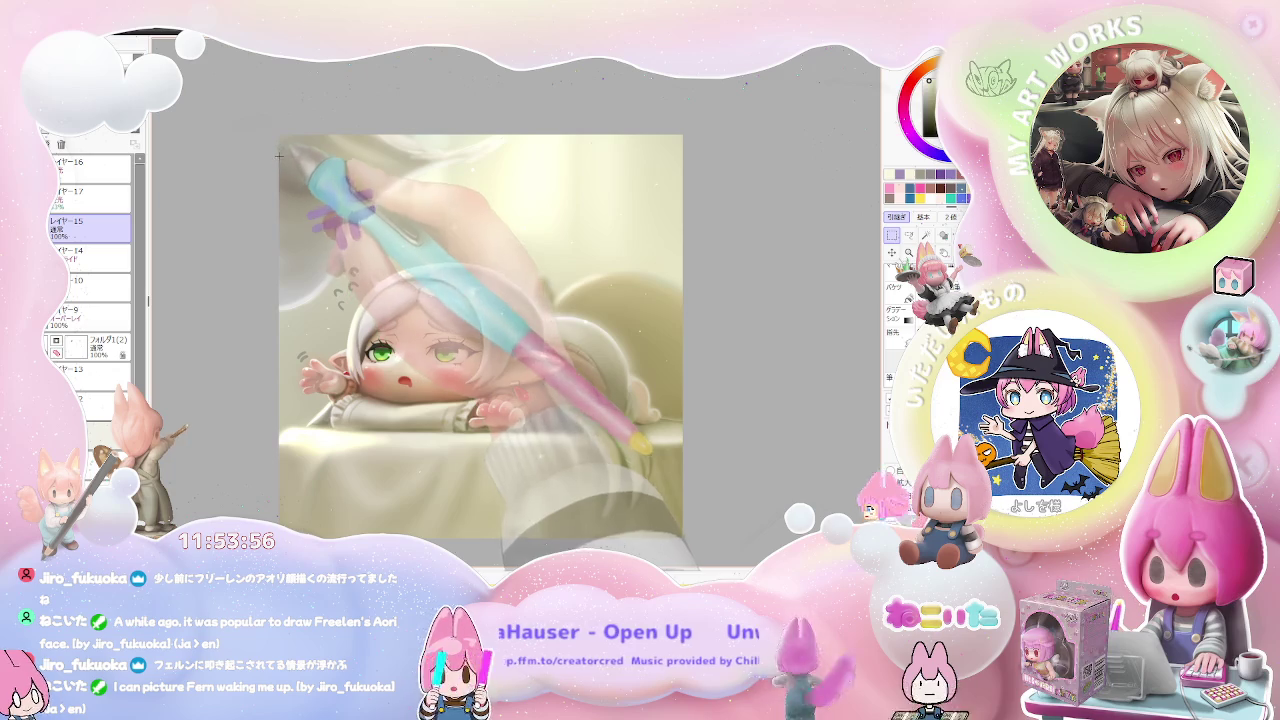
mouse_move(281, 153)
mouse_down()
mouse_move(655, 513)
mouse_move(691, 530)
mouse_up()
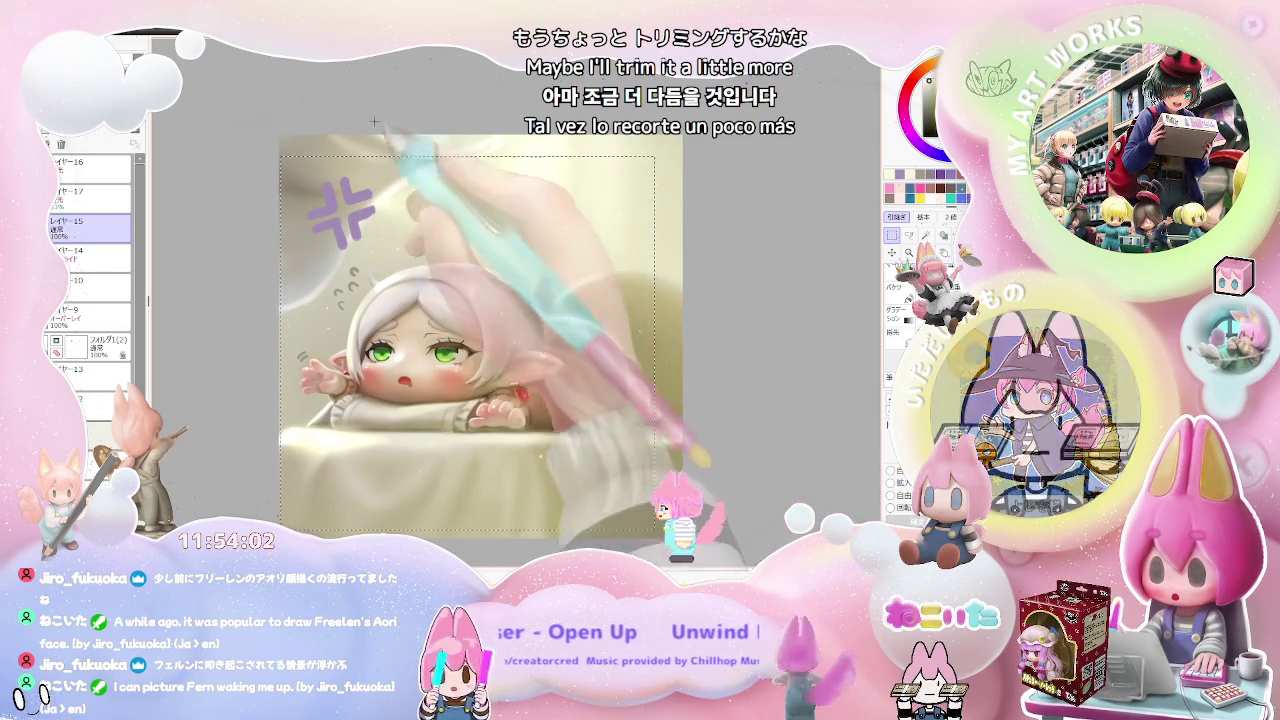
- Replace the selection with a tighter trim rectangle extended down and right
click(325, 158)
drag(292, 175, 622, 505)
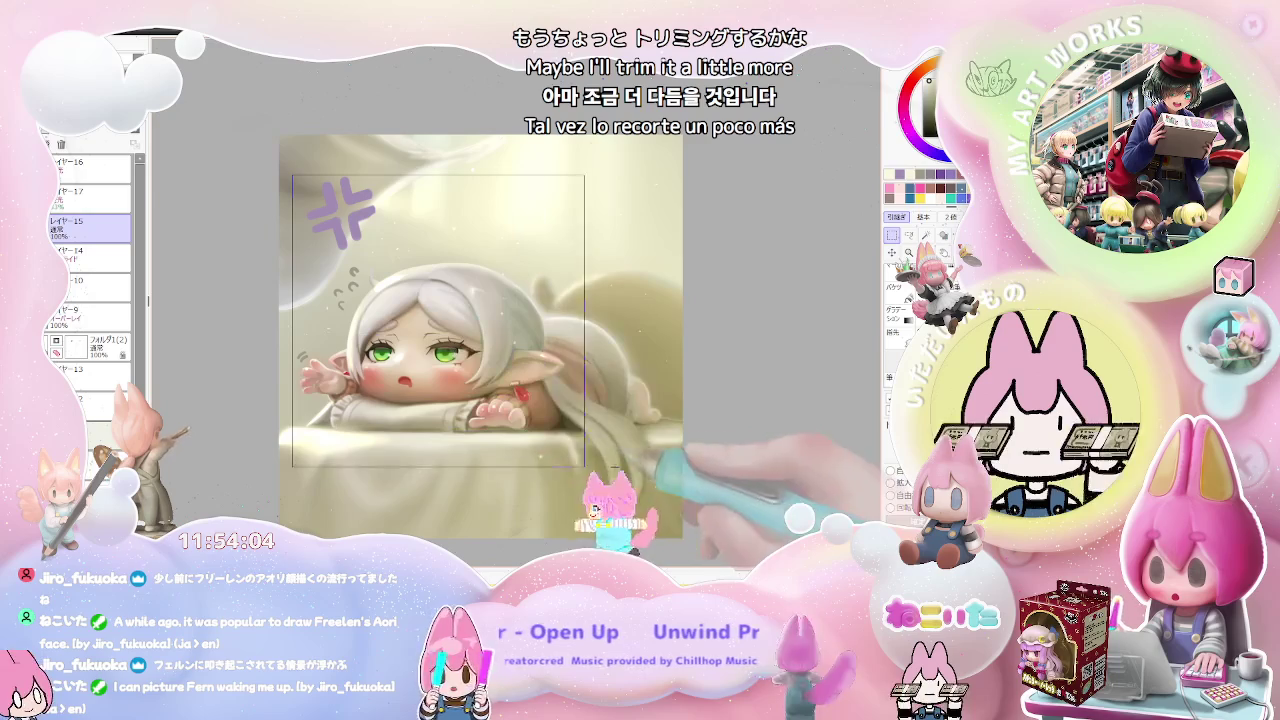
mouse_move(725, 530)
mouse_down()
mouse_move(750, 545)
mouse_move(770, 521)
mouse_up()
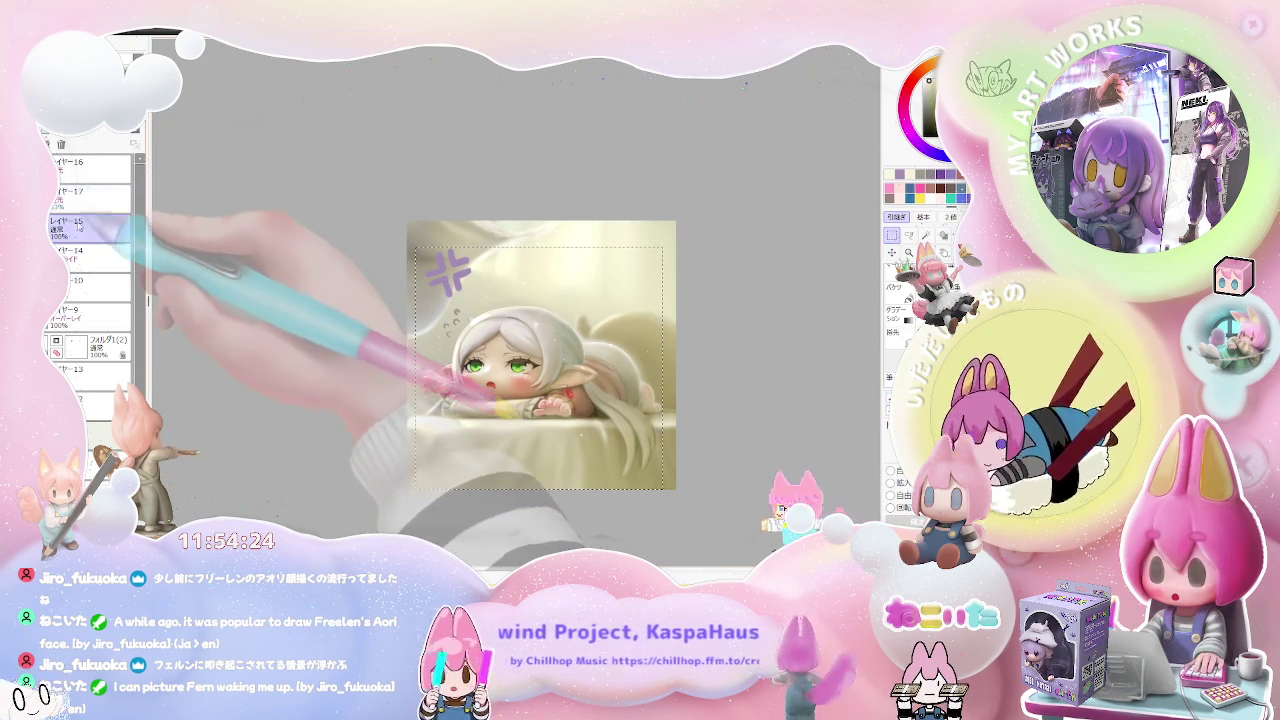
- Add a new top layer, fill the selection black, and paste the trimmed artwork over it
key(ctrl+shift+n)
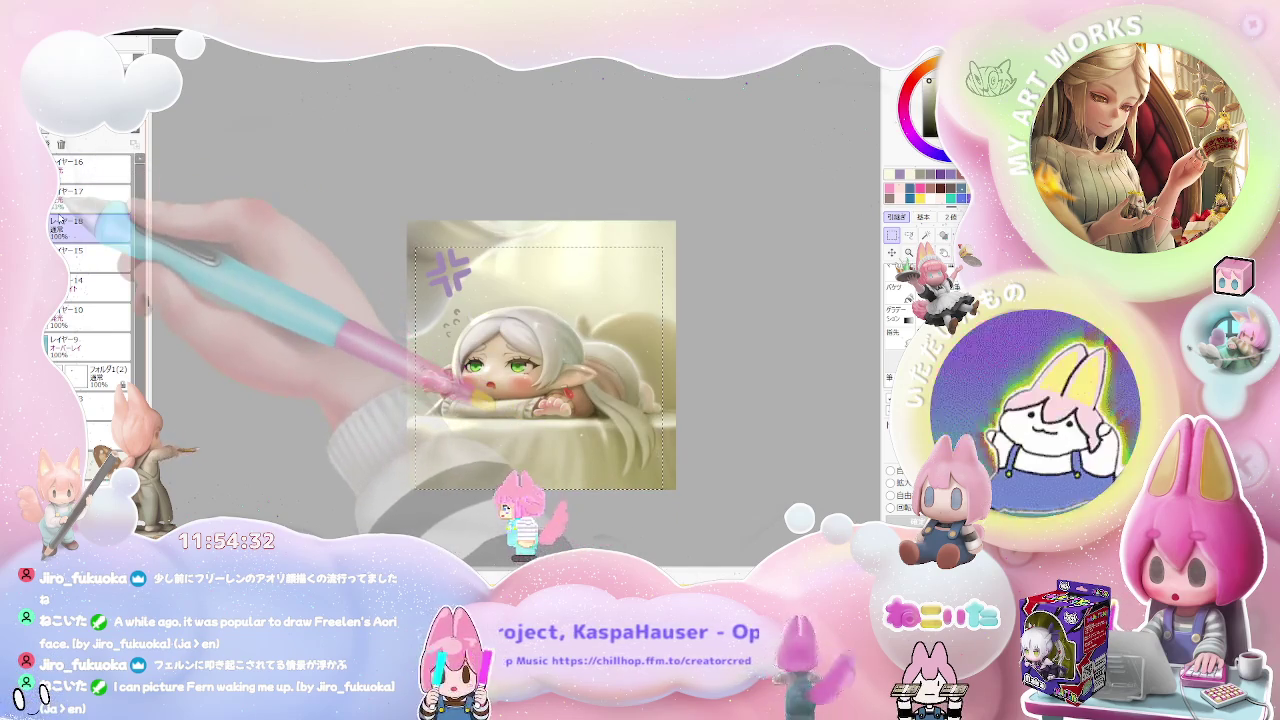
click(80, 168)
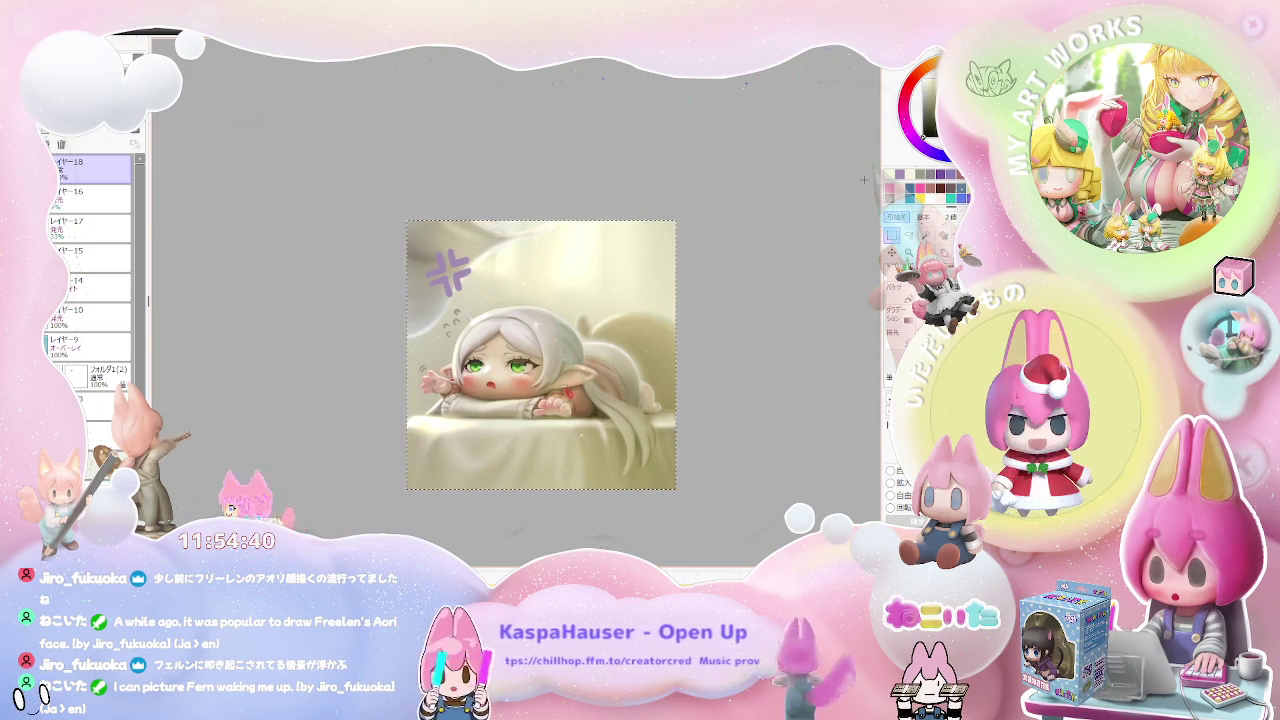
key(alt+BackSpace)
key(ctrl+v)
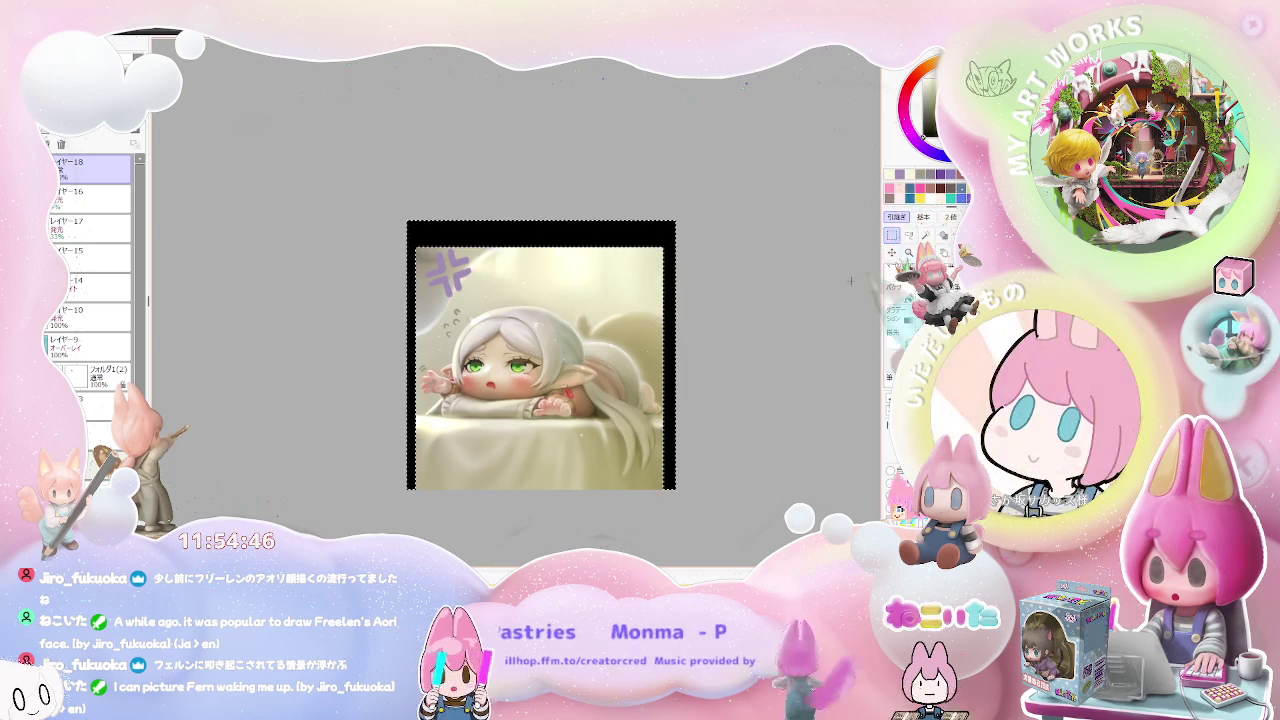
scroll(706, 344, up, 1)
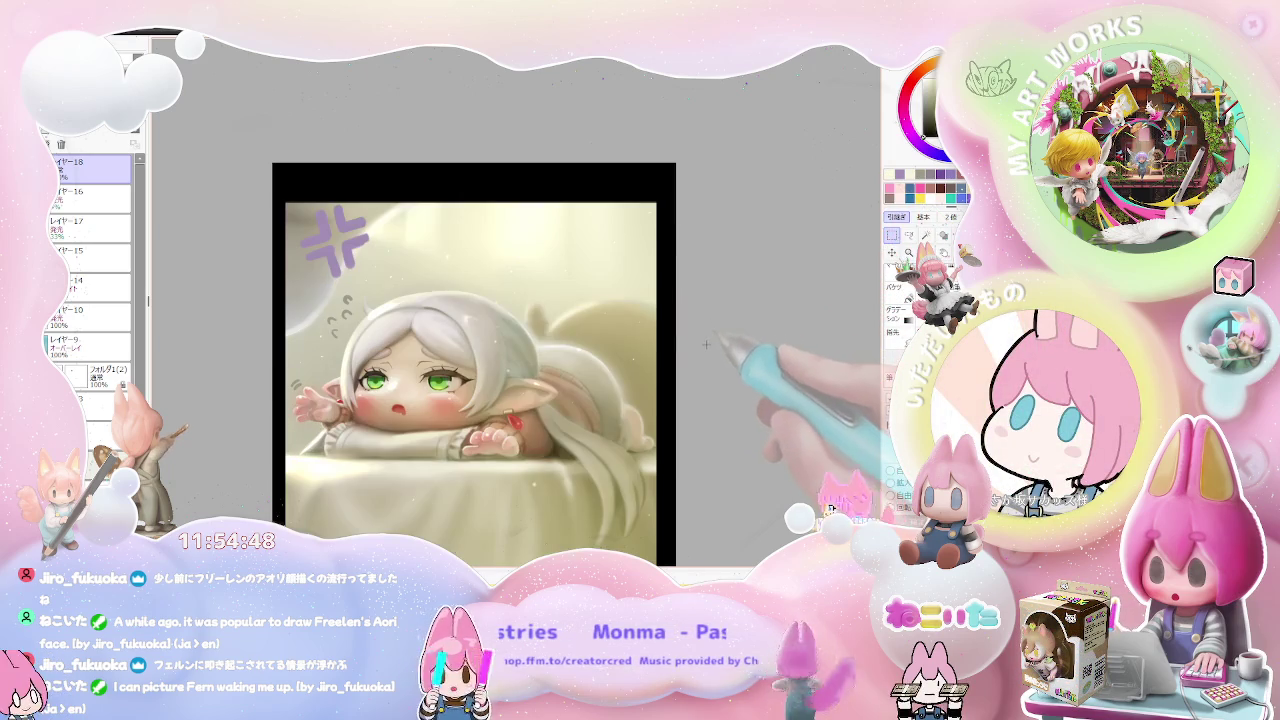
drag(703, 351, 716, 292)
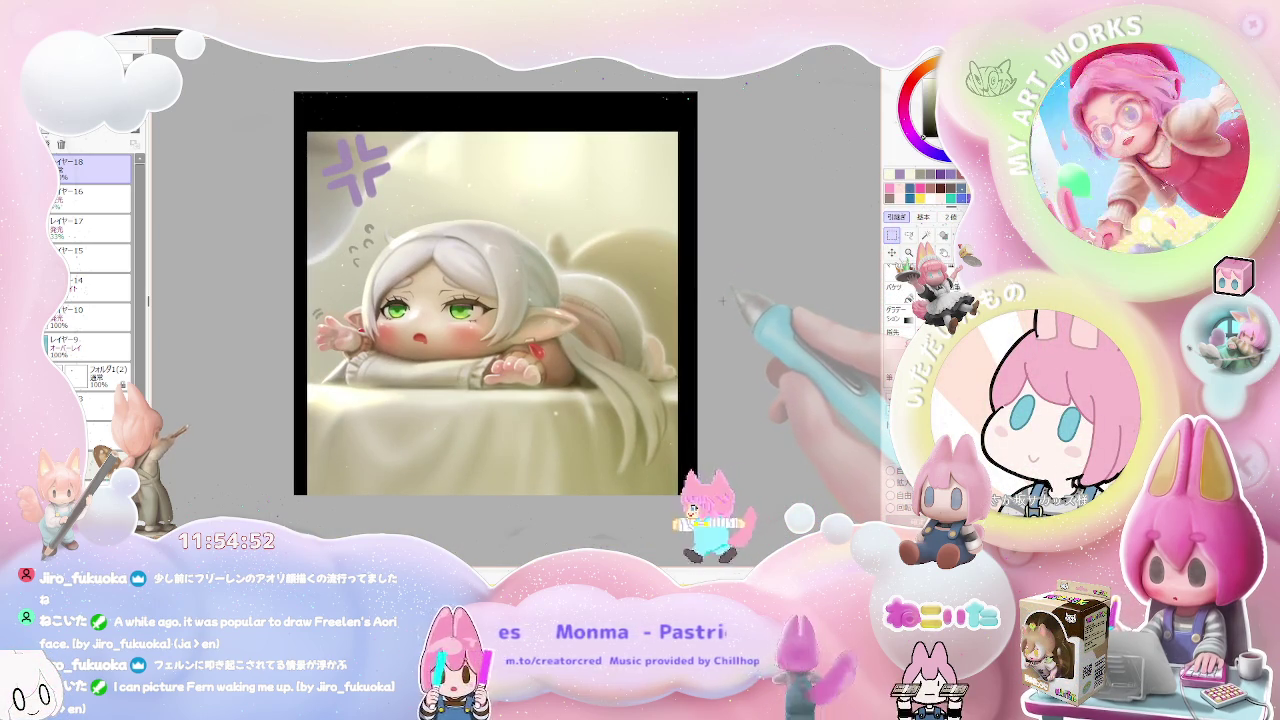
- Create a new edge-shading layer and darken the artwork's top-right edge with a soft airbrush
scroll(727, 298, down, 1)
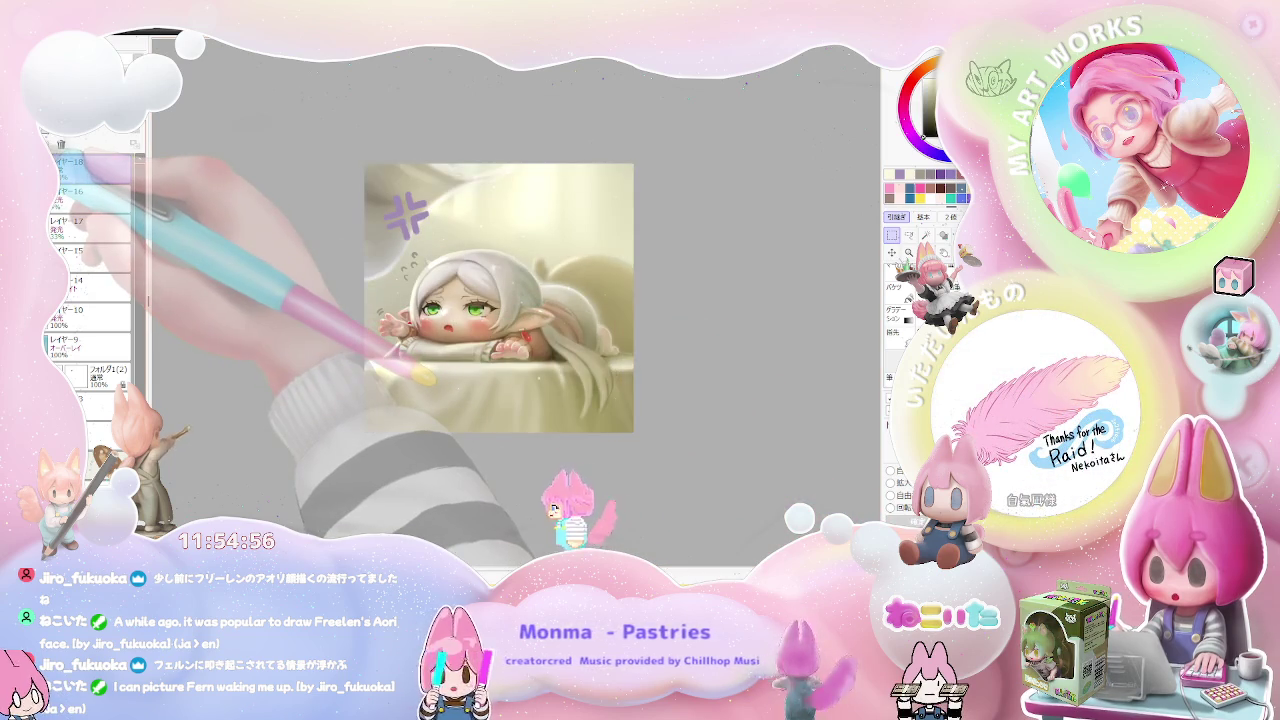
scroll(516, 304, down, 1)
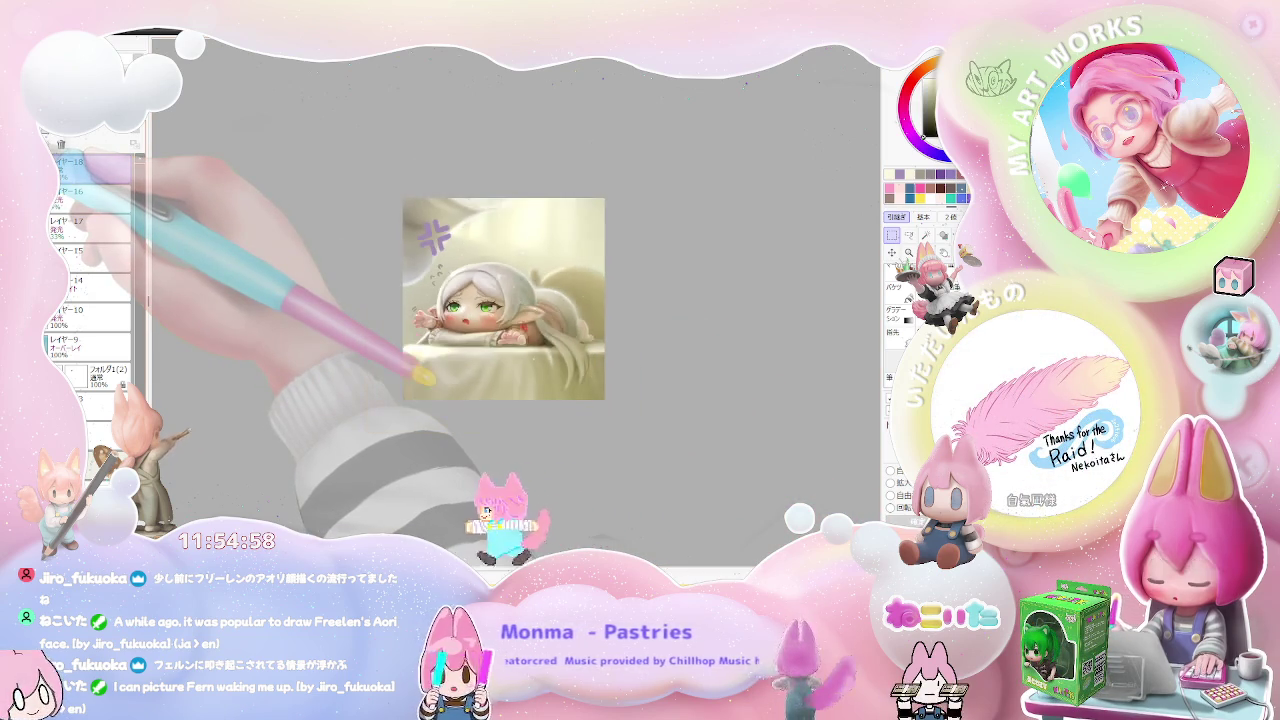
scroll(516, 304, down, 1)
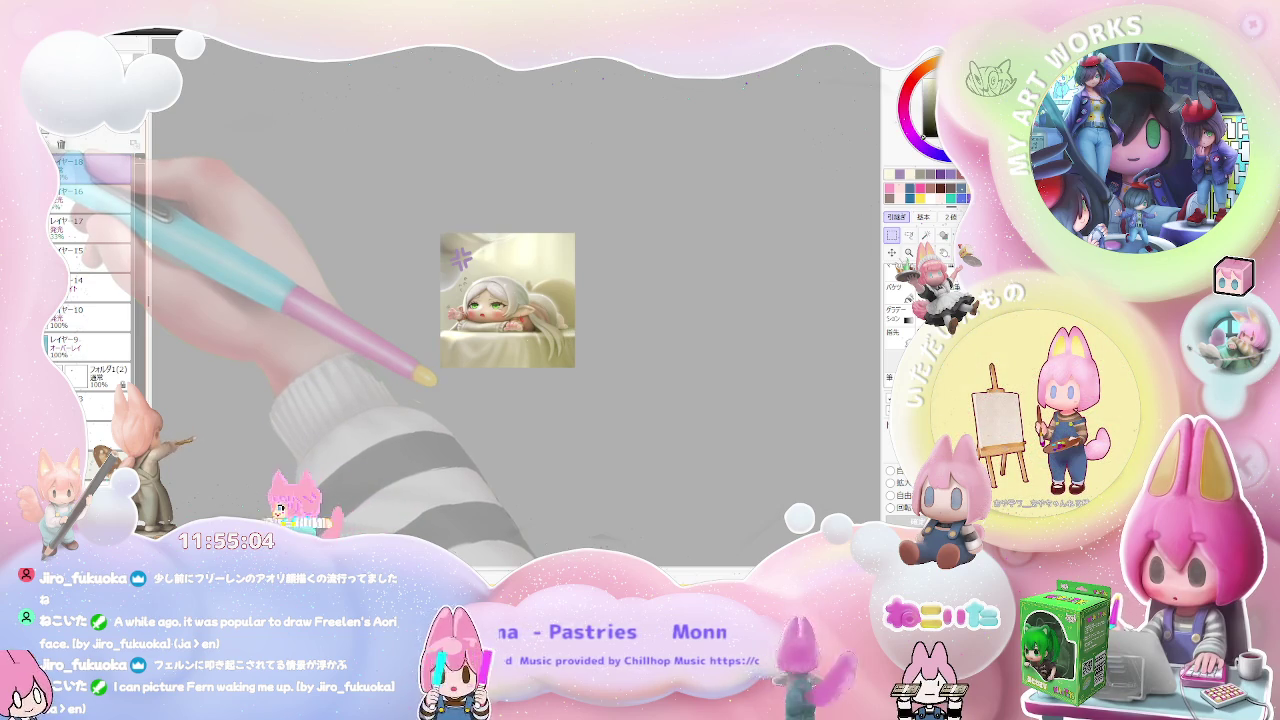
scroll(575, 349, up, 2)
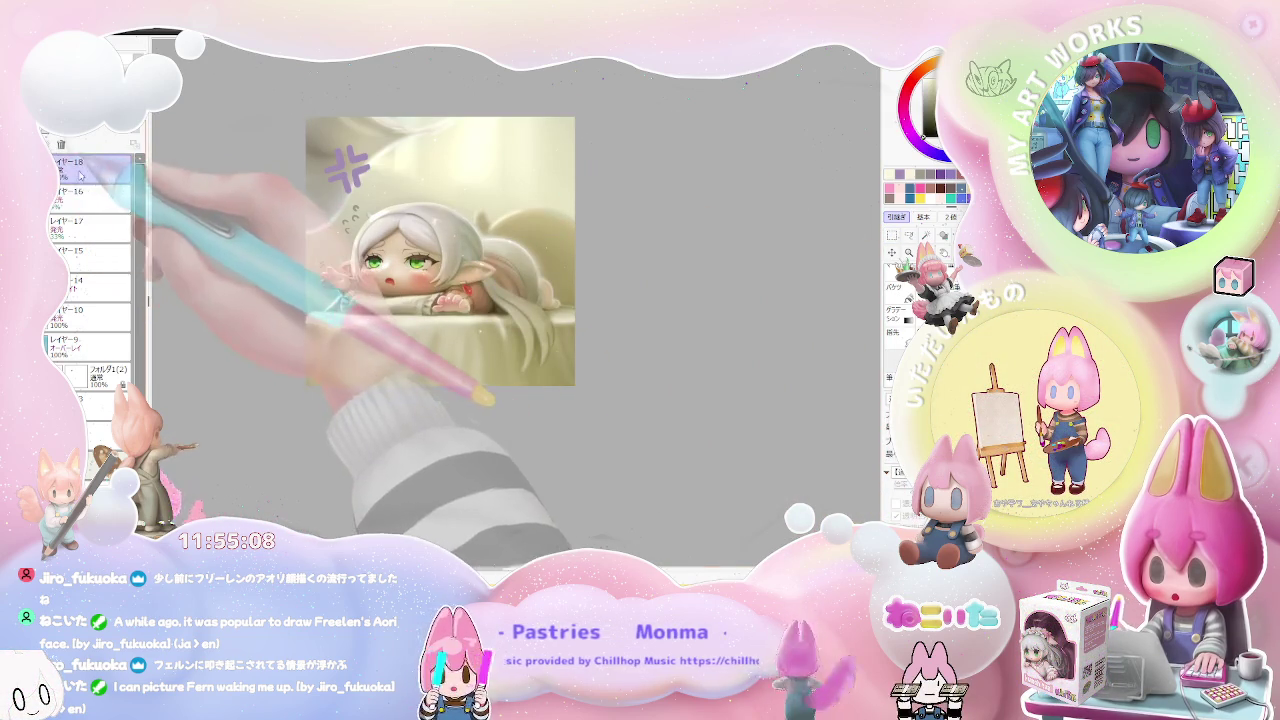
key(ctrl+shift+n)
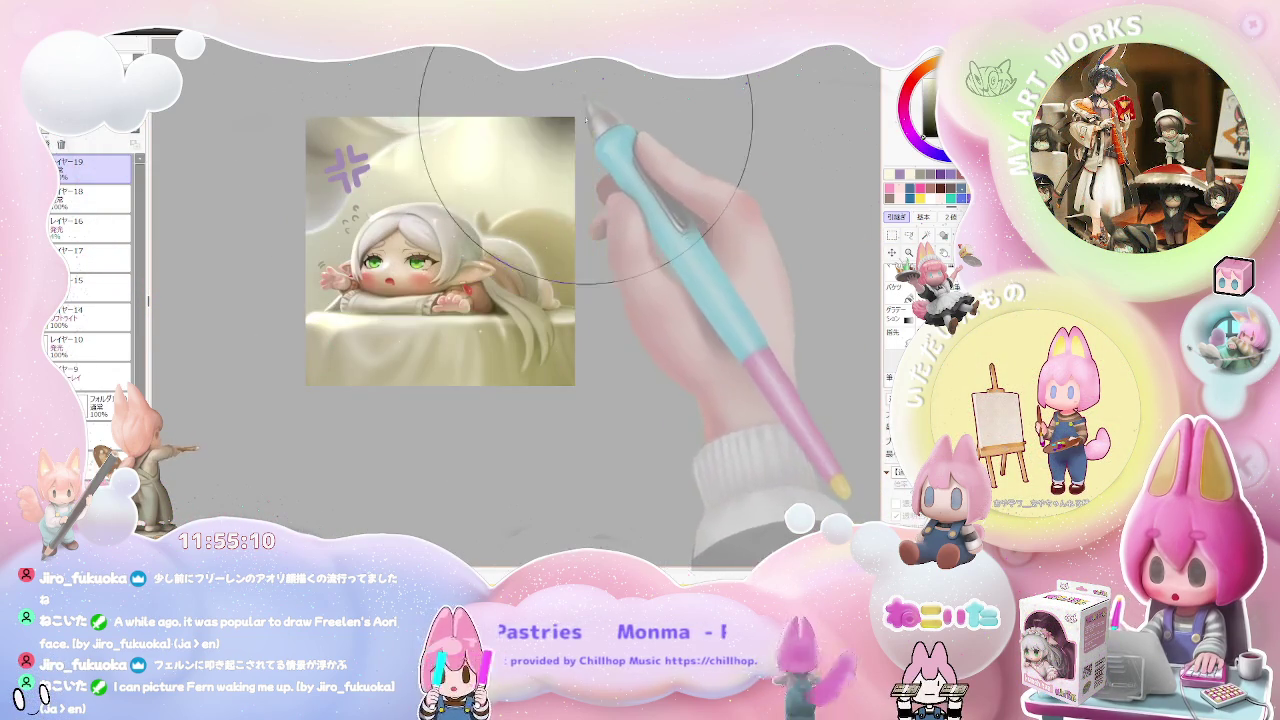
drag(585, 165, 640, 222)
- With the view mirrored and the brush enlarged, darken the top-left corner, then undo it as too dark
key(h)
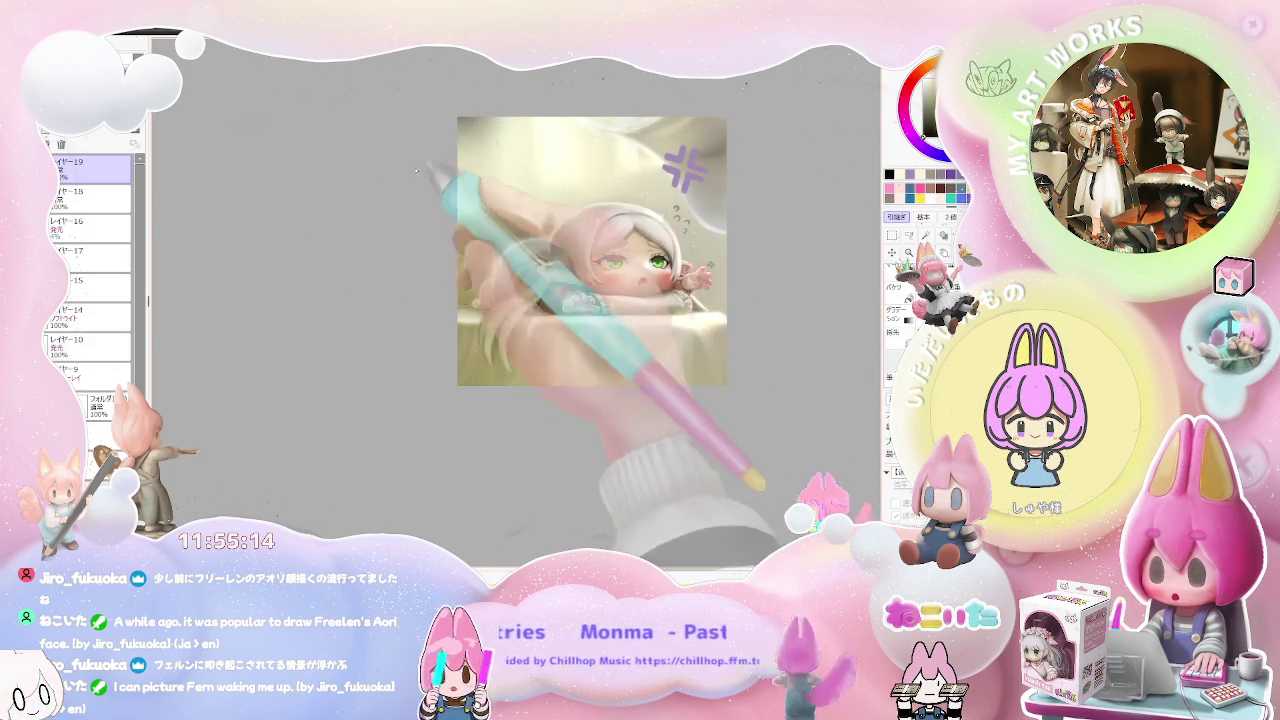
drag(500, 105, 443, 100)
key(bracketleft)
key(bracketright)
key(bracketright)
key(bracketright)
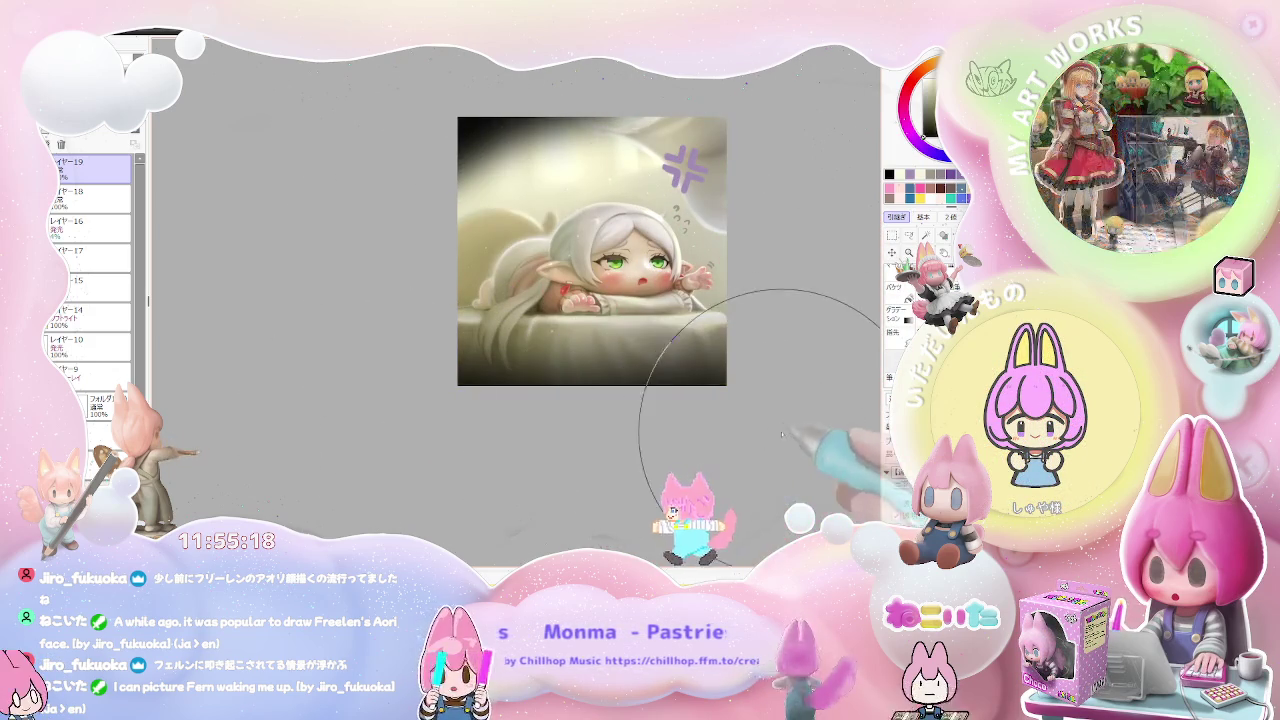
drag(766, 430, 616, 449)
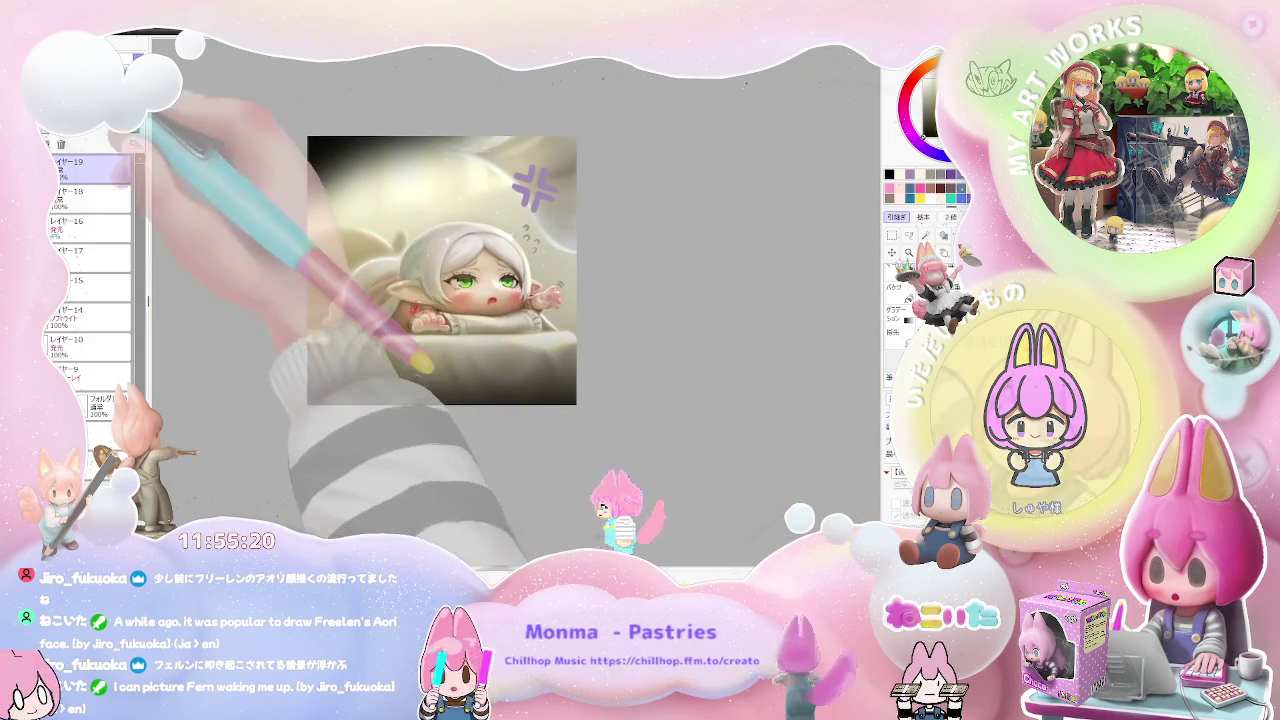
key(ctrl+z)
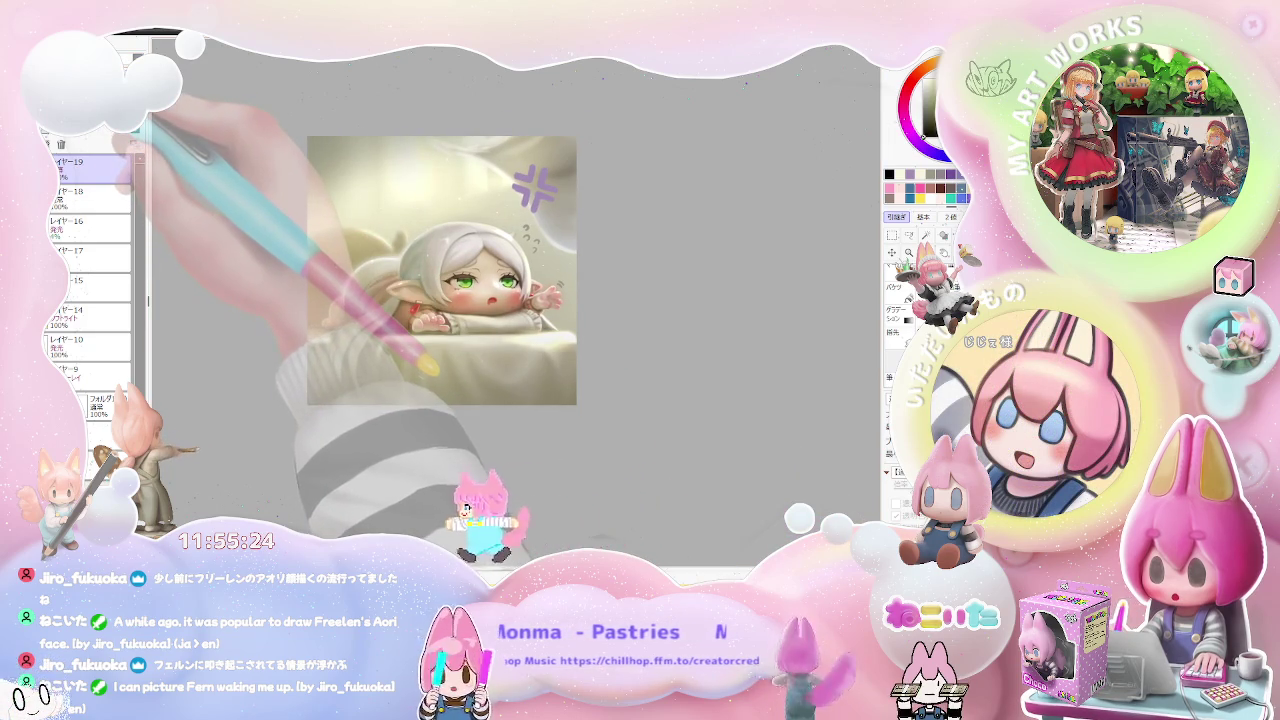
mouse_move(622, 364)
mouse_down()
mouse_move(759, 374)
mouse_move(697, 416)
mouse_up()
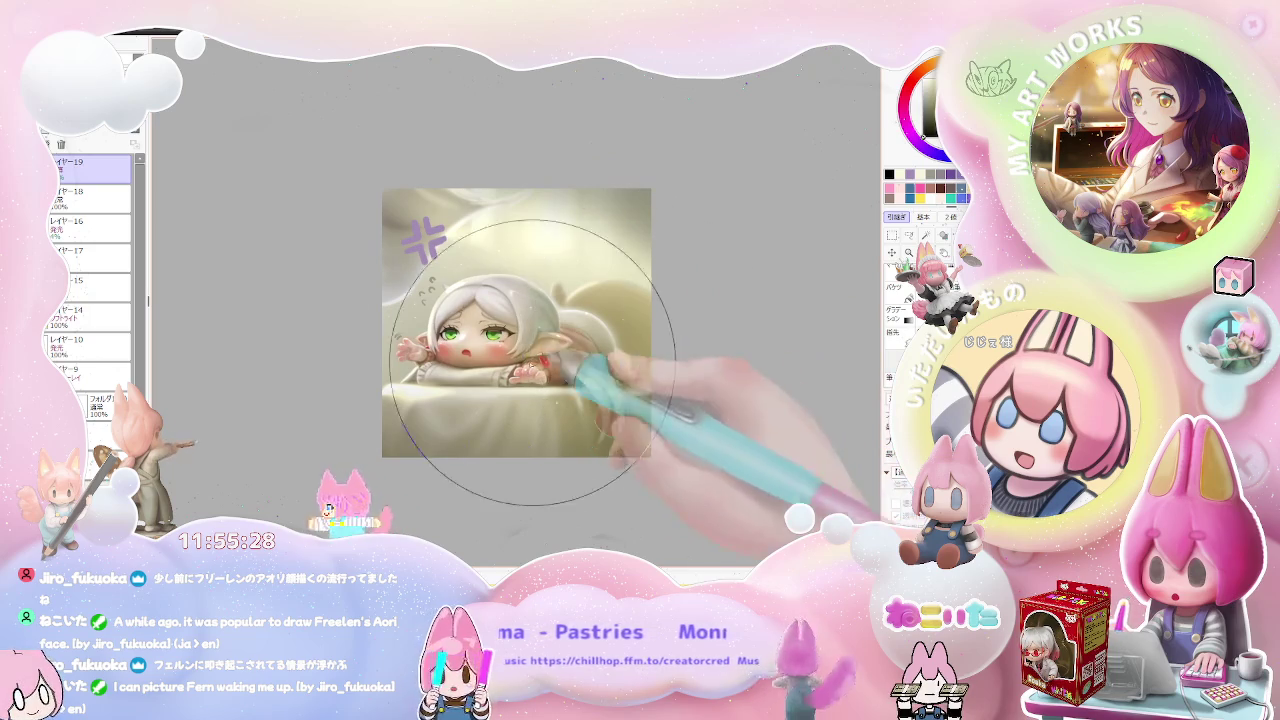
drag(739, 367, 688, 380)
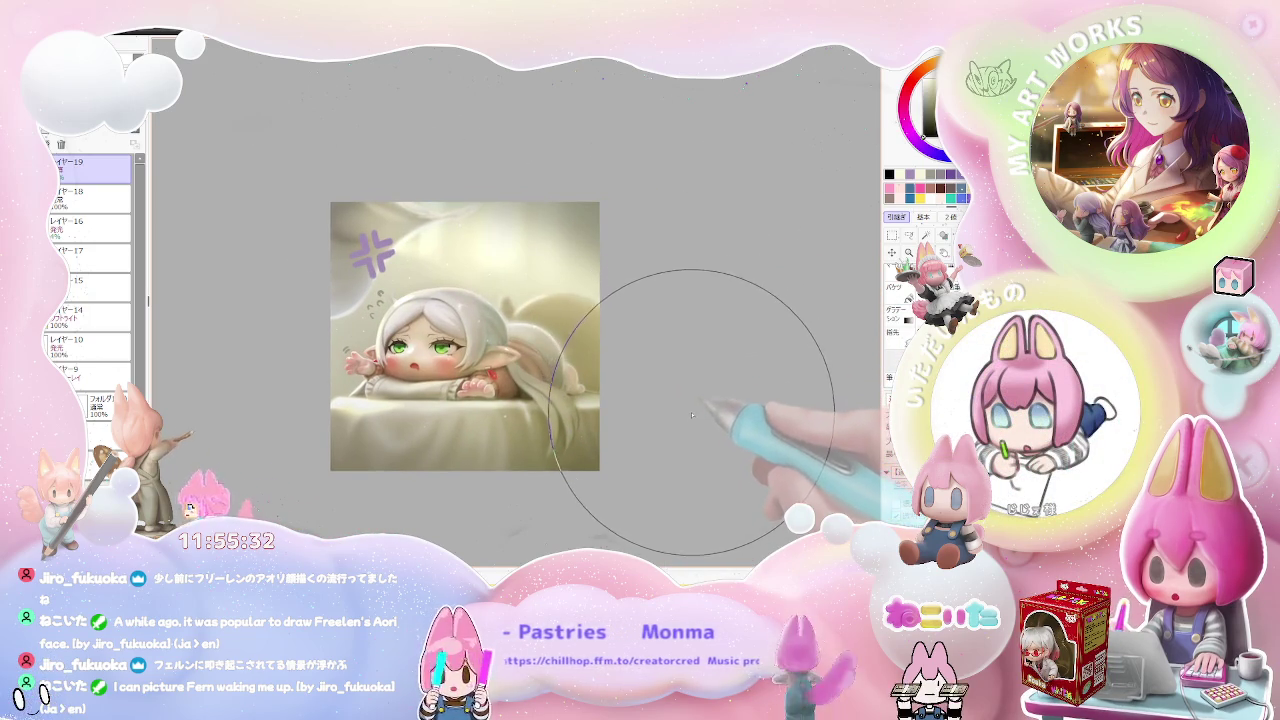
drag(686, 425, 679, 429)
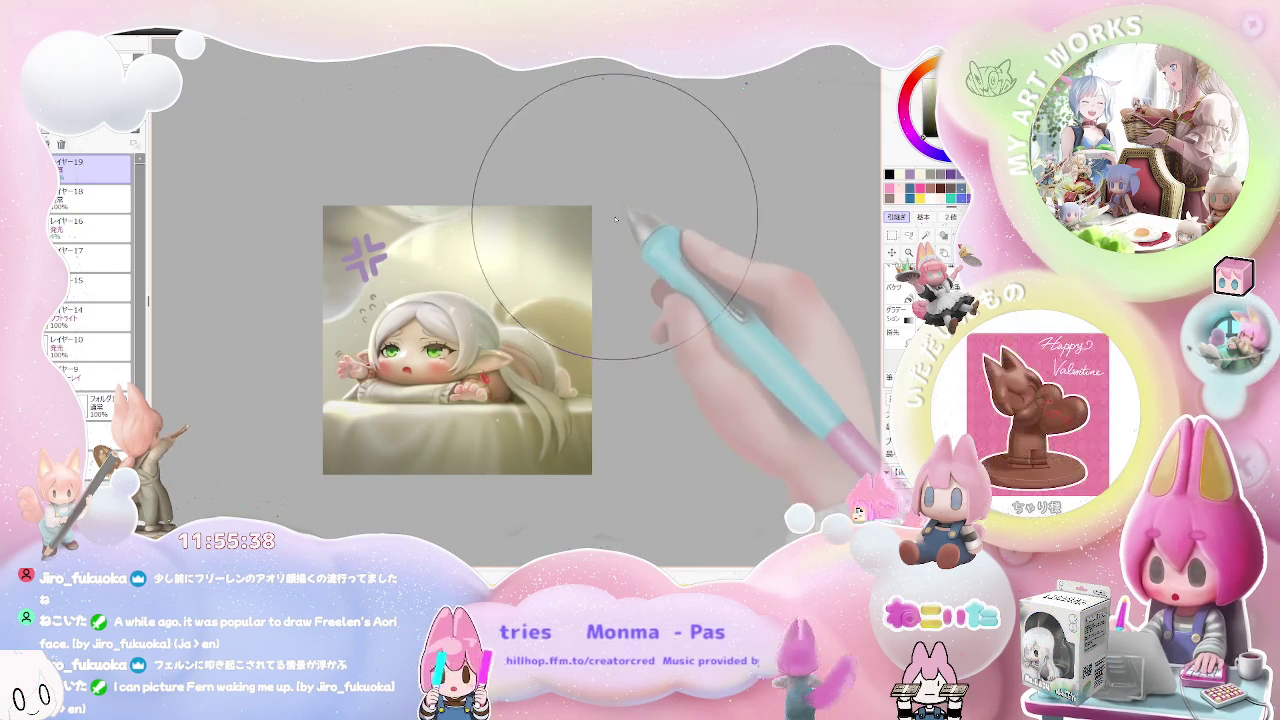
drag(724, 425, 708, 452)
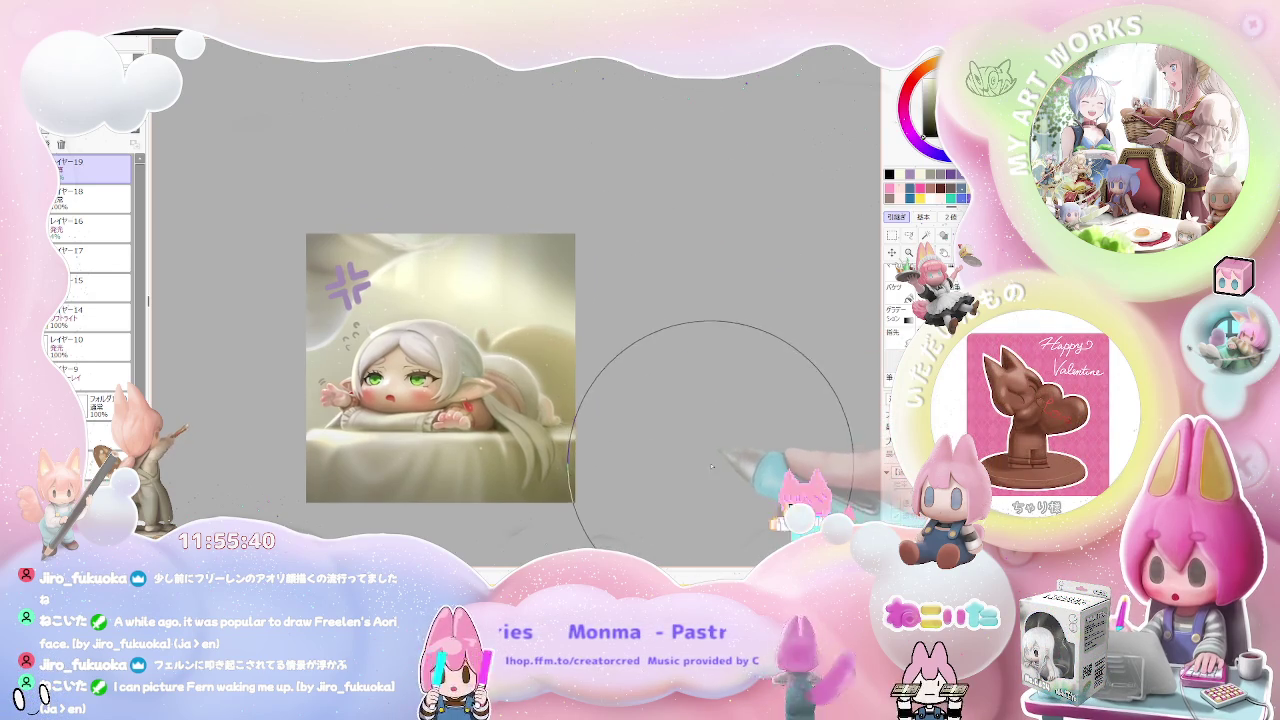
scroll(710, 465, down, 1)
scroll(716, 475, down, 1)
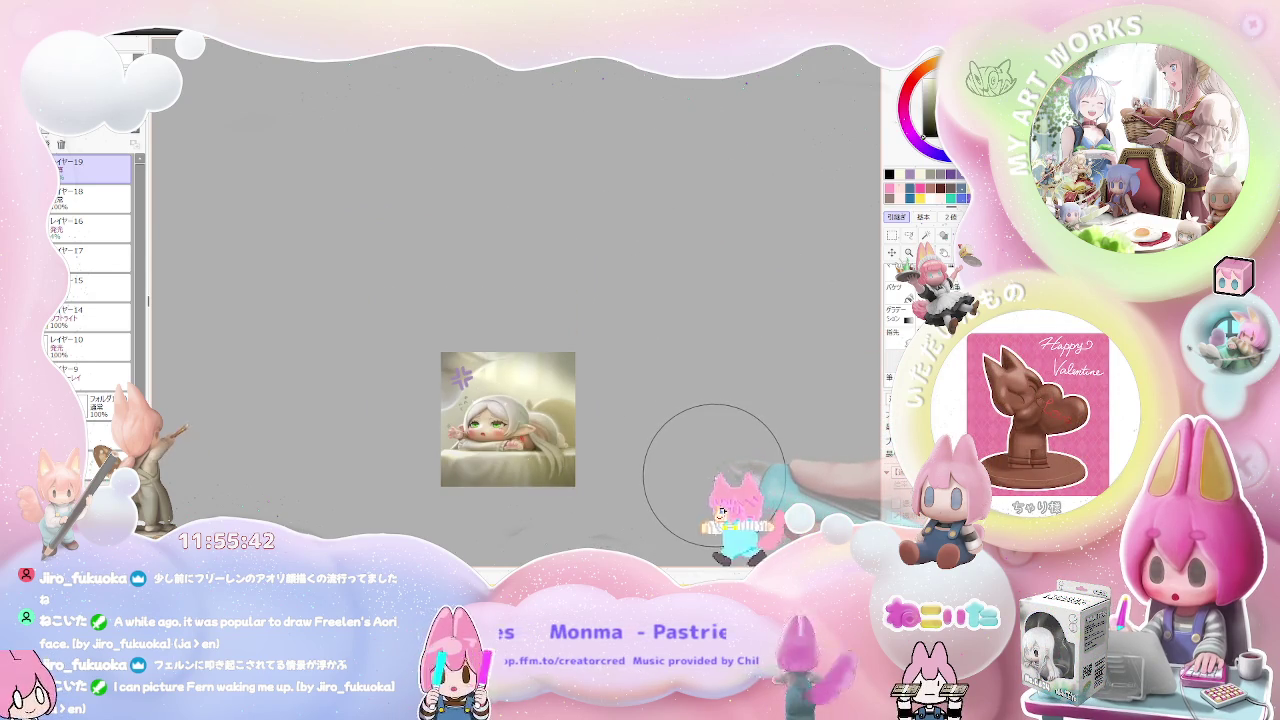
scroll(713, 480, up, 1)
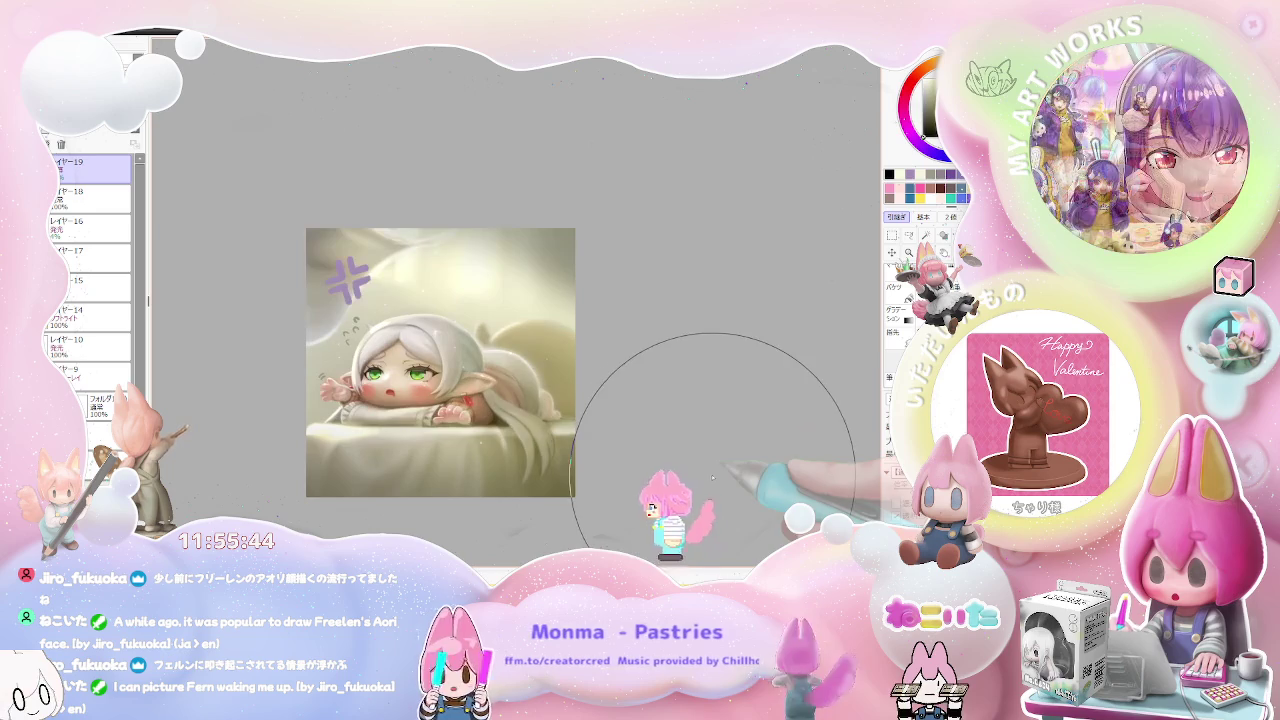
scroll(600, 430, up, 1)
scroll(480, 380, up, 1)
scroll(400, 320, up, 1)
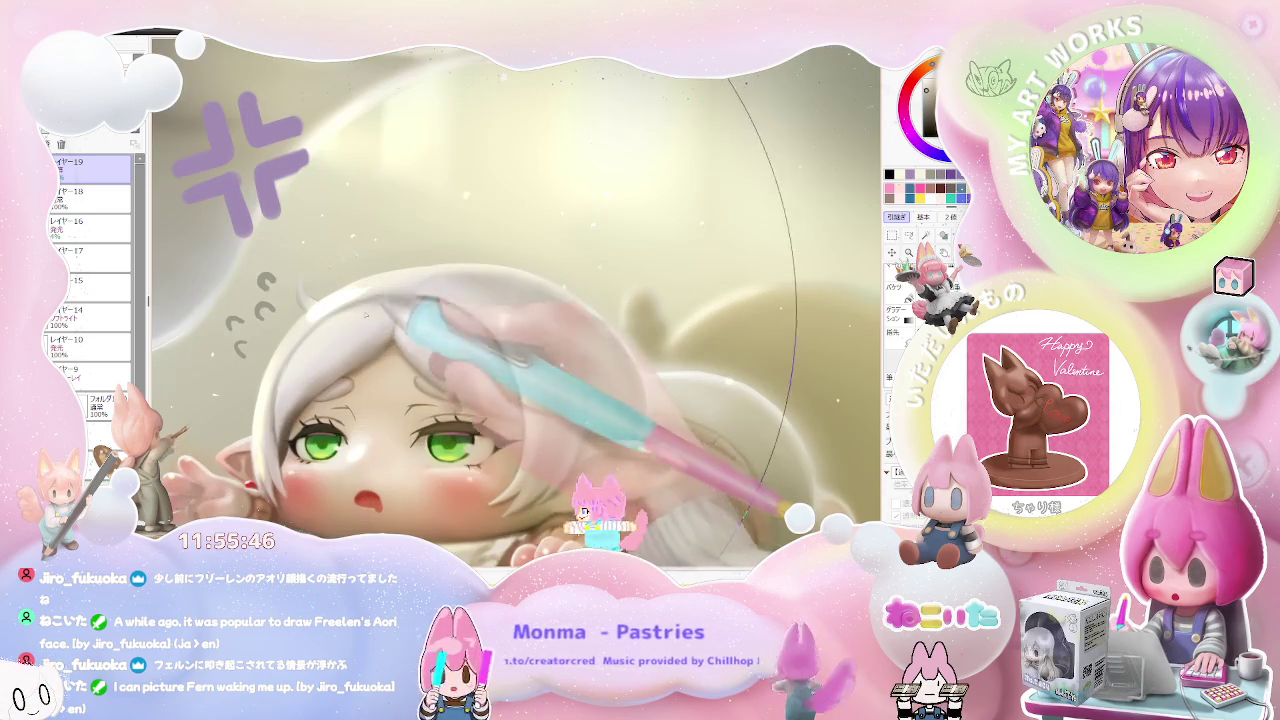
ctrl+shift+click(330, 312)
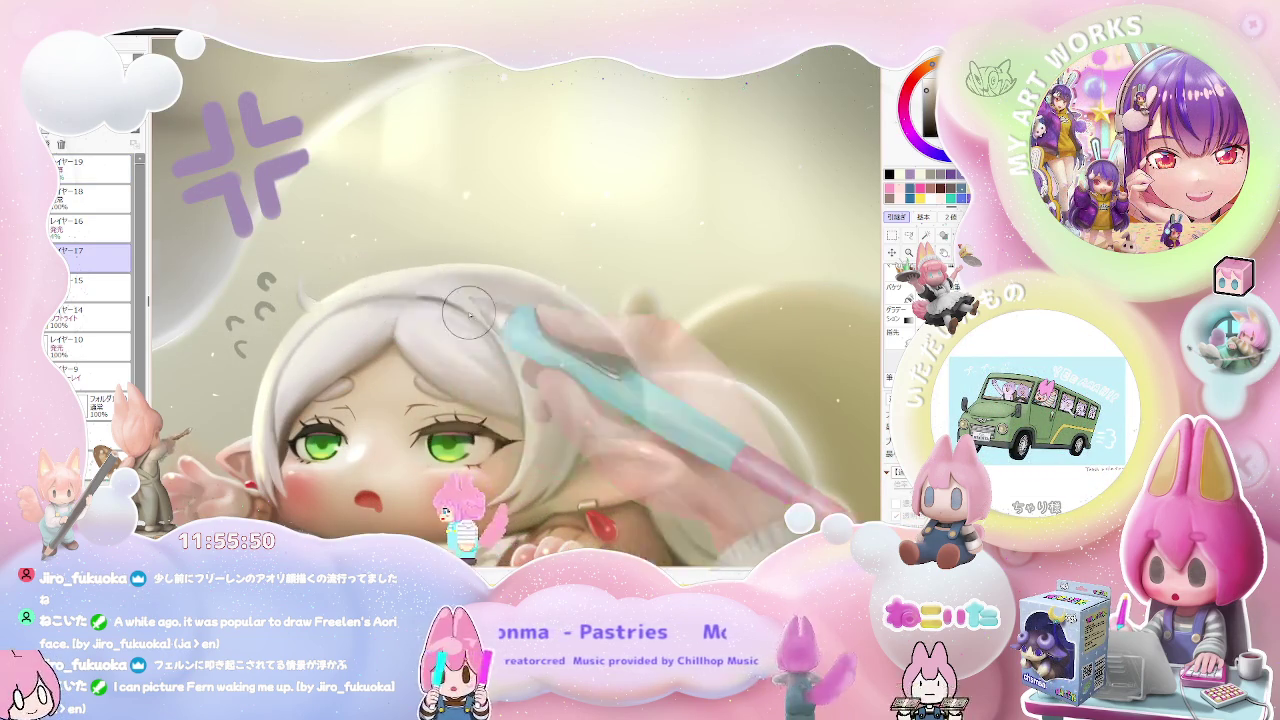
scroll(460, 310, down, 3)
key(Delete)
key(Delete)
key(Delete)
key(Delete)
key(Delete)
key(Delete)
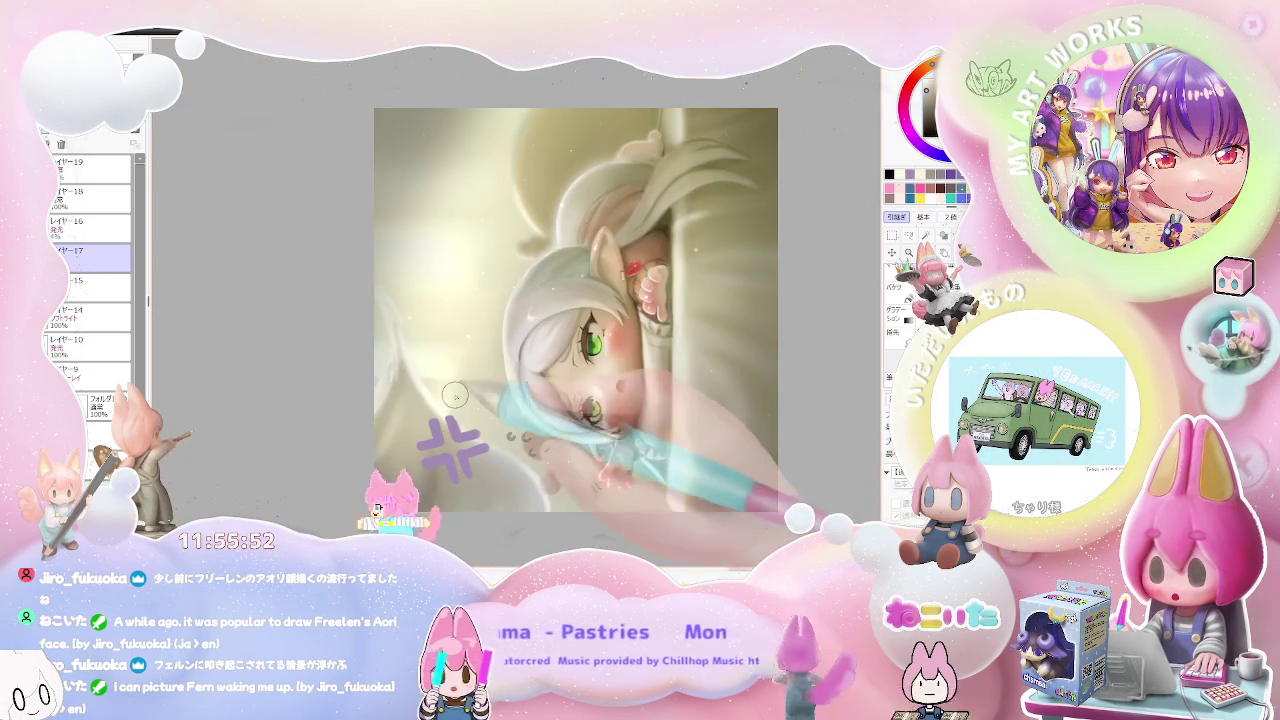
scroll(460, 402, up, 2)
scroll(470, 415, up, 1)
scroll(484, 429, up, 2)
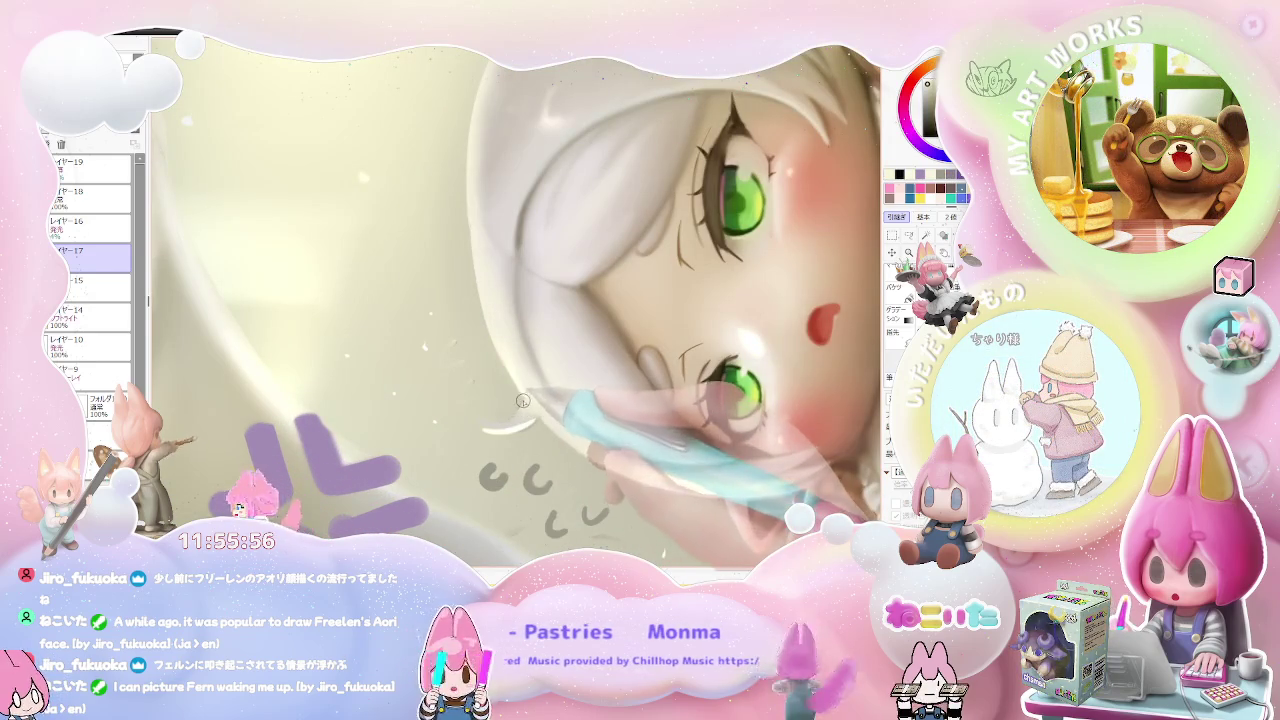
scroll(520, 402, down, 1)
scroll(520, 402, down, 2)
scroll(520, 402, down, 2)
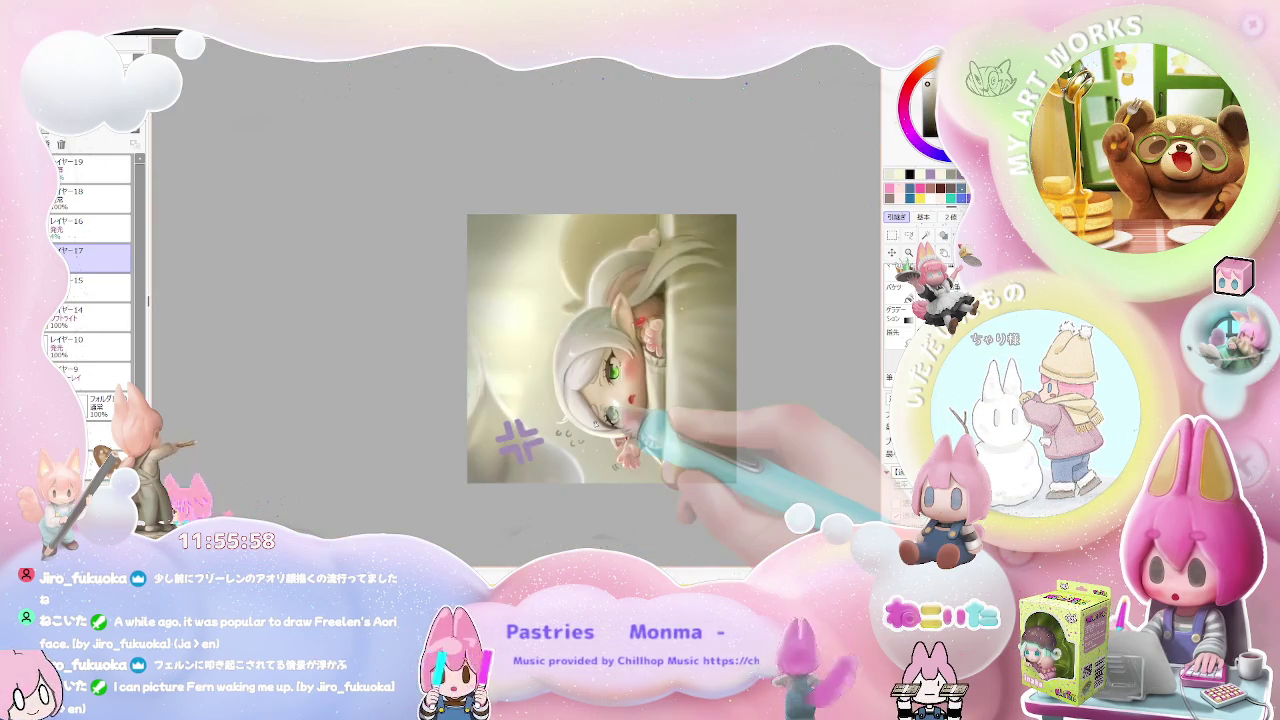
key(Home)
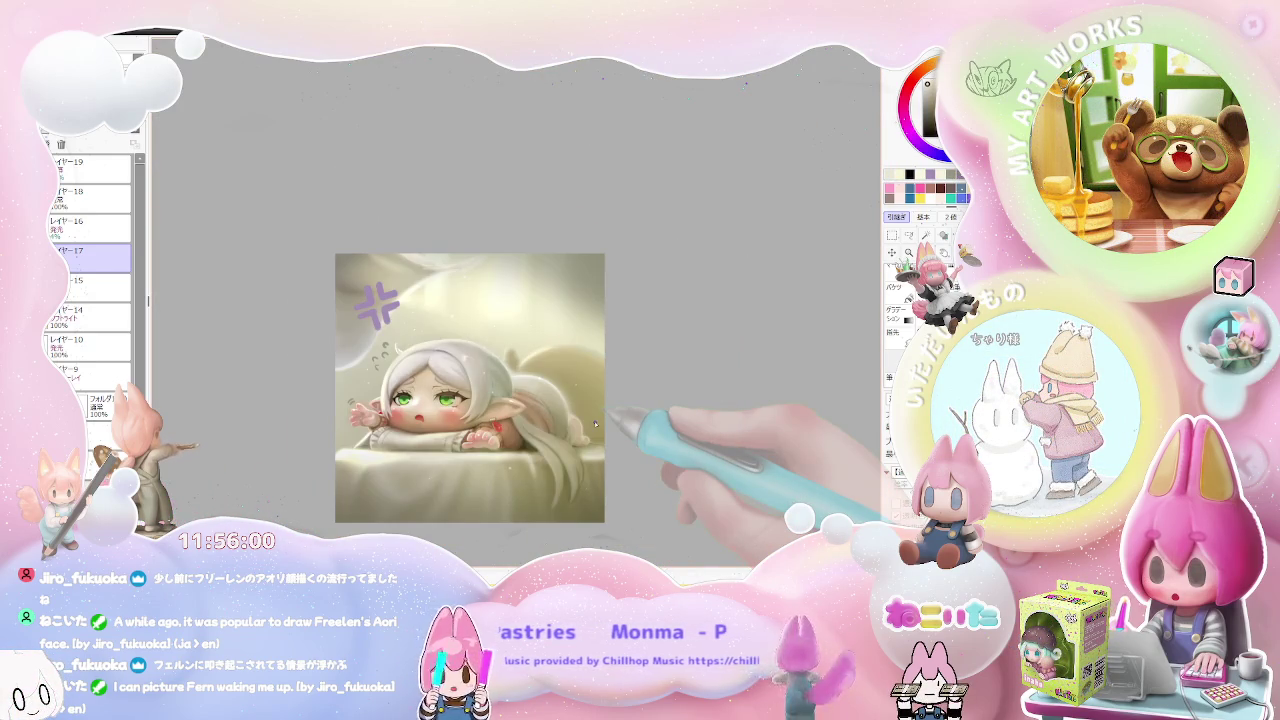
scroll(594, 421, up, 1)
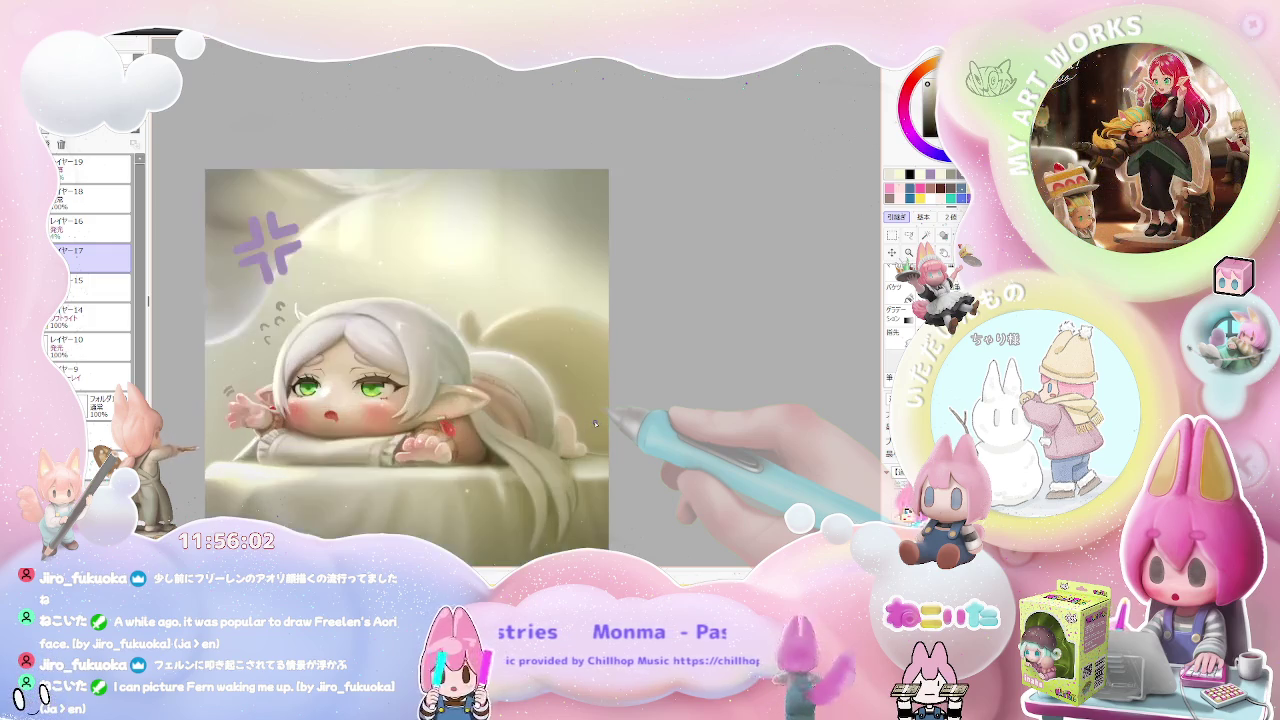
drag(594, 423, 660, 372)
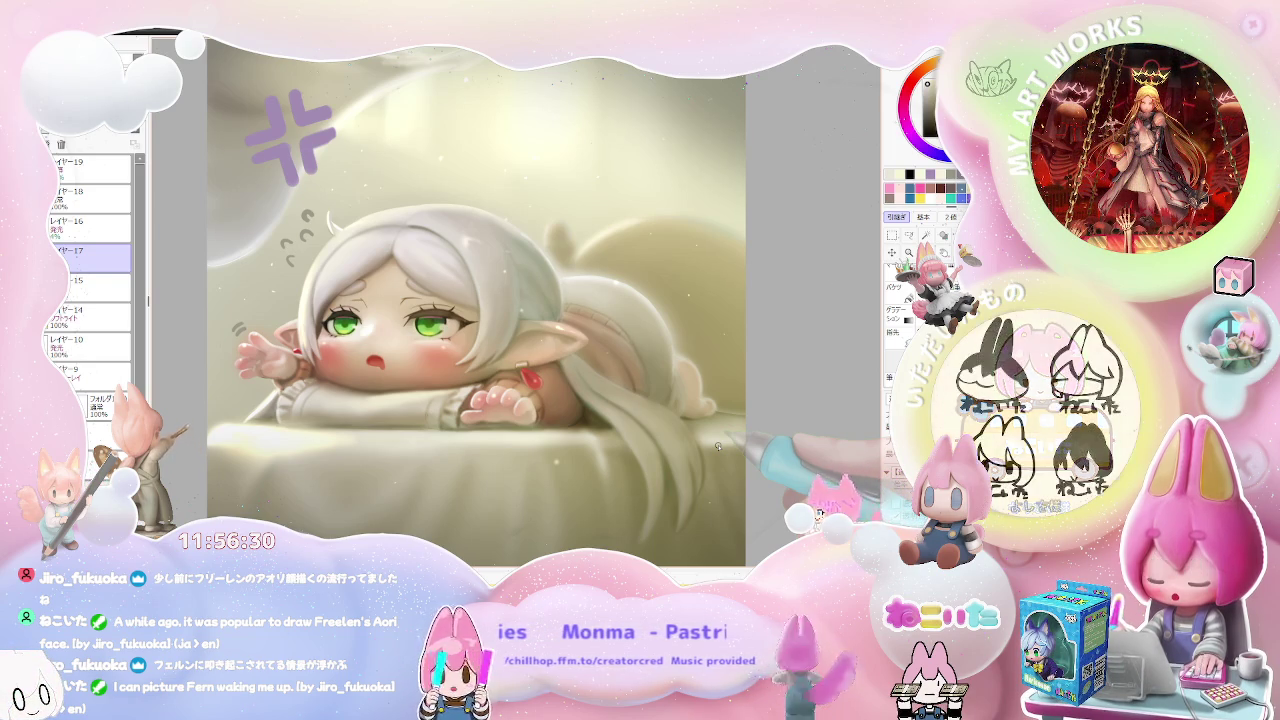
scroll(717, 447, down, 2)
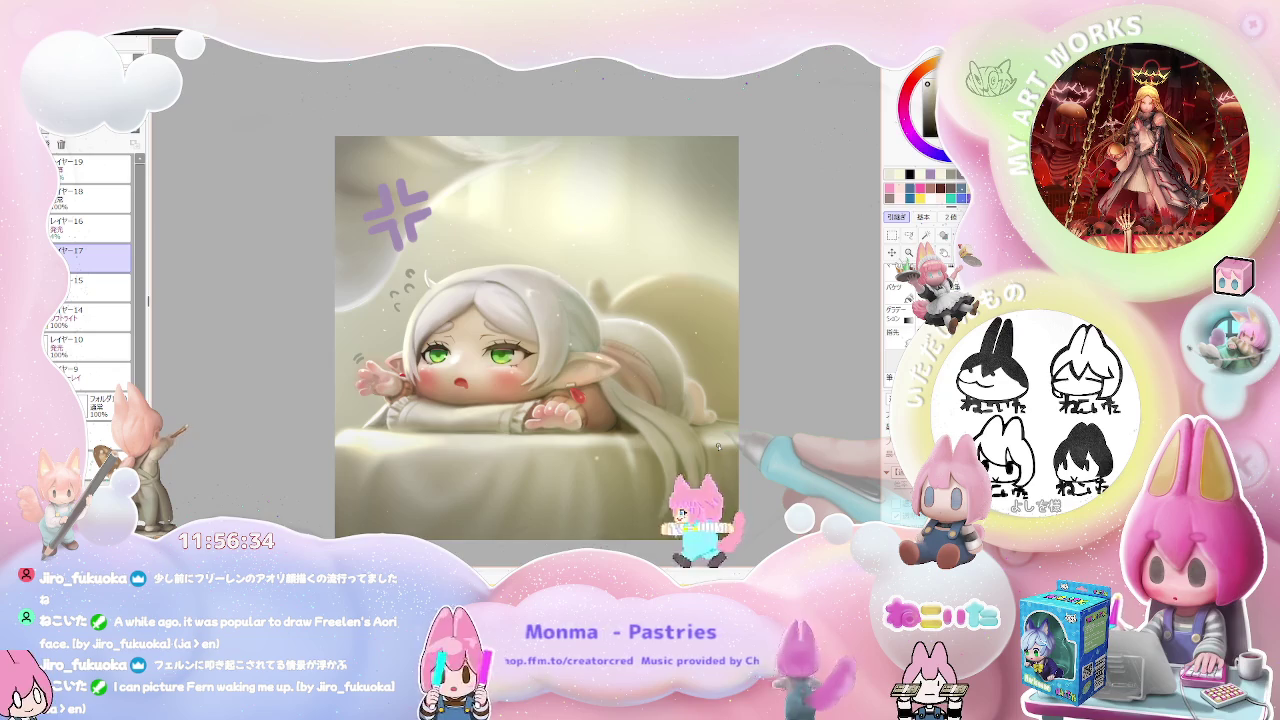
scroll(717, 447, up, 2)
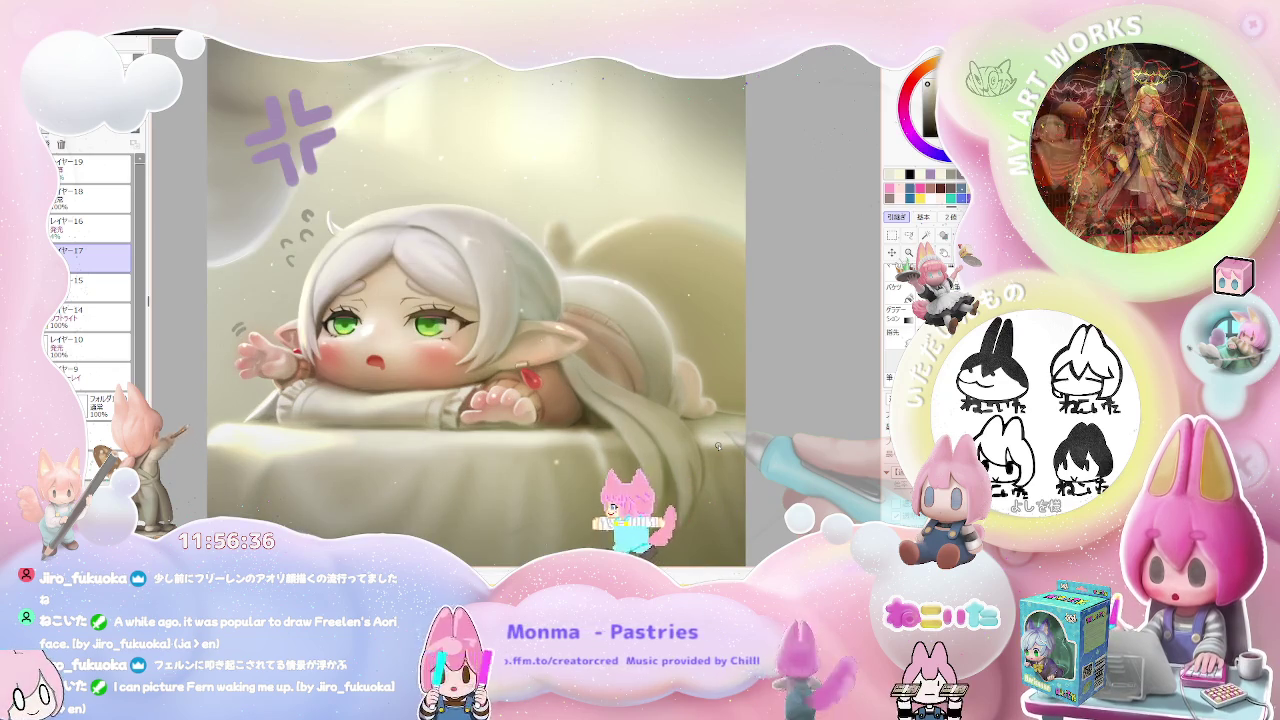
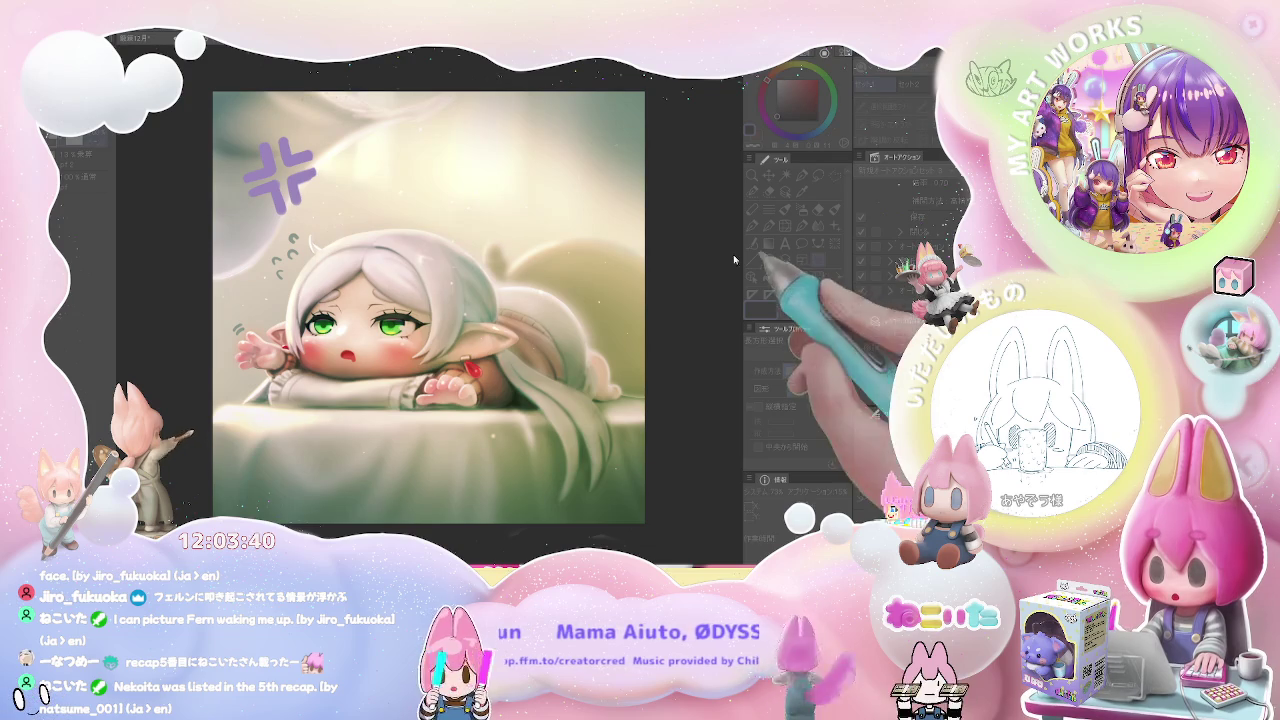
- Compare green, neutral desaturated and warm bright Auto Action tints, then undo back to the green tint
click(868, 267)
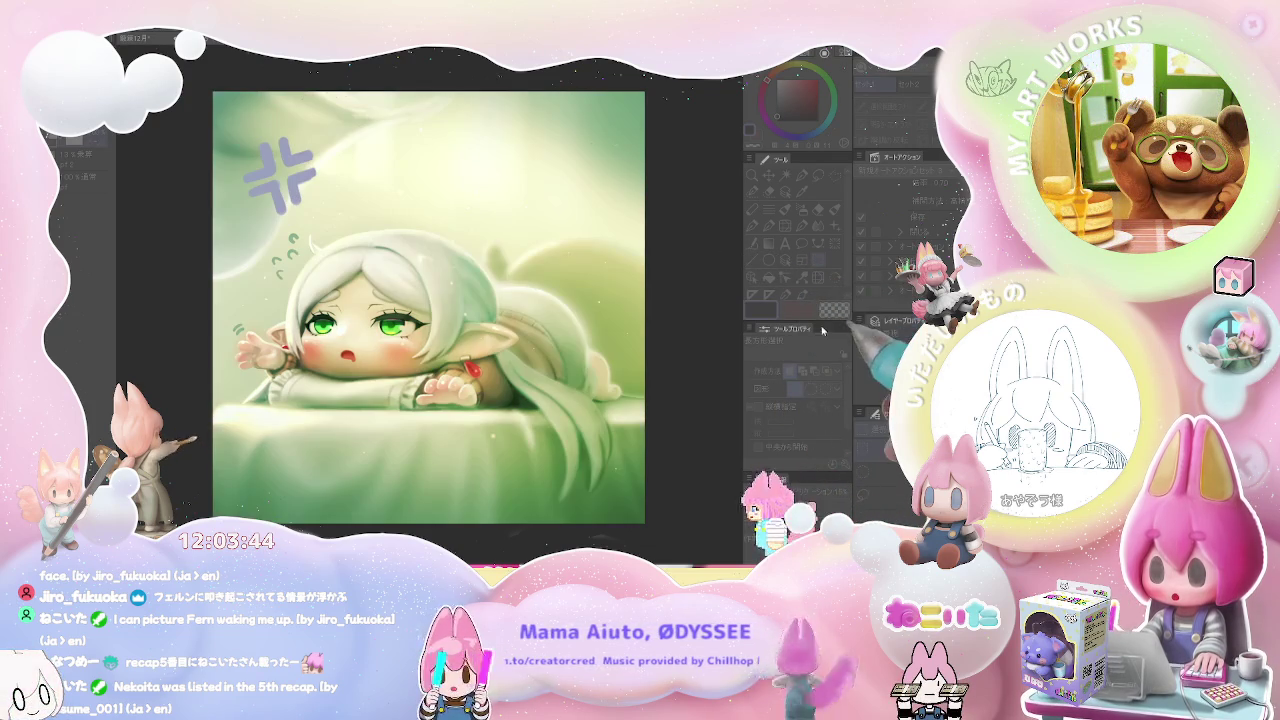
click(780, 421)
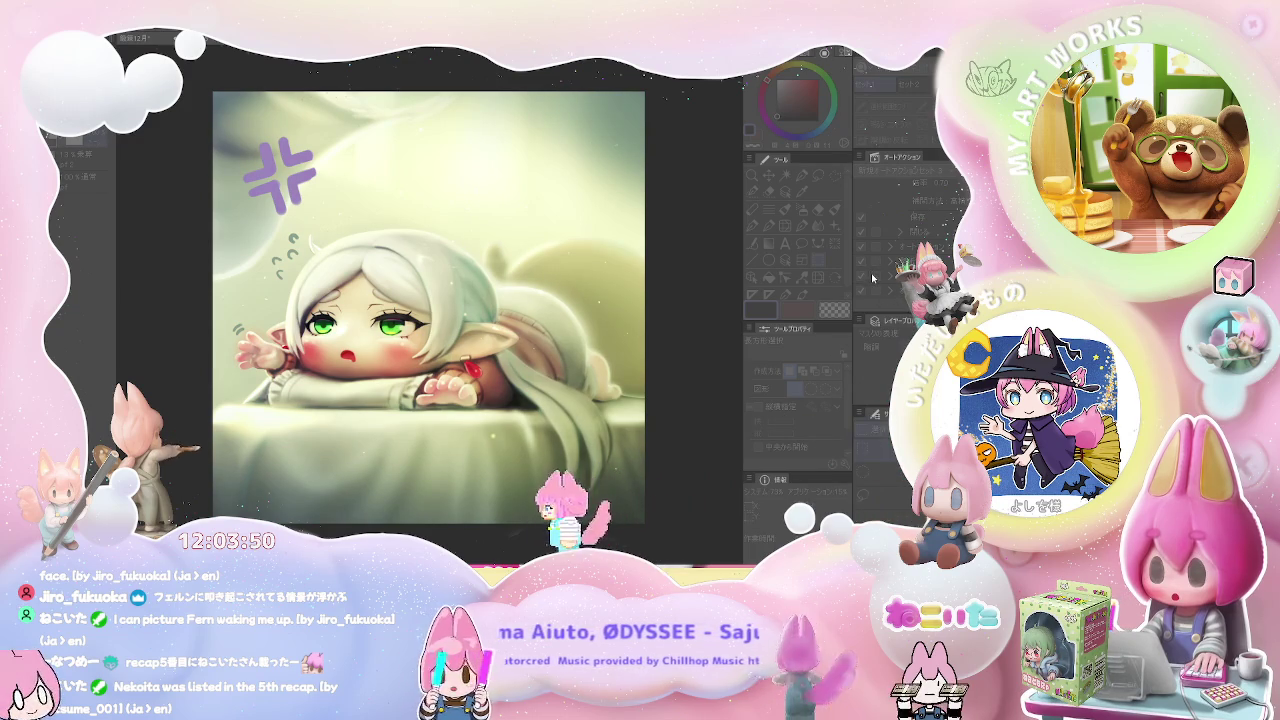
click(871, 278)
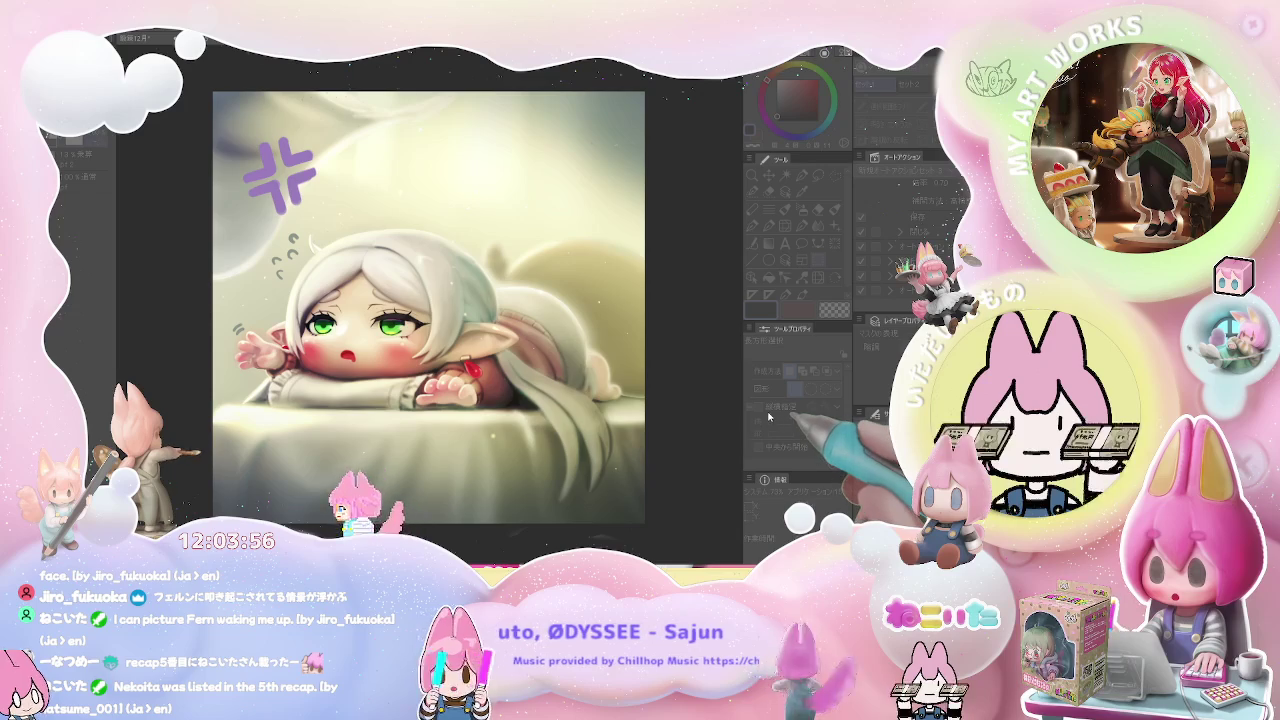
key(ctrl+z)
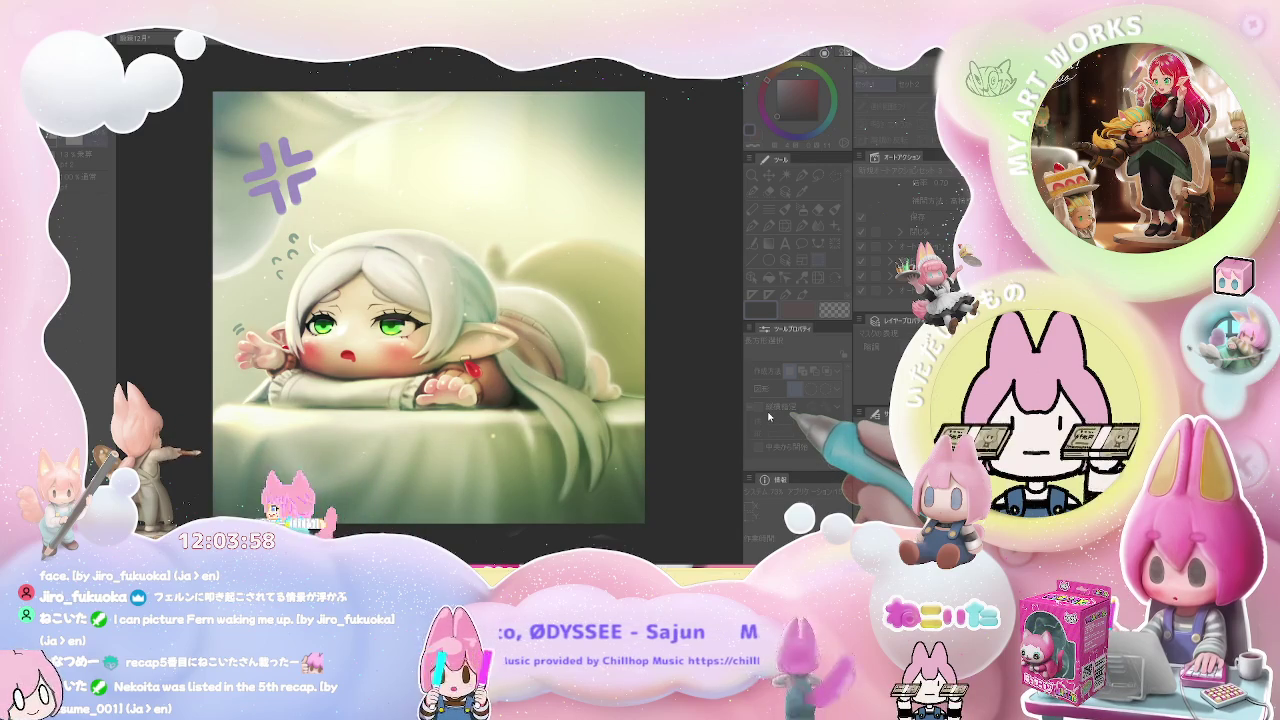